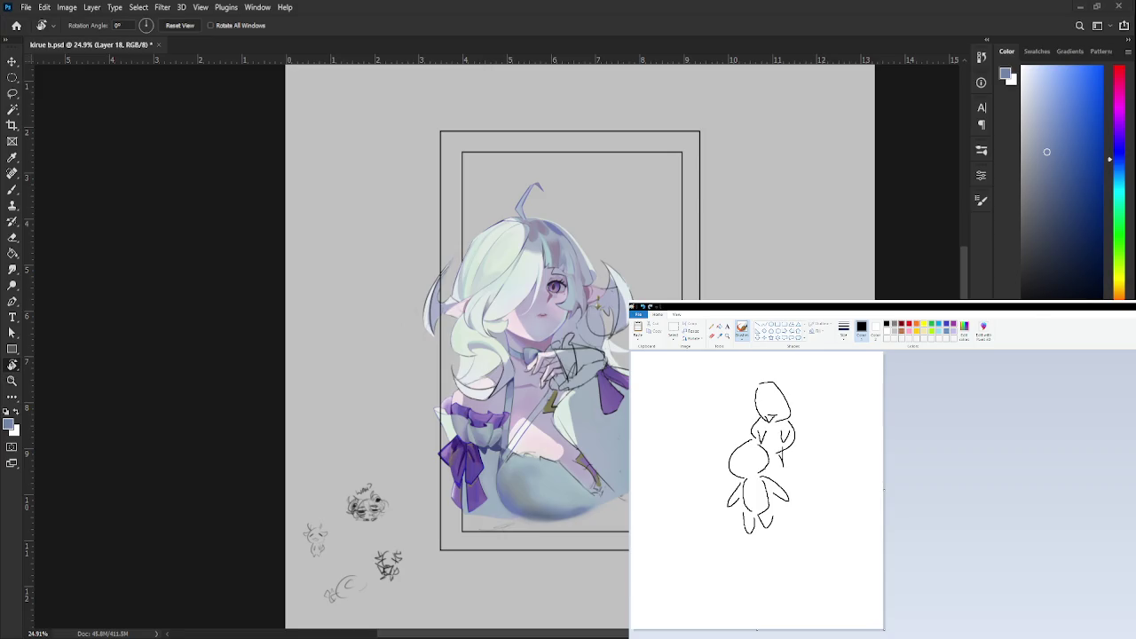
- Pencil a hat brim and antler-like strokes onto the Paint doodle figure's head
mouse_move(748, 406)
mouse_down()
mouse_move(801, 407)
mouse_move(787, 416)
mouse_move(759, 389)
mouse_move(756, 413)
mouse_move(795, 410)
mouse_up()
key(ctrl+z)
mouse_move(737, 383)
mouse_down()
mouse_move(747, 395)
mouse_move(797, 387)
mouse_up()
mouse_move(797, 394)
mouse_down()
mouse_move(799, 373)
mouse_move(786, 382)
mouse_up()
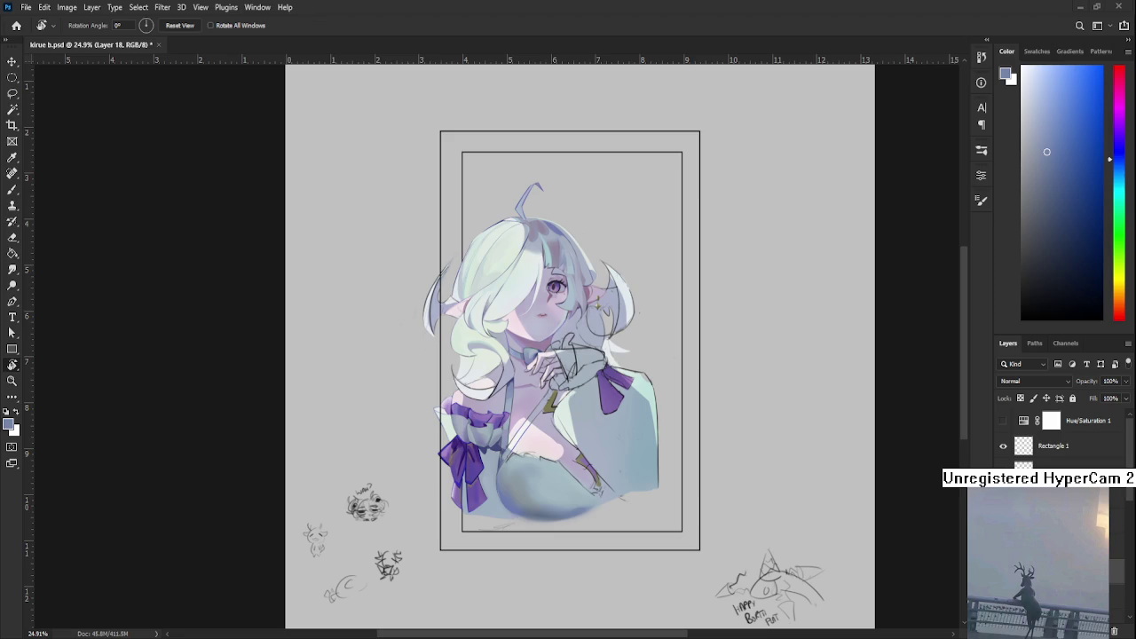
- Zoom in on the chest and dress, tilt the canvas view about 20°, and switch to the Brush
scroll(545, 484, up, 5)
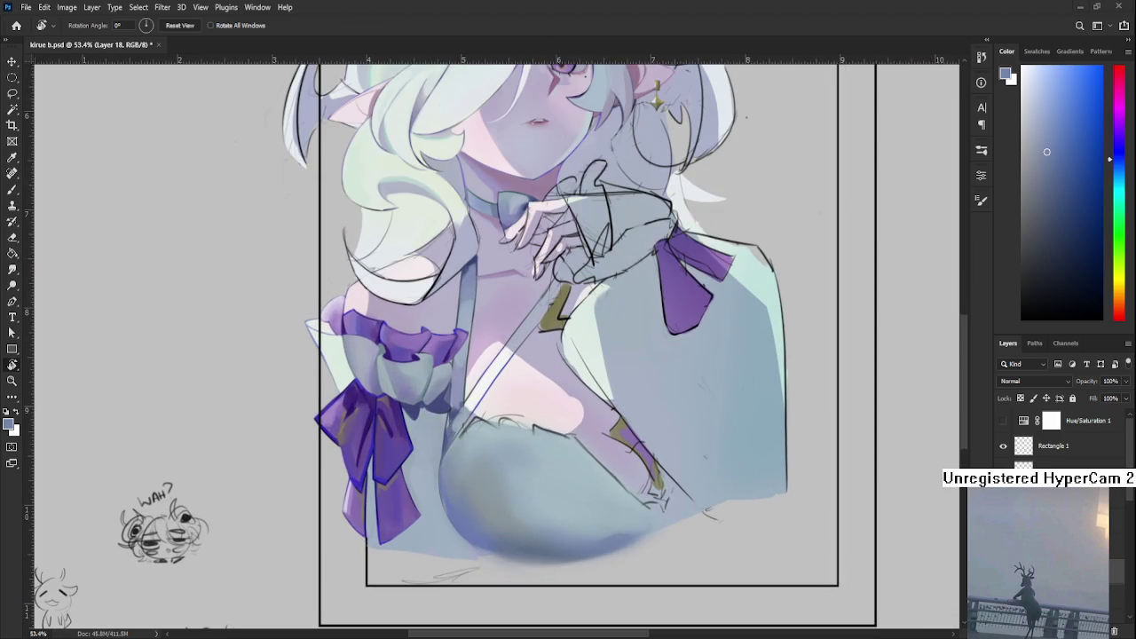
scroll(517, 452, down, 1)
scroll(517, 452, up, 2)
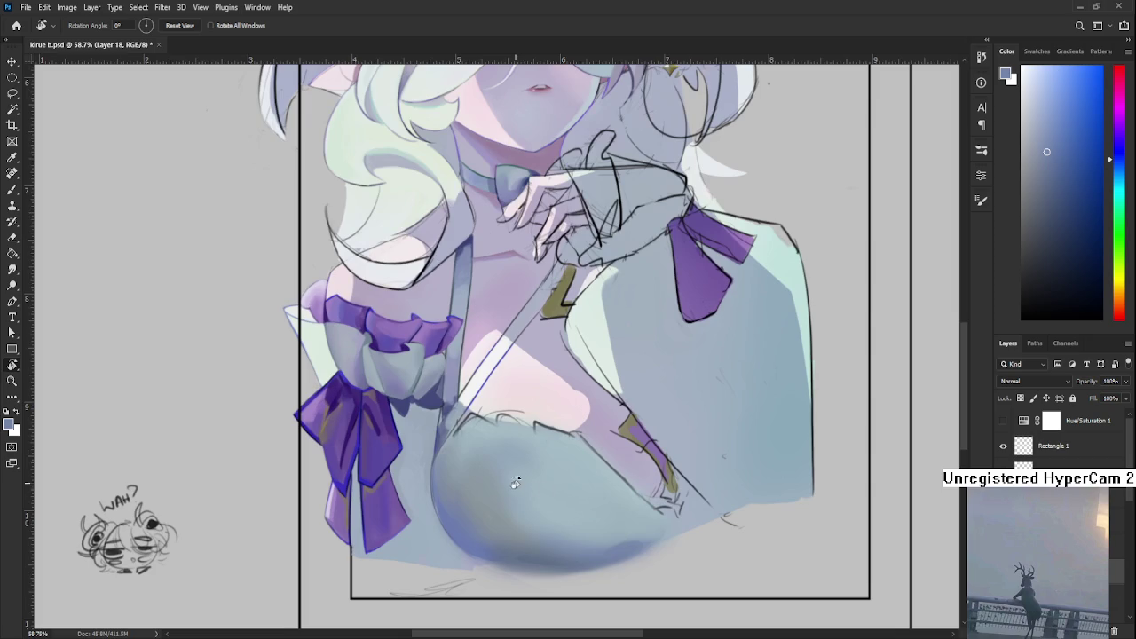
drag(515, 485, 473, 530)
key(b)
alt+click(472, 525)
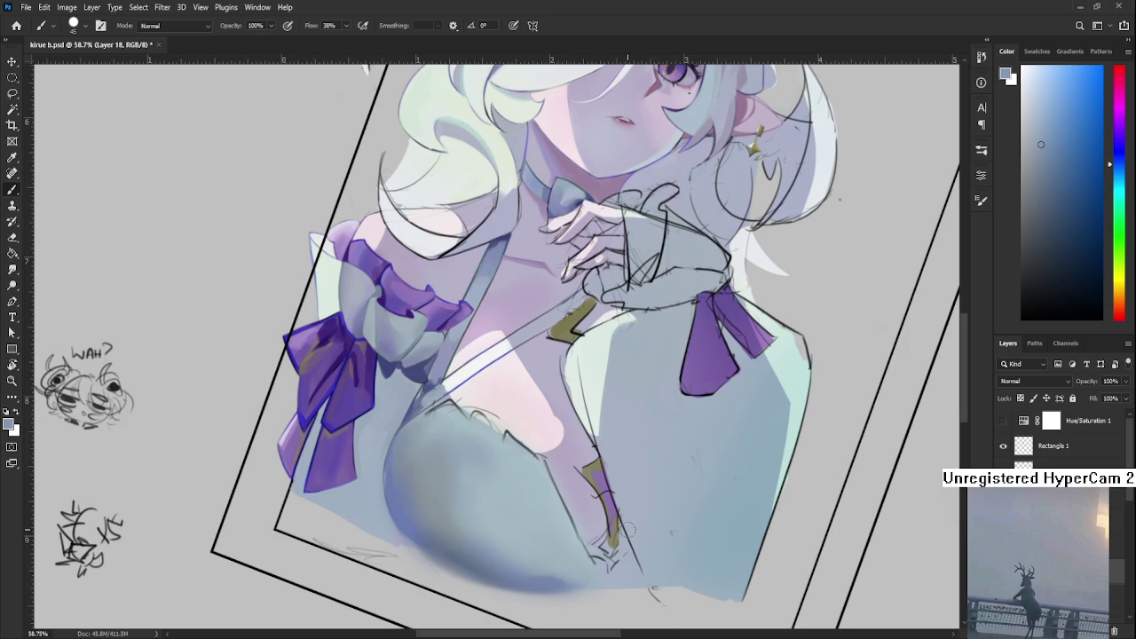
- Deepen the purple shading on the shoulder ribbon and start sampling chest shading colours
drag(618, 521, 587, 499)
scroll(475, 475, up, 1)
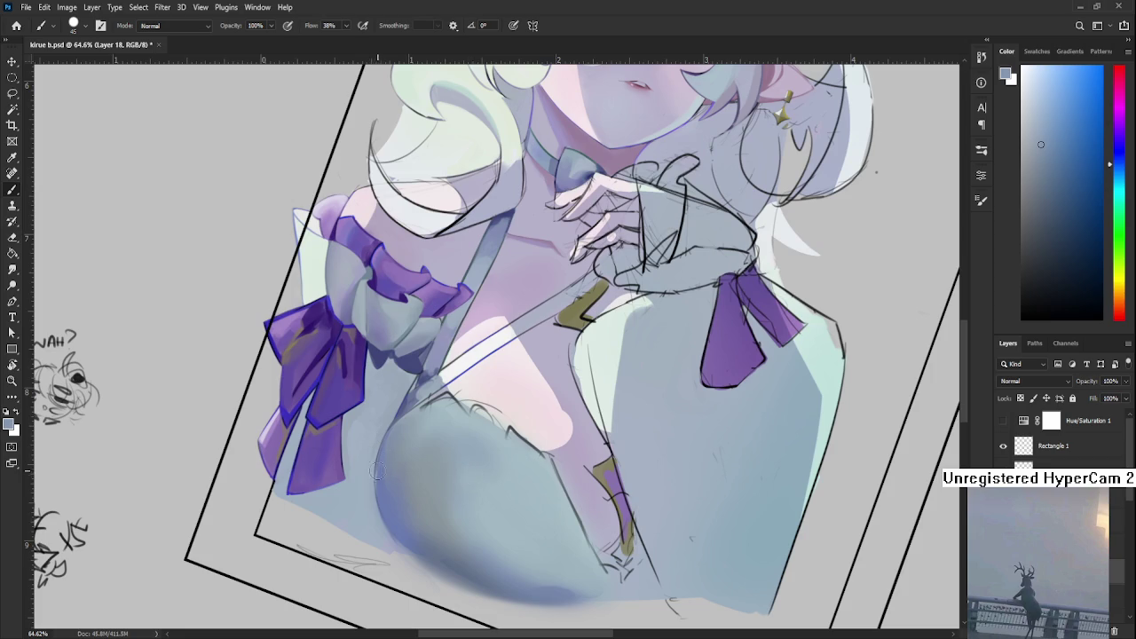
alt+click(451, 435)
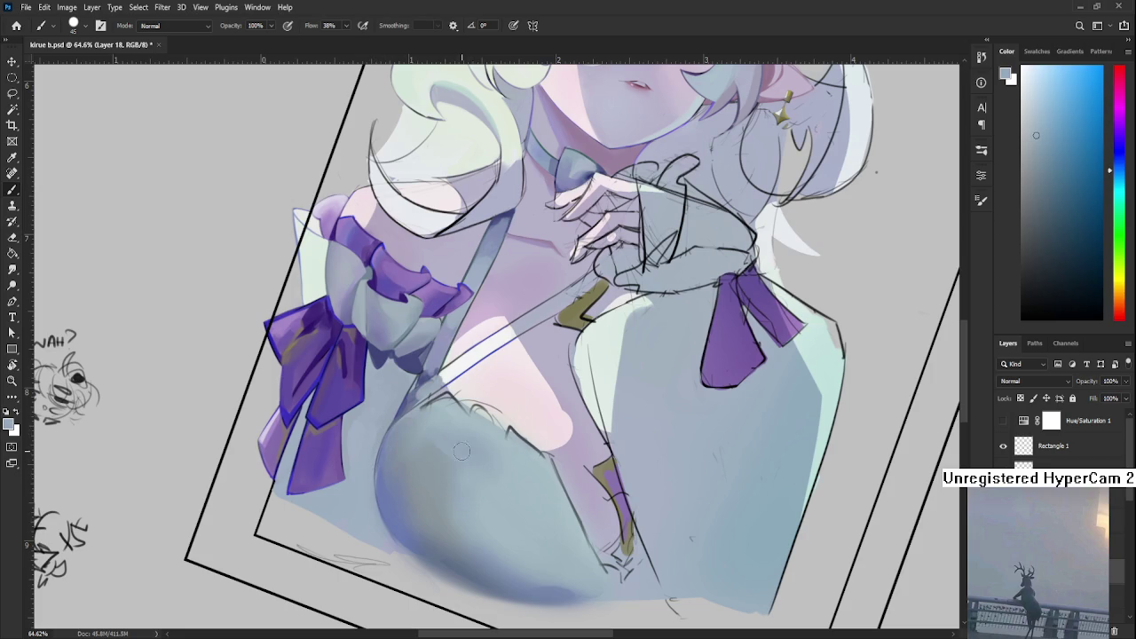
alt+click(463, 438)
alt+click(463, 440)
alt+click(469, 435)
alt+click(468, 417)
- Sample and fine-tune blue-grey shading tones from the chest and lower chest
alt+click(444, 435)
alt+click(456, 415)
alt+click(444, 414)
alt+click(459, 435)
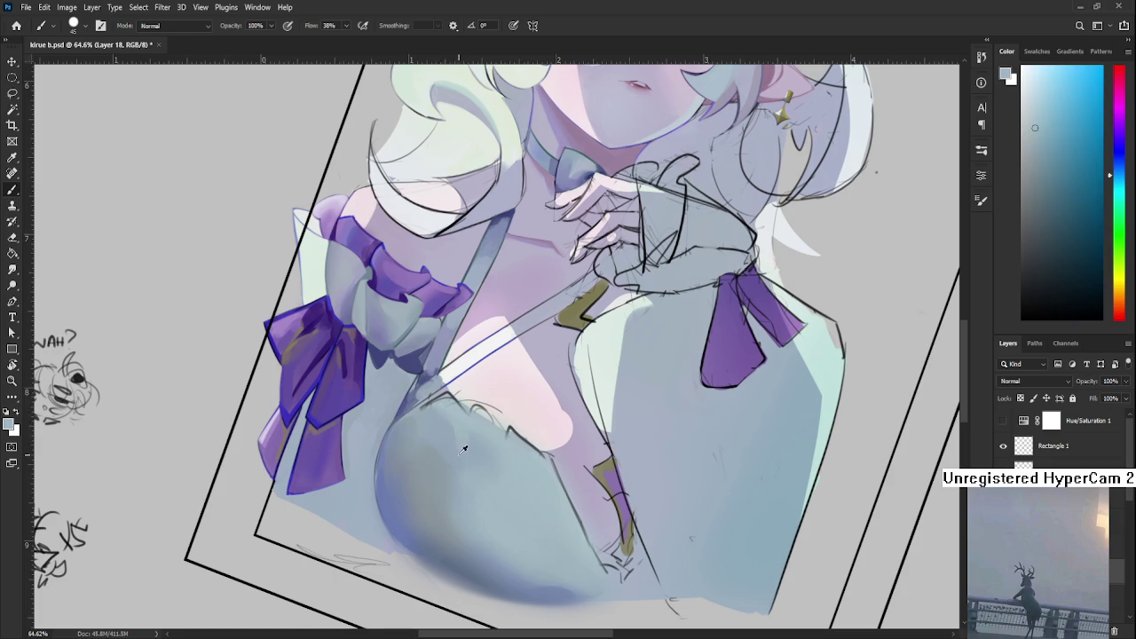
alt+click(456, 447)
alt+click(459, 446)
alt+click(469, 452)
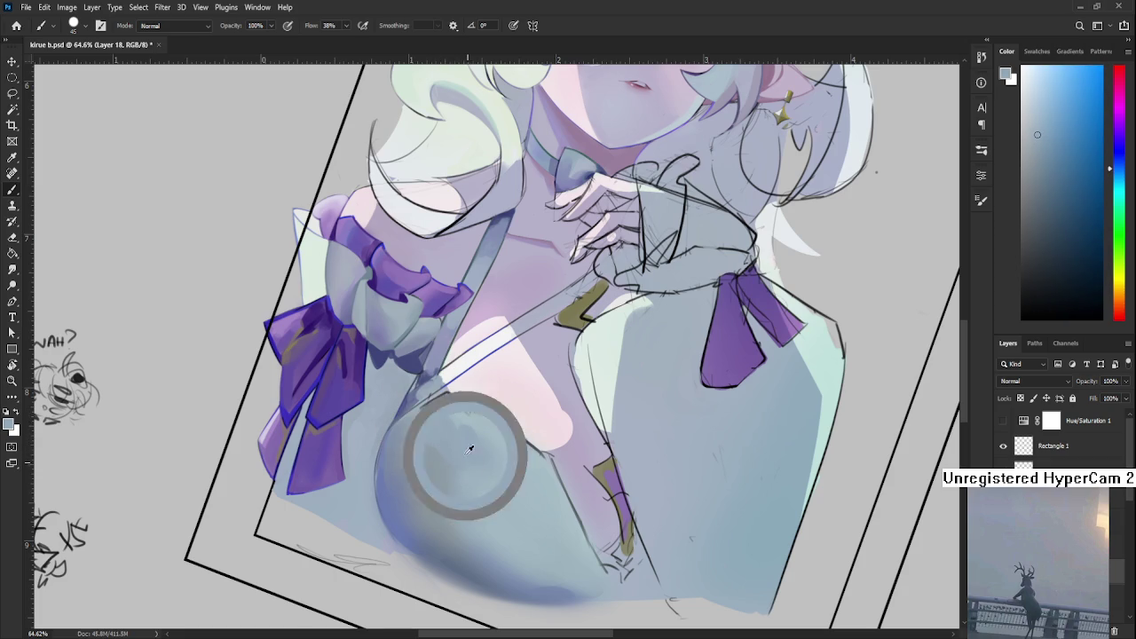
scroll(500, 416, down, 5)
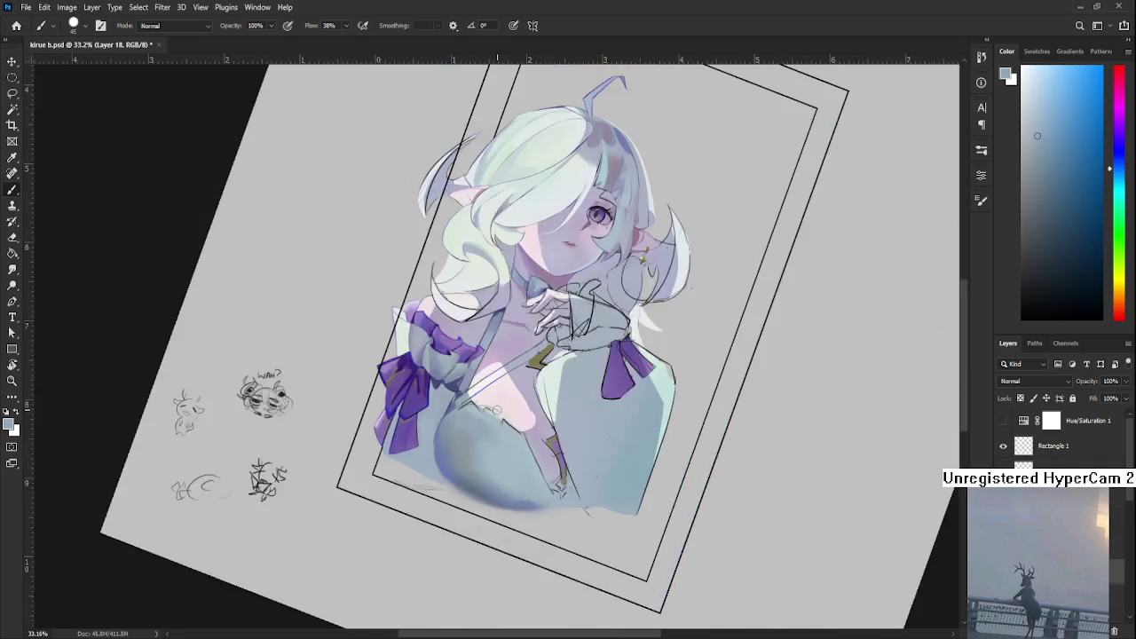
scroll(497, 415, up, 4)
scroll(497, 416, up, 2)
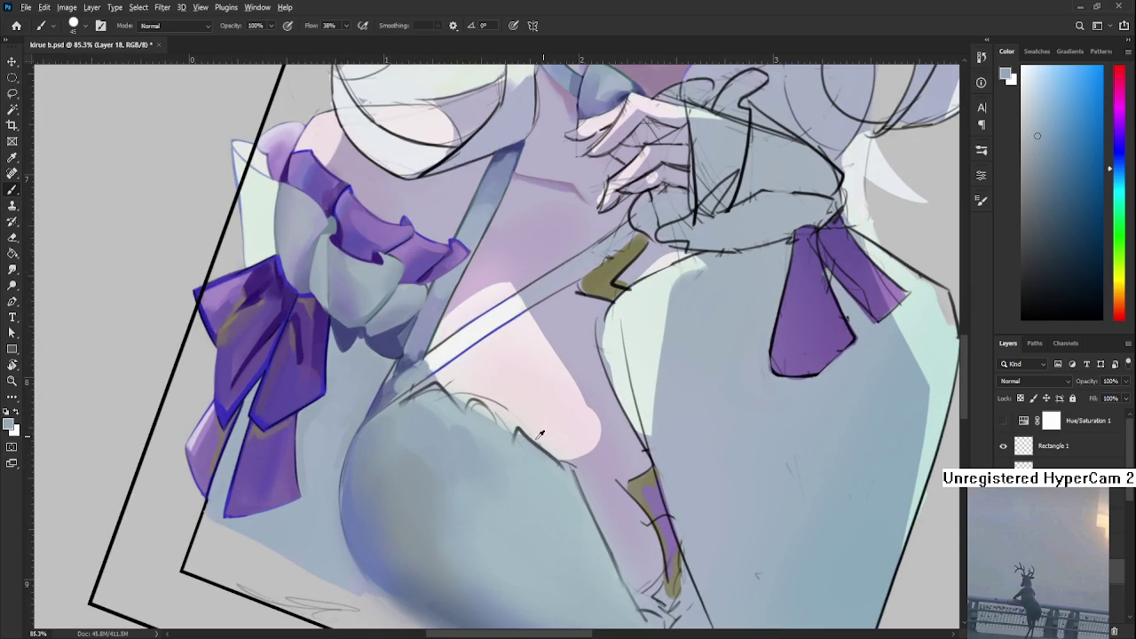
alt+click(475, 428)
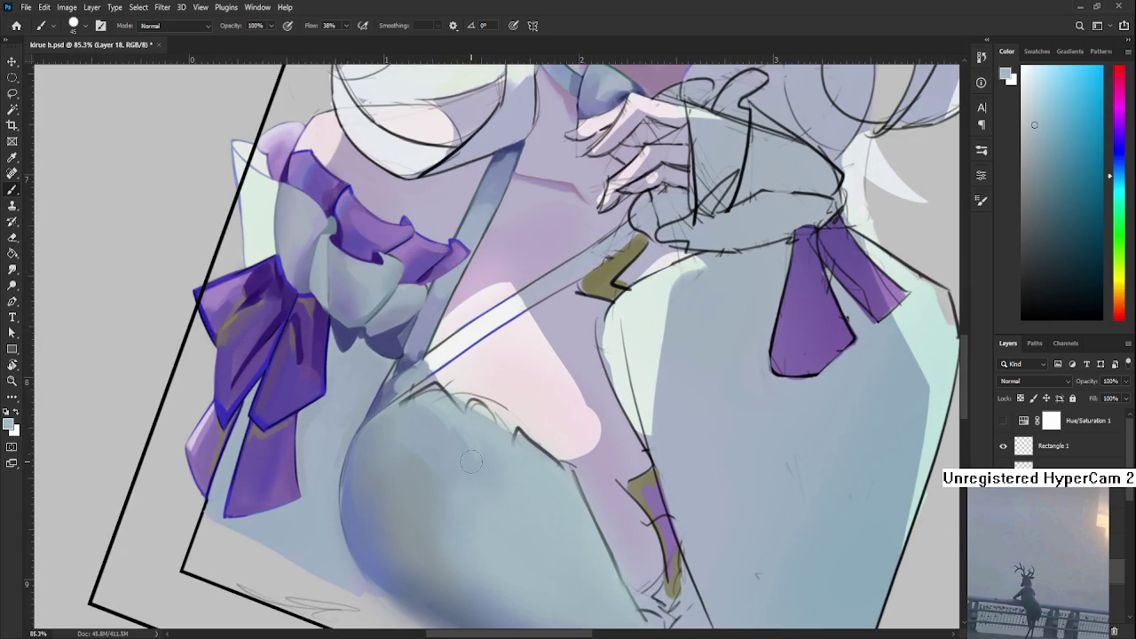
scroll(488, 493, down, 3)
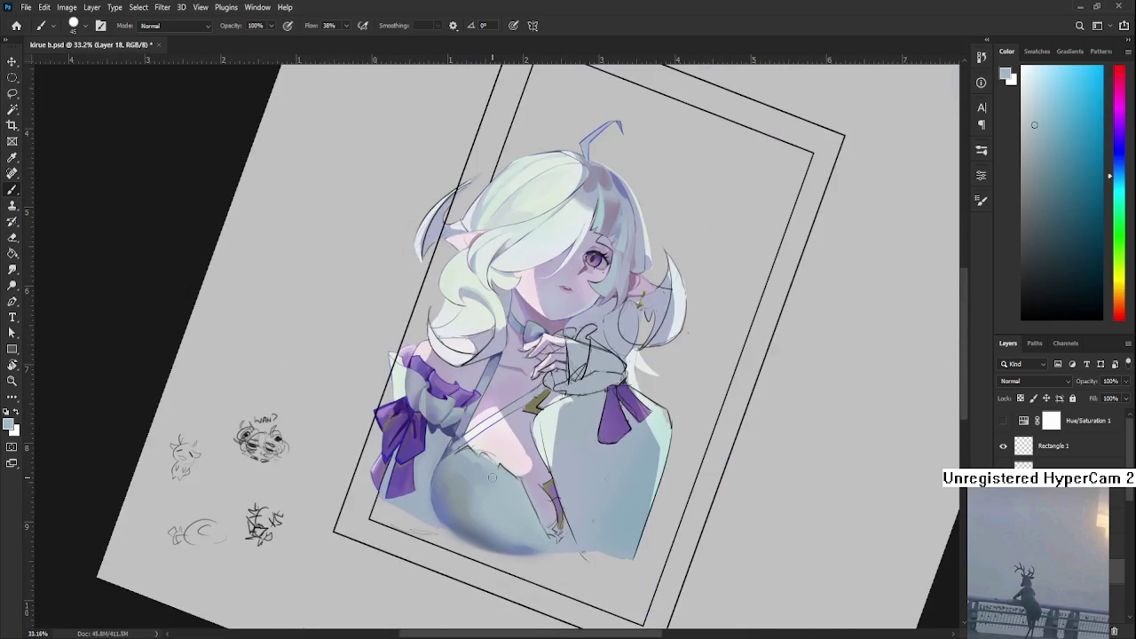
scroll(498, 484, up, 2)
scroll(500, 470, up, 1)
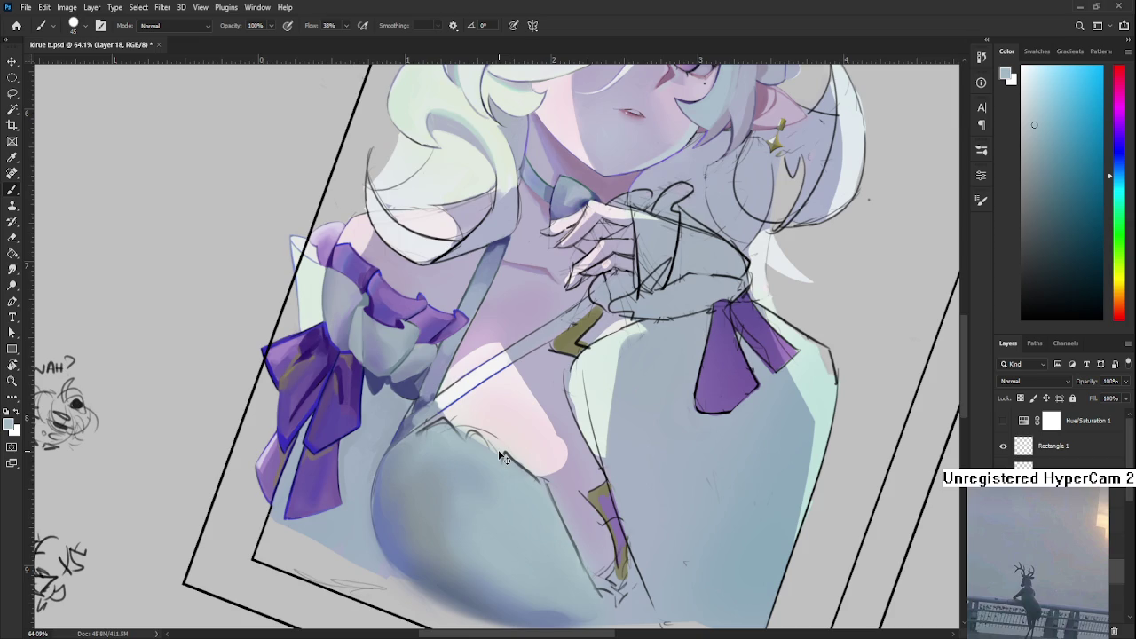
scroll(651, 446, down, 2)
scroll(573, 453, up, 2)
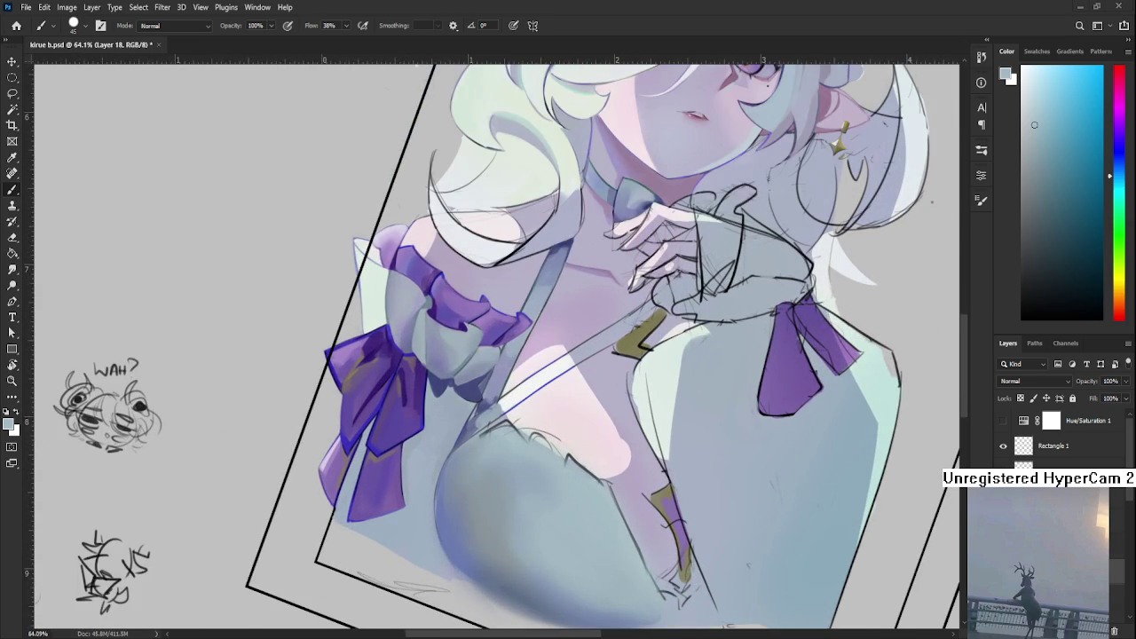
scroll(510, 364, up, 2)
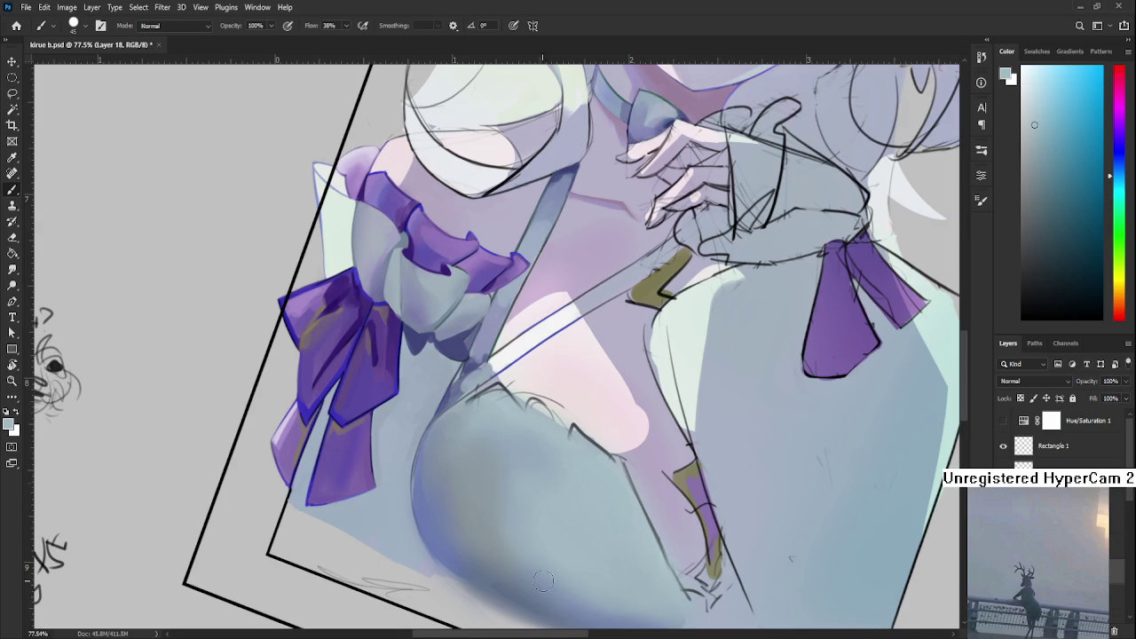
scroll(488, 355, down, 2)
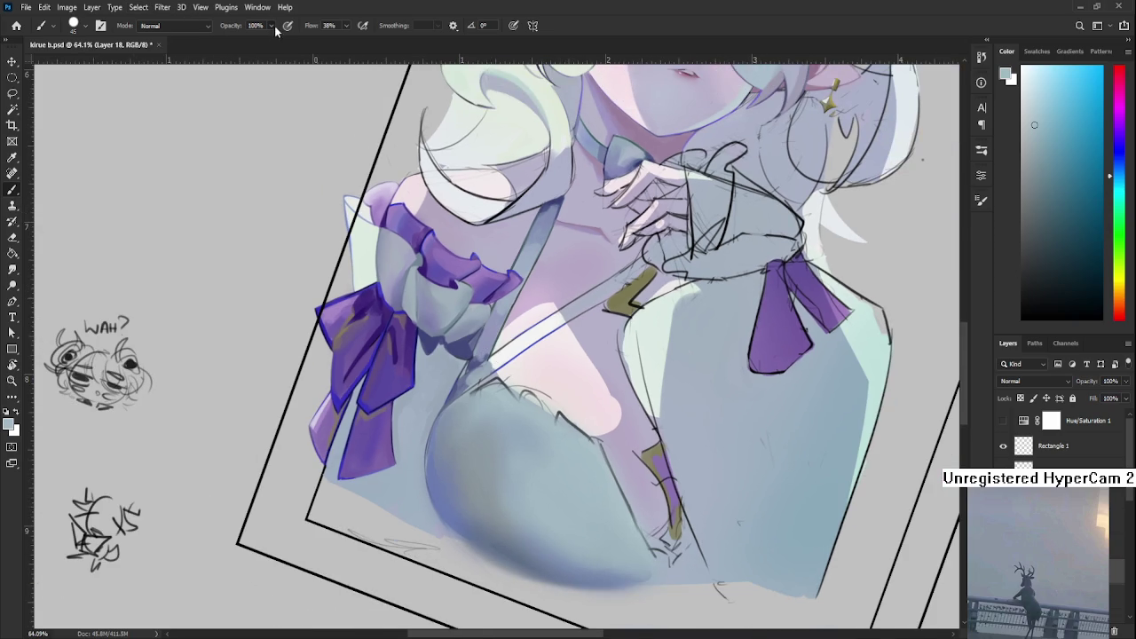
- Set brush opacity to 51% and sample a darker blue-grey shade from the chest
key(5)
key(1)
drag(522, 425, 464, 444)
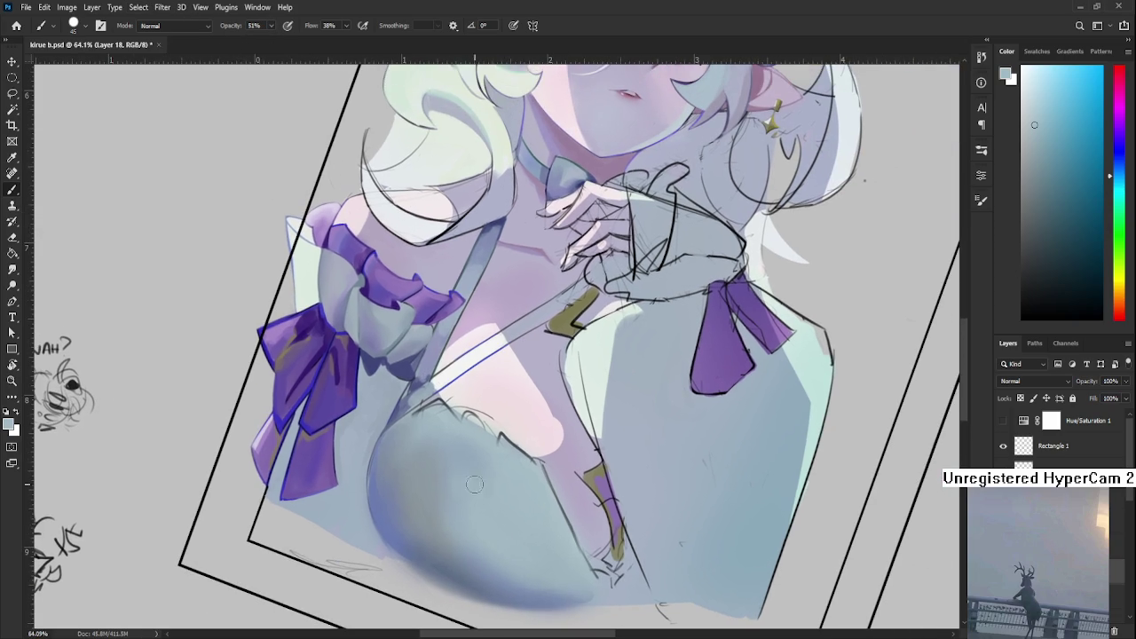
alt+click(466, 455)
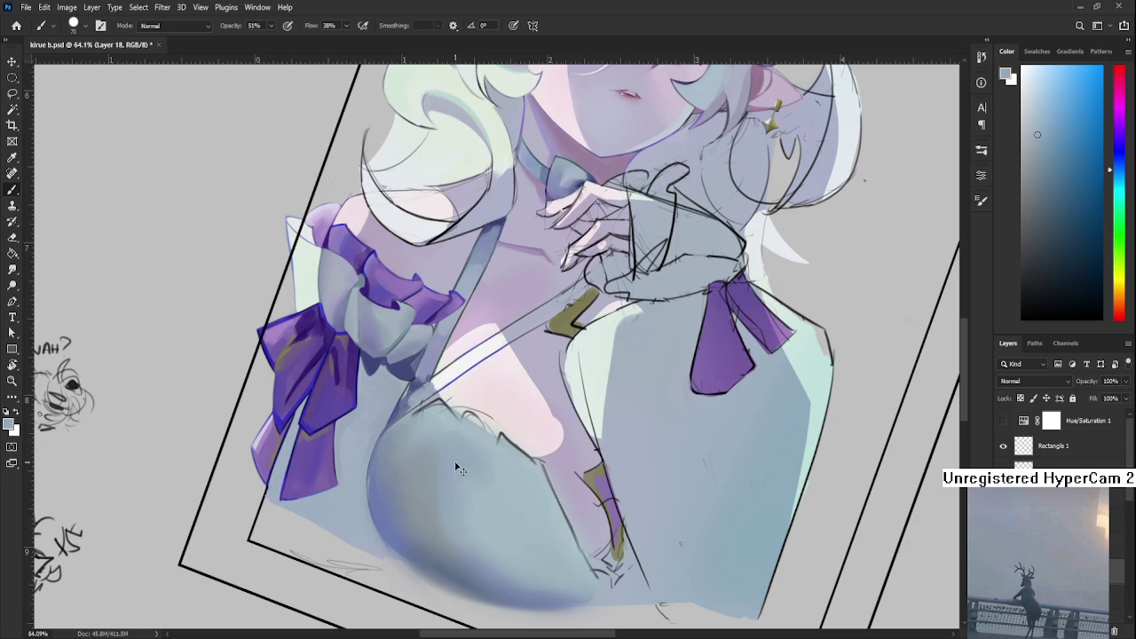
alt+click(448, 491)
scroll(503, 583, down, 2)
scroll(502, 568, down, 2)
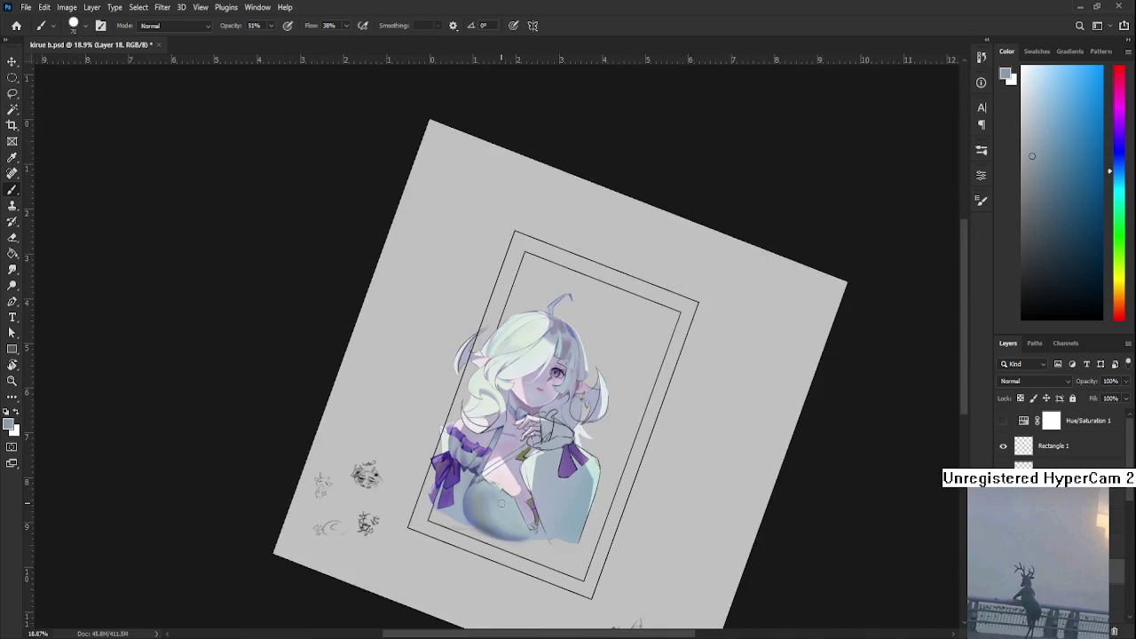
- Zoom in, turn the canvas view back toward upright, and return to the Brush tool
scroll(506, 524, up, 3)
scroll(507, 523, up, 2)
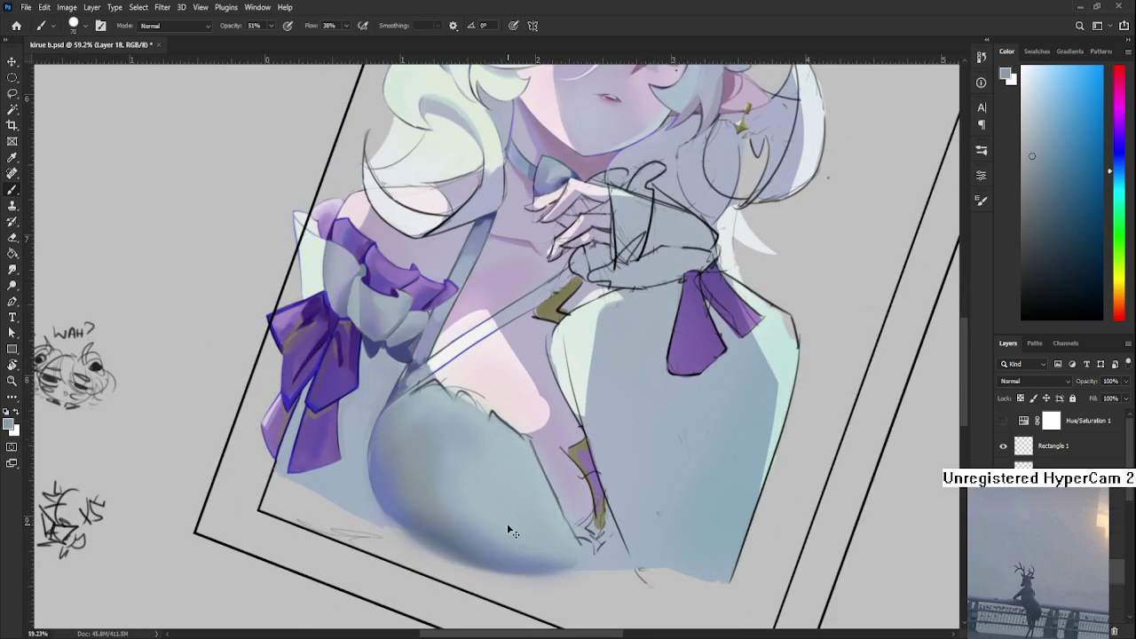
key(r)
mouse_move(502, 547)
mouse_down()
mouse_move(563, 567)
mouse_move(595, 557)
mouse_up()
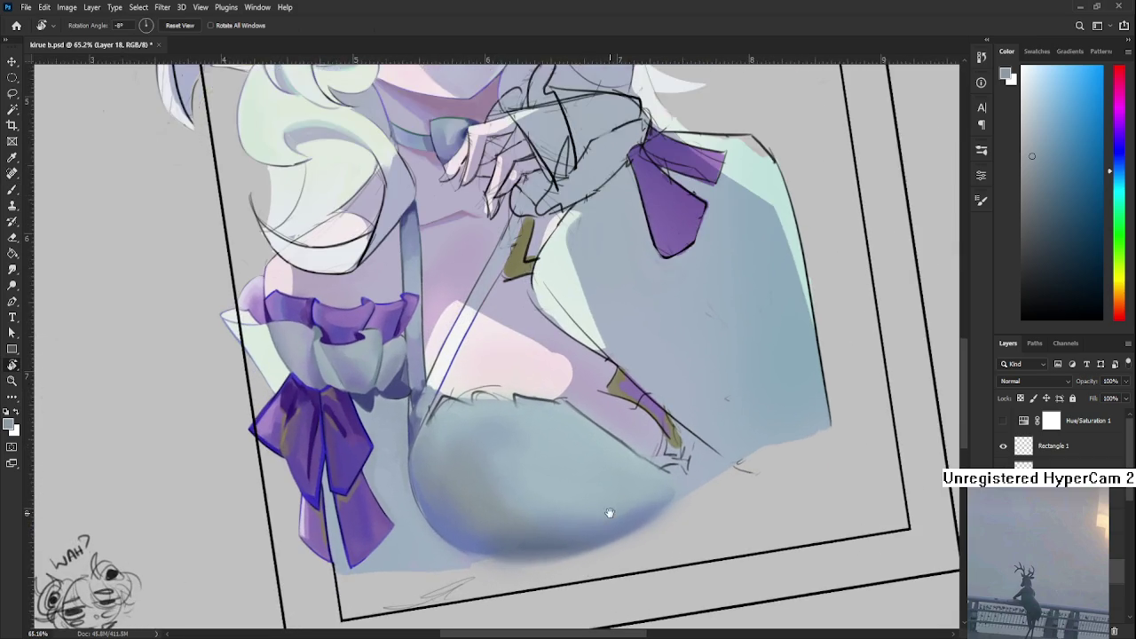
scroll(499, 439, up, 1)
key(b)
- Sample the under-chest shade and paint darker, smoother strokes along the chest's lower-right edge
alt+click(540, 443)
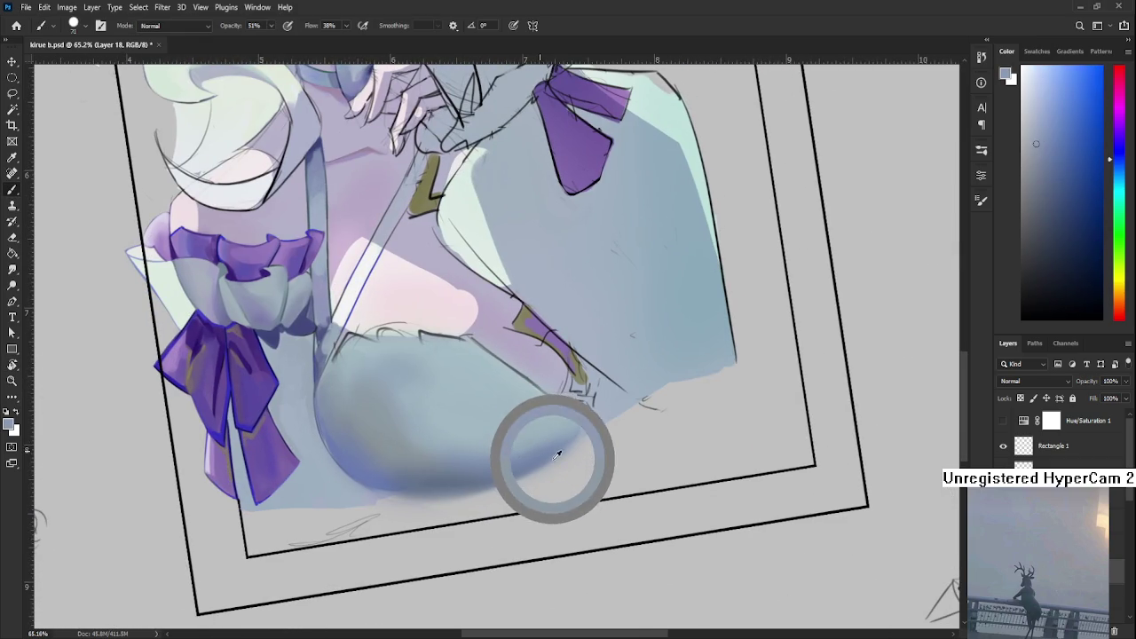
mouse_move(521, 446)
mouse_down()
mouse_move(582, 419)
mouse_move(568, 444)
mouse_up()
mouse_move(546, 404)
mouse_down()
mouse_move(560, 430)
mouse_move(572, 404)
mouse_move(552, 444)
mouse_move(551, 405)
mouse_up()
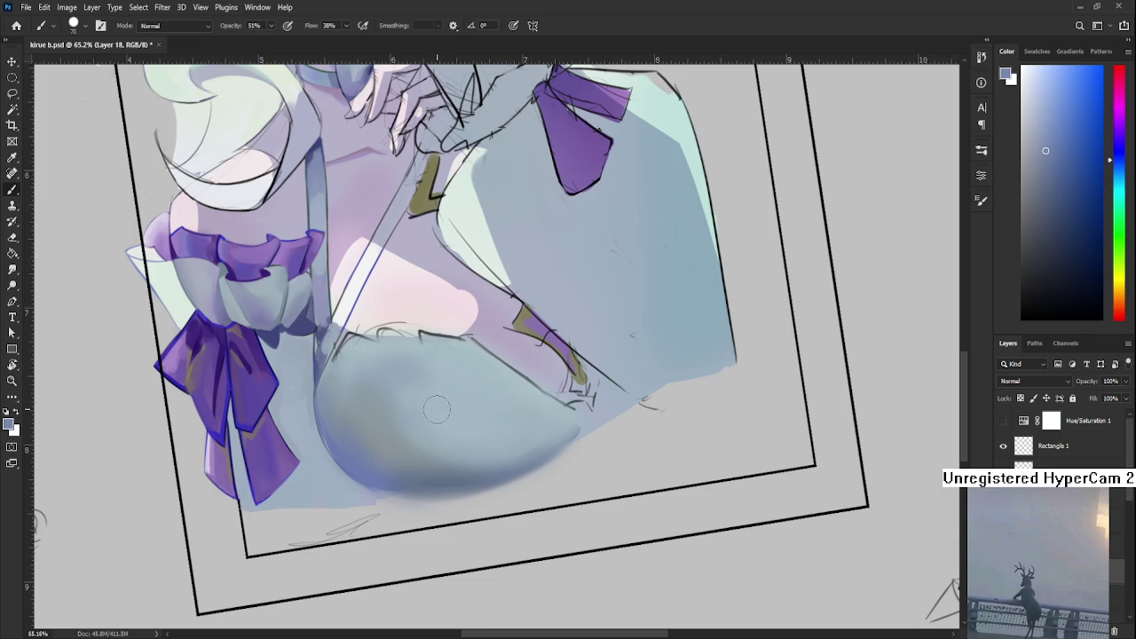
scroll(437, 408, down, 2)
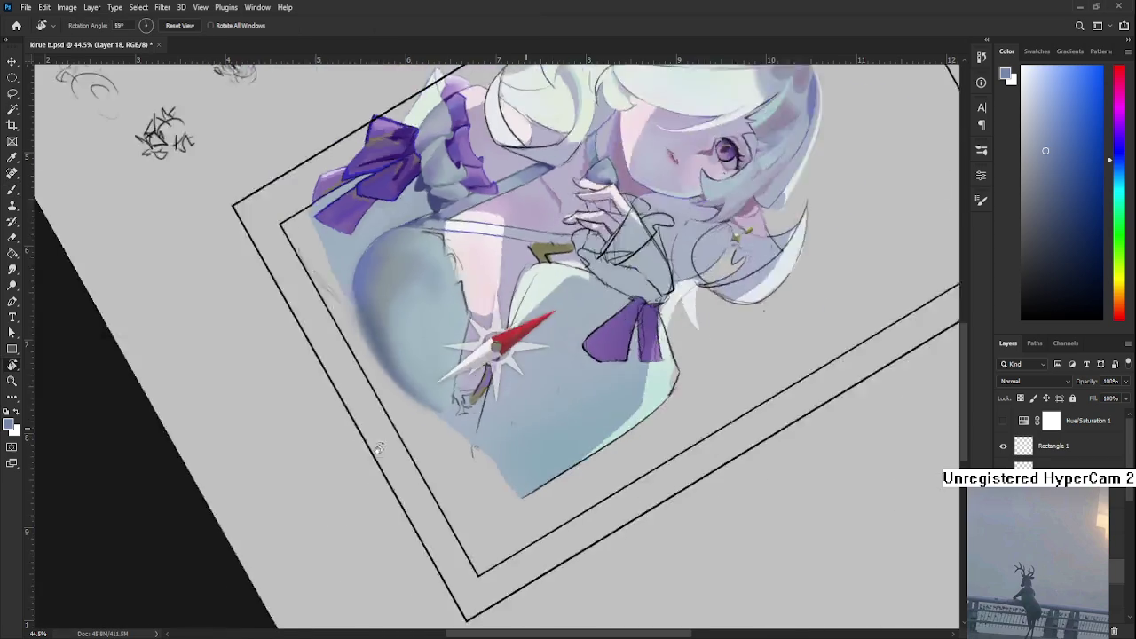
mouse_move(579, 402)
mouse_down()
mouse_move(418, 400)
mouse_move(417, 470)
mouse_move(435, 502)
mouse_up()
- Sample blue-grey shading tones along the figure's left edge and over the hip
alt+click(408, 418)
alt+click(405, 449)
alt+click(396, 430)
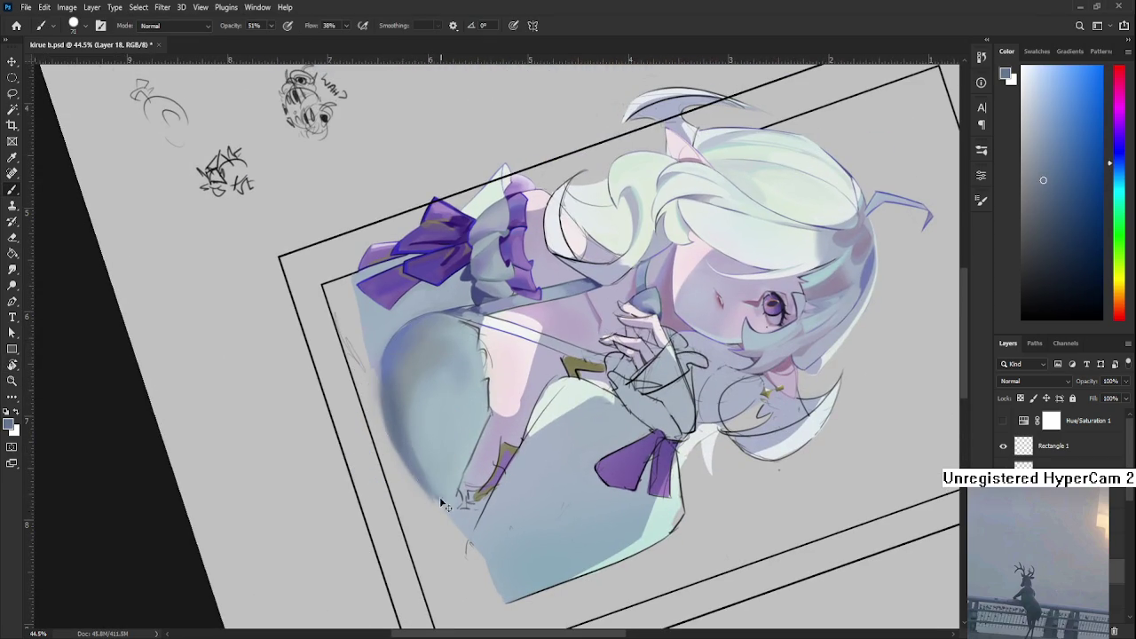
alt+click(430, 479)
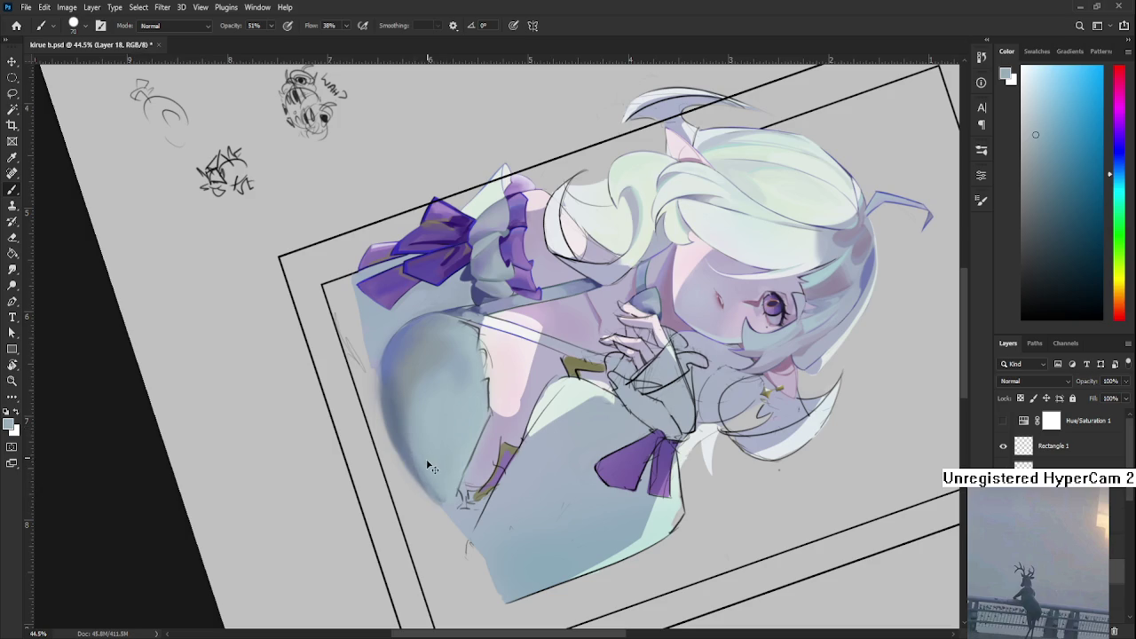
alt+click(425, 455)
alt+click(422, 456)
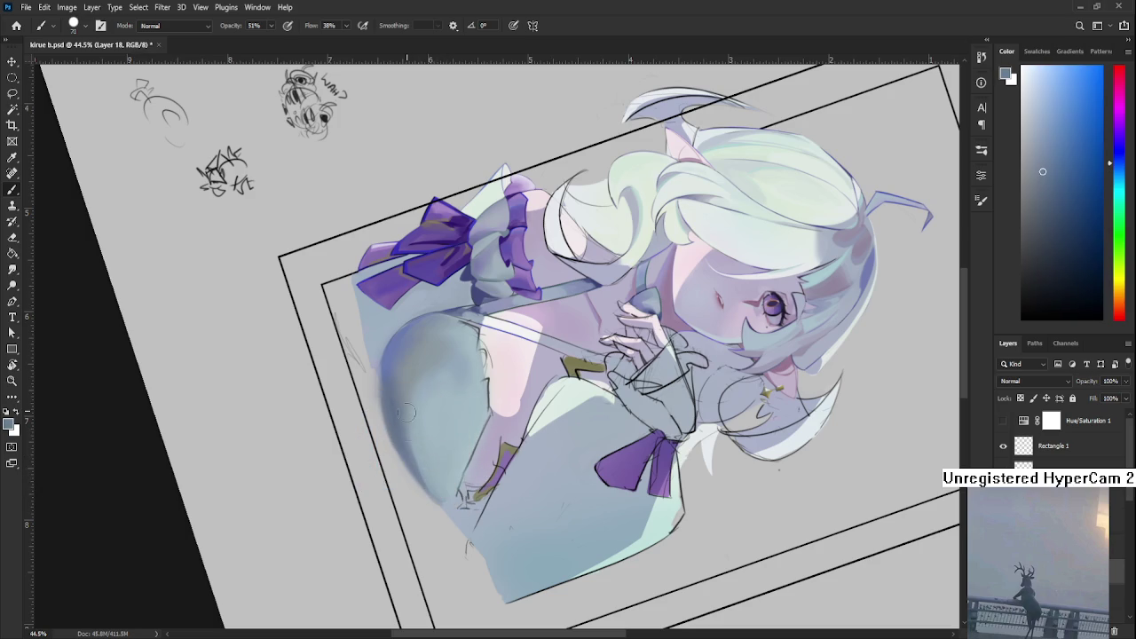
alt+click(414, 445)
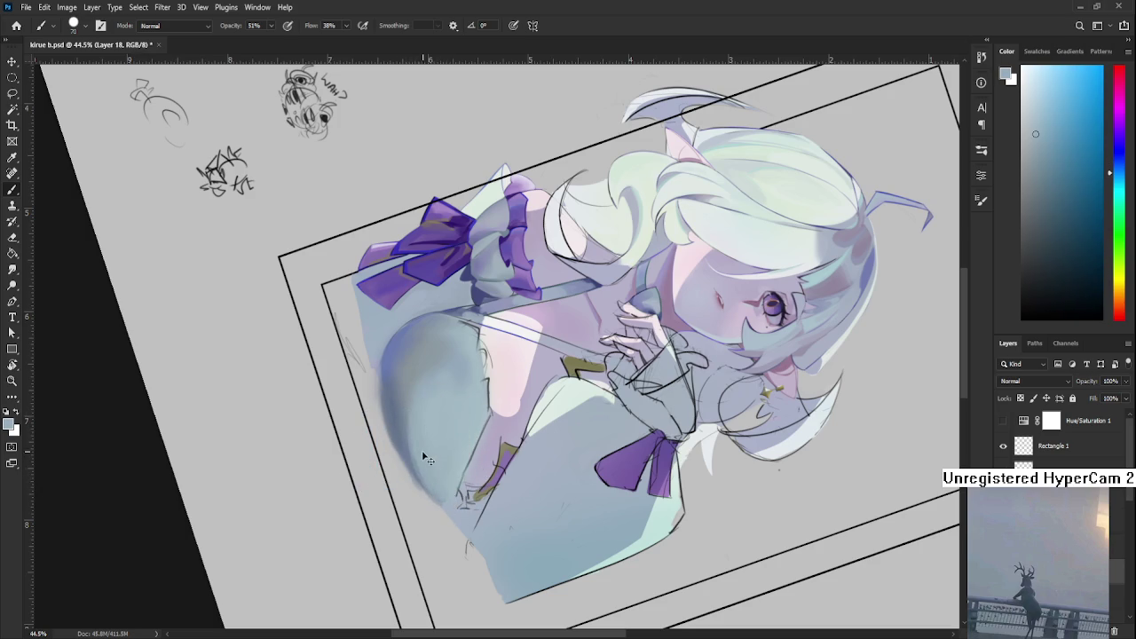
alt+click(426, 455)
alt+click(427, 454)
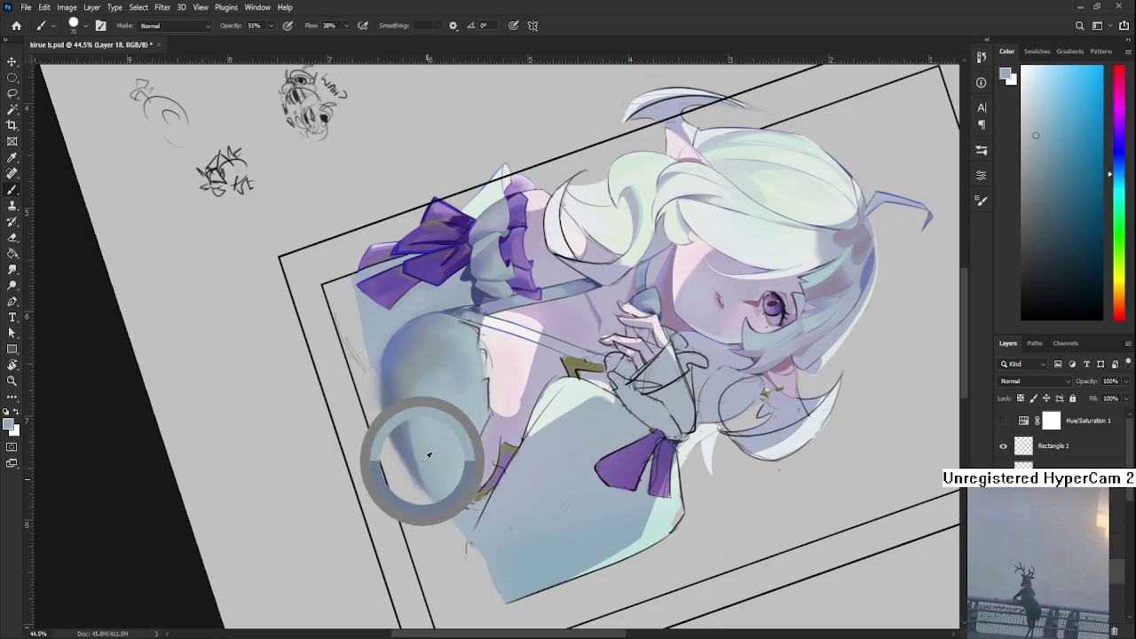
- Rotate the view to about 71° and paint shadow along the chest's lower curve
key(r)
drag(470, 452, 533, 443)
scroll(551, 443, up, 2)
scroll(568, 443, up, 1)
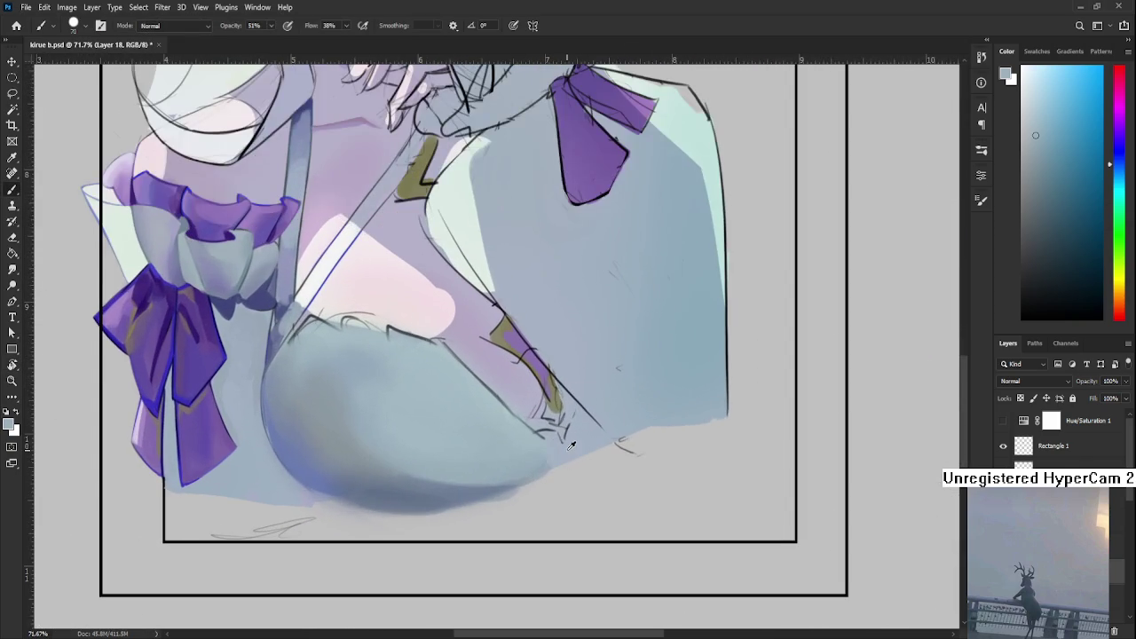
alt+click(570, 444)
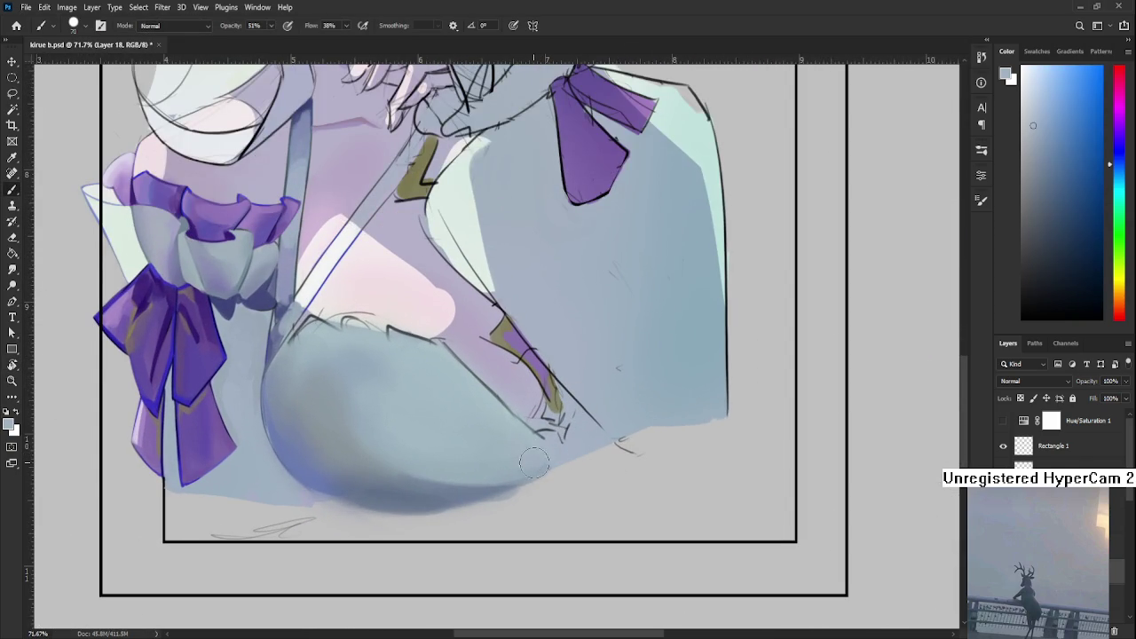
drag(533, 461, 585, 518)
- Sample a darker shadow blue from the chest and tilt the view about 33°
alt+click(443, 527)
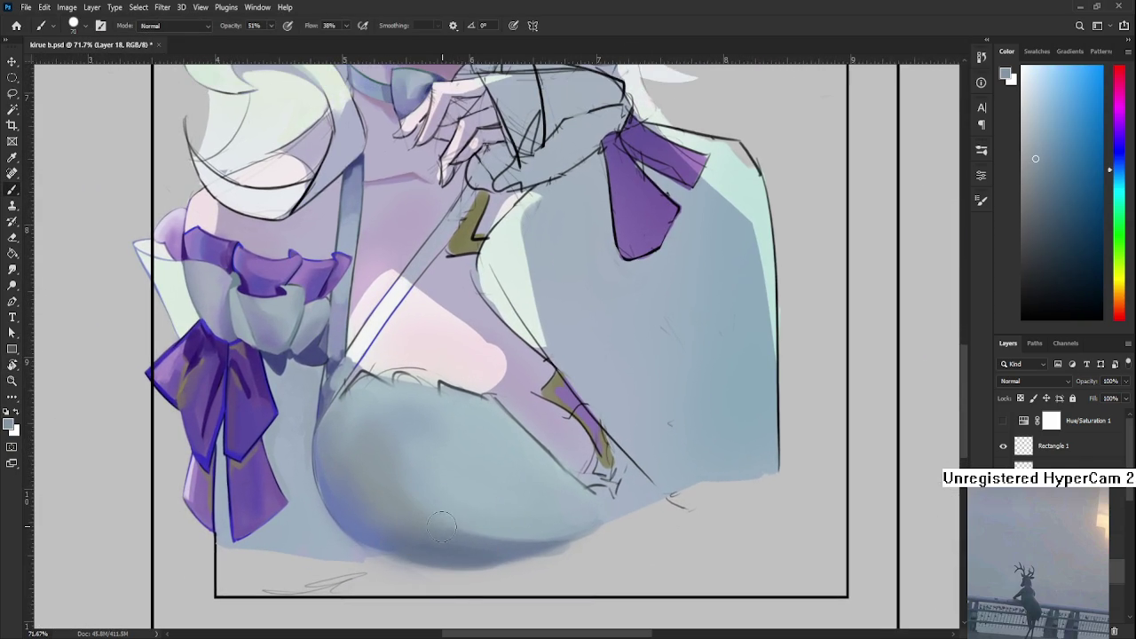
drag(462, 536, 431, 522)
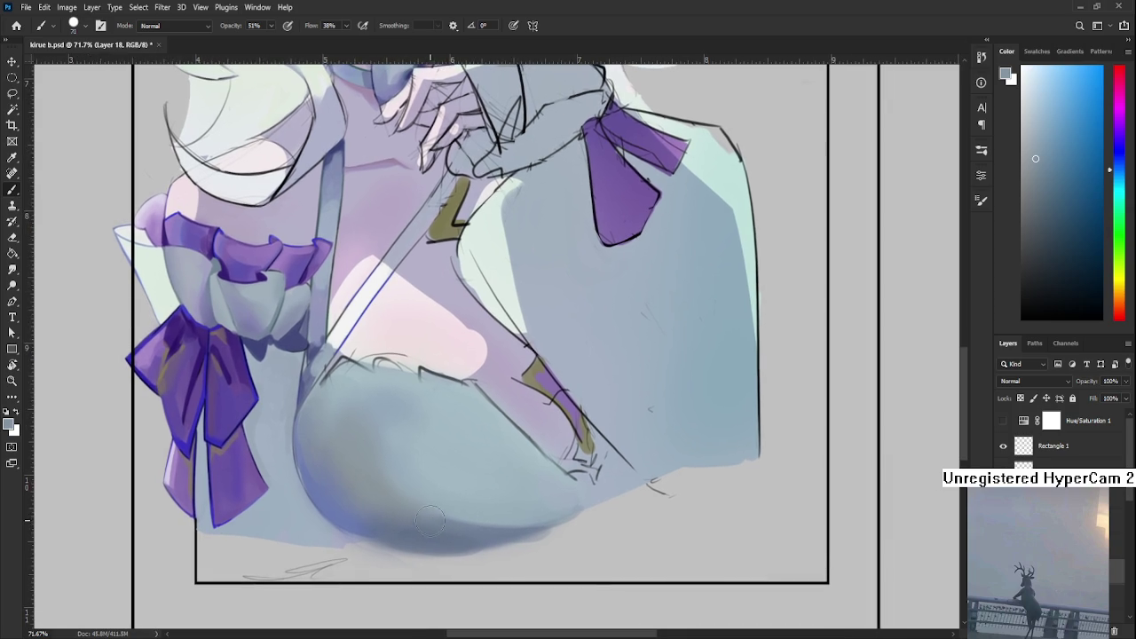
alt+click(431, 522)
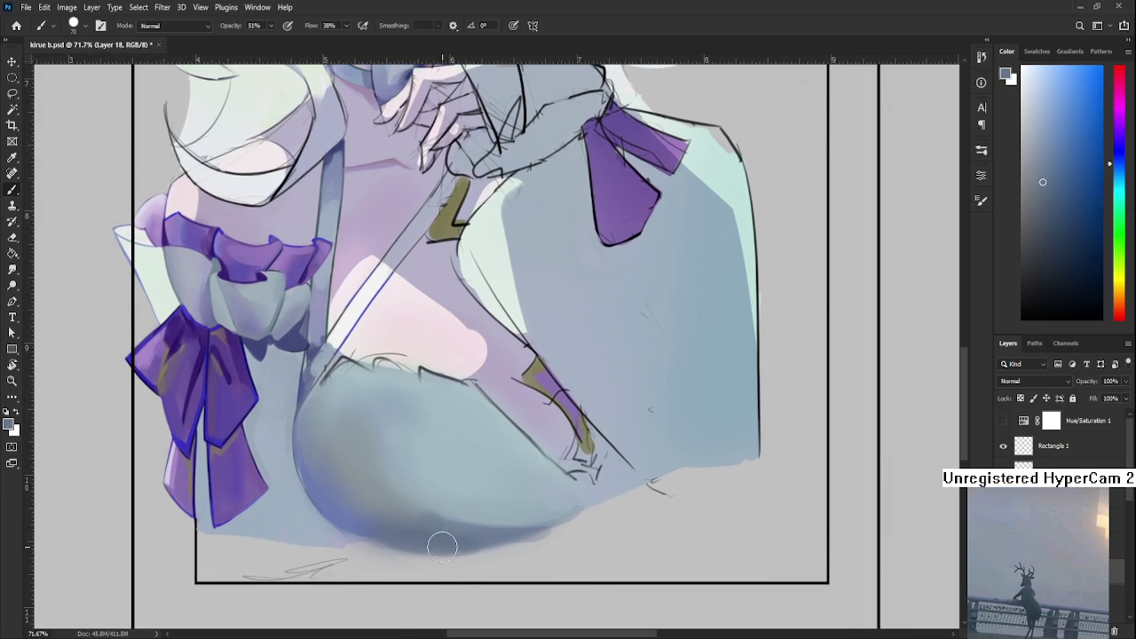
key(r)
mouse_move(432, 525)
mouse_down()
mouse_move(390, 471)
mouse_move(357, 464)
mouse_up()
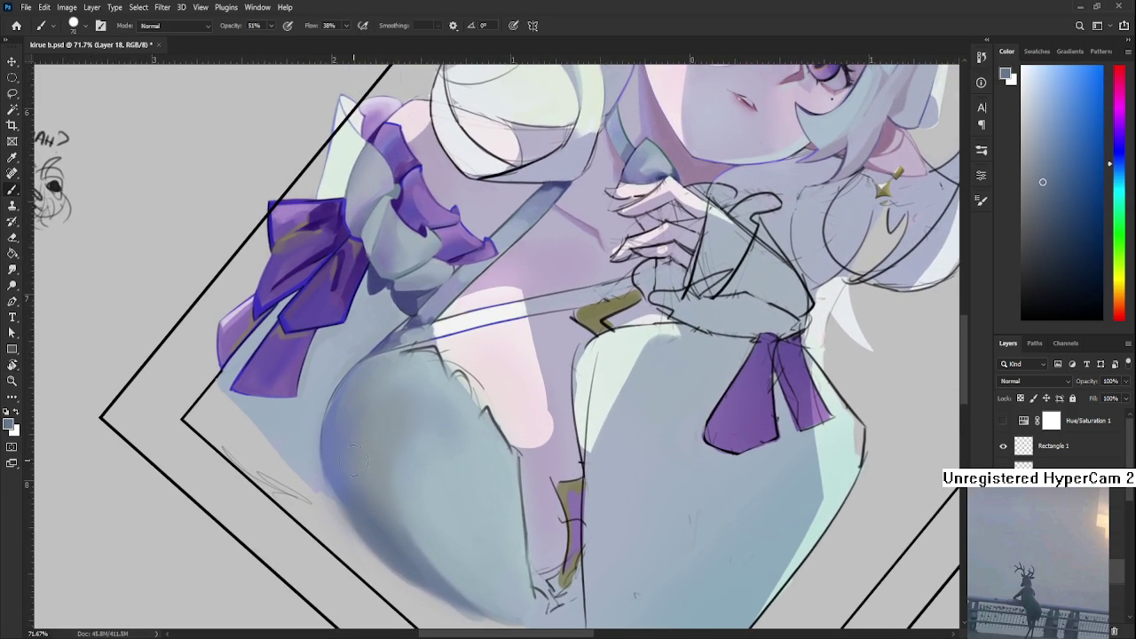
- Shrink the brush and sample lighter and darker blues from the chest's left side
alt+click(338, 454)
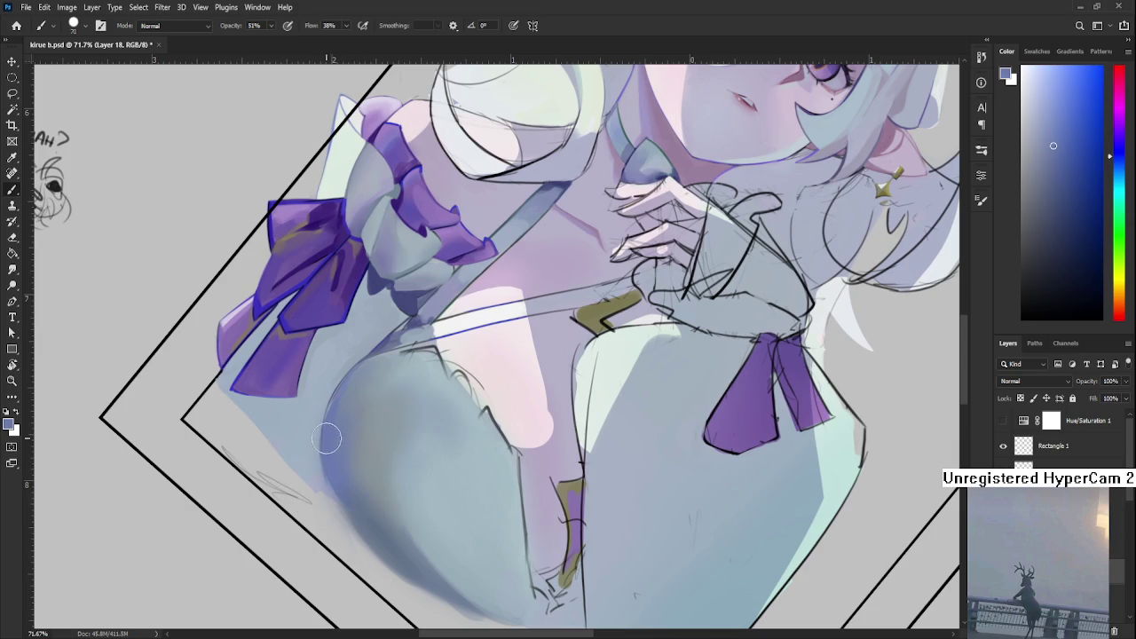
key(bracketleft)
key(bracketleft)
key(bracketleft)
alt+click(360, 523)
alt+click(391, 538)
alt+click(379, 482)
alt+click(370, 471)
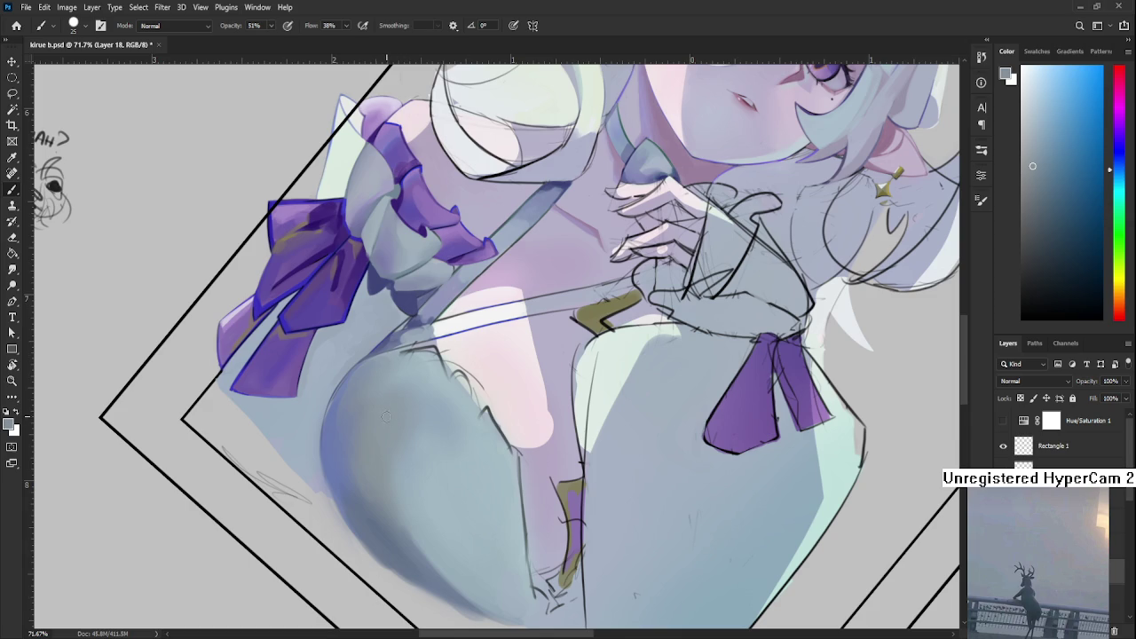
- Sample shadow, mid-tone and highlight blues to shade the chest's lower curve
alt+click(419, 413)
alt+click(443, 429)
alt+click(430, 542)
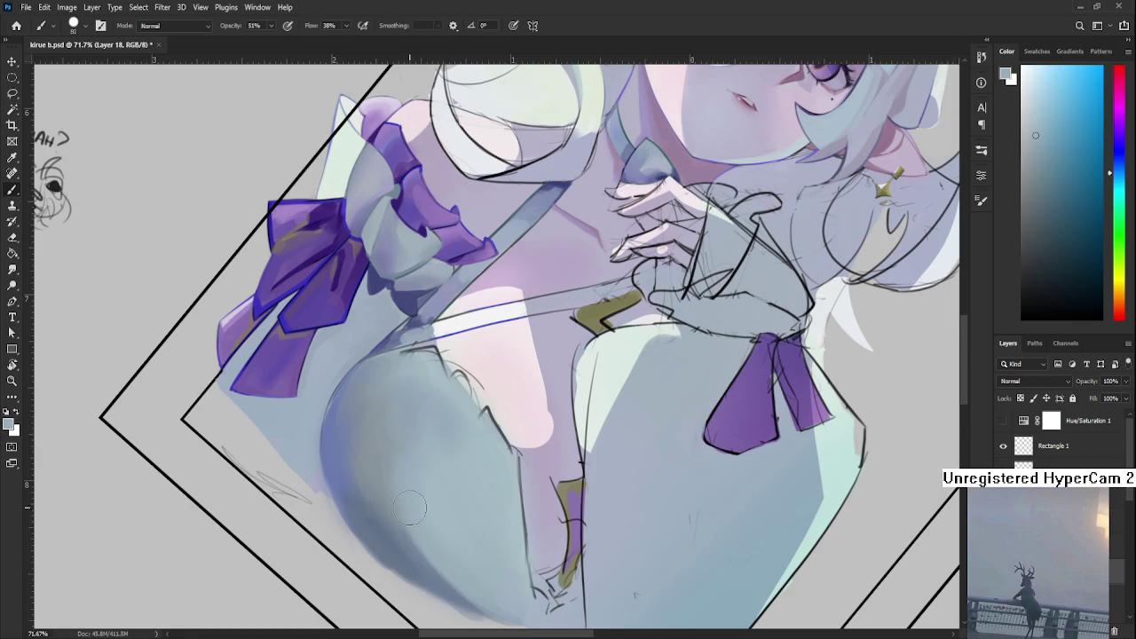
alt+click(446, 518)
alt+click(376, 467)
alt+click(373, 468)
alt+click(335, 432)
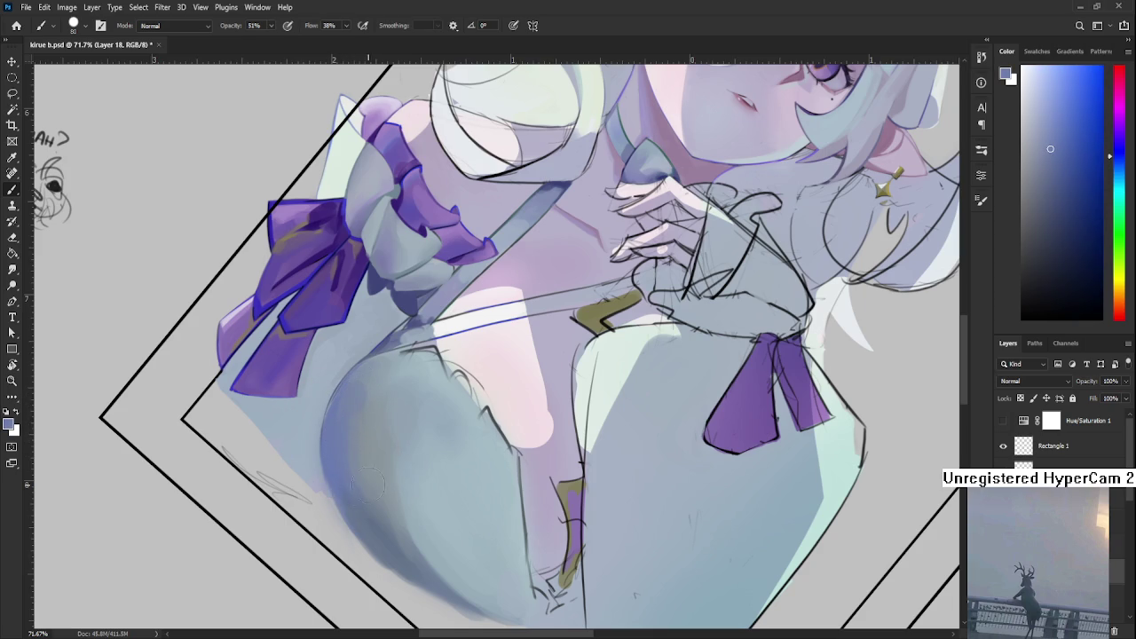
alt+click(373, 393)
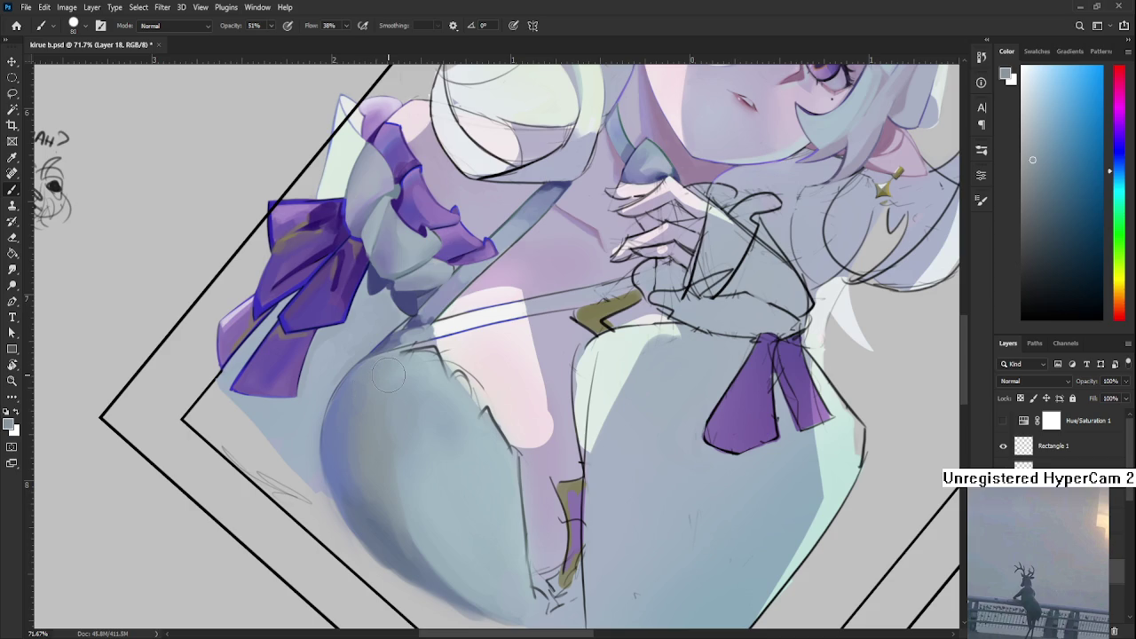
- Blend alternating darker and lighter chest tones into a smoother bluish gradient
scroll(388, 377, down, 3)
scroll(388, 376, down, 2)
scroll(390, 374, down, 2)
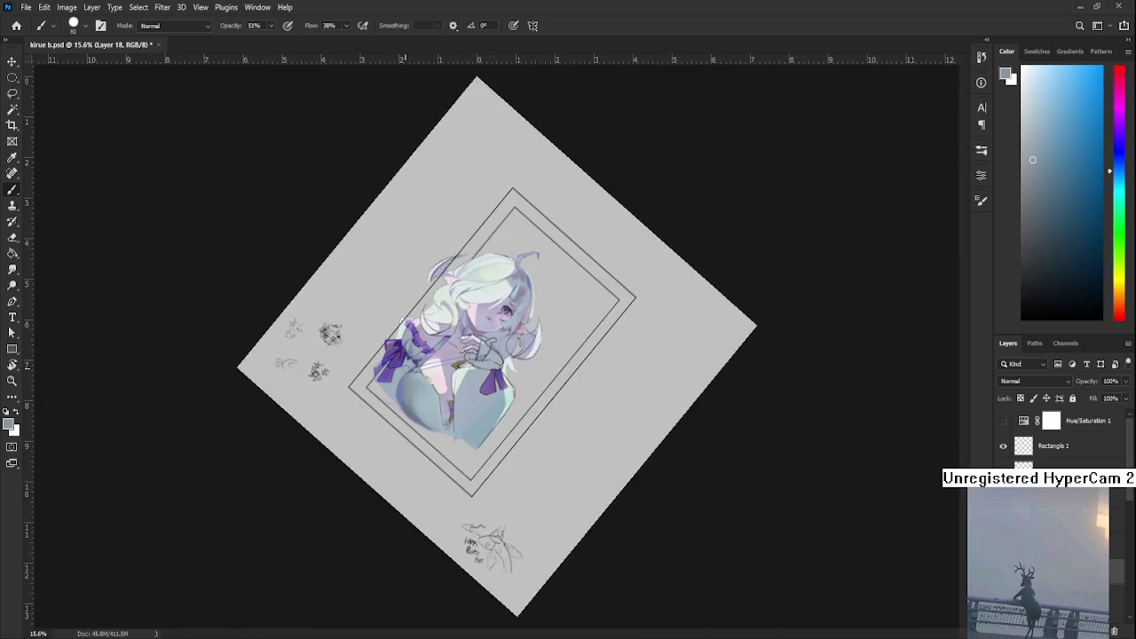
scroll(405, 368, up, 3)
scroll(405, 368, up, 2)
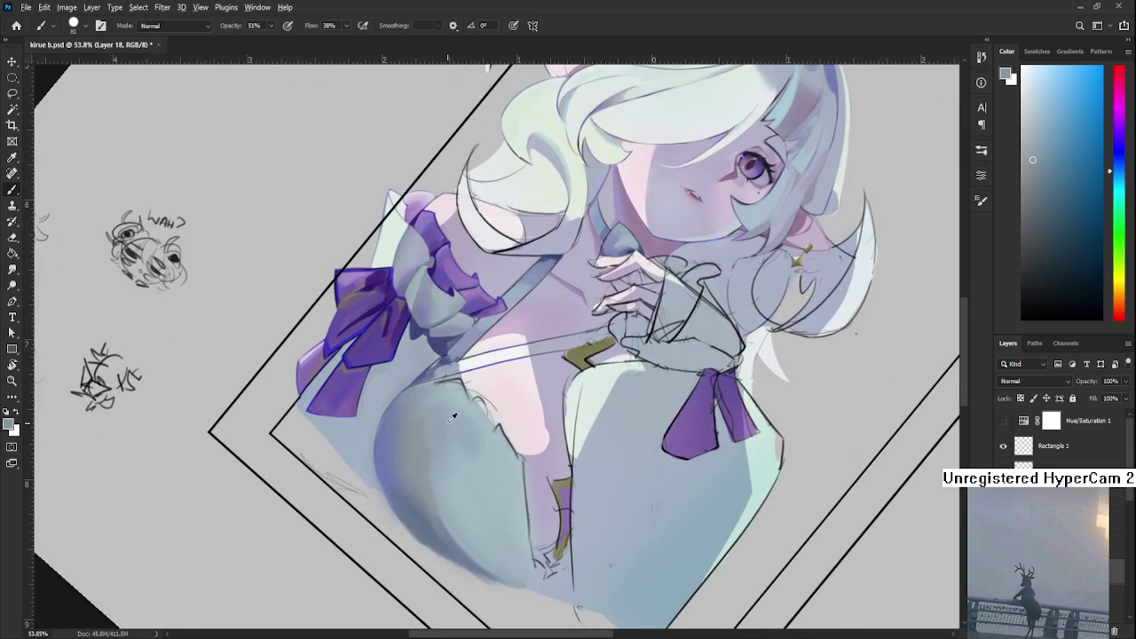
alt+click(463, 478)
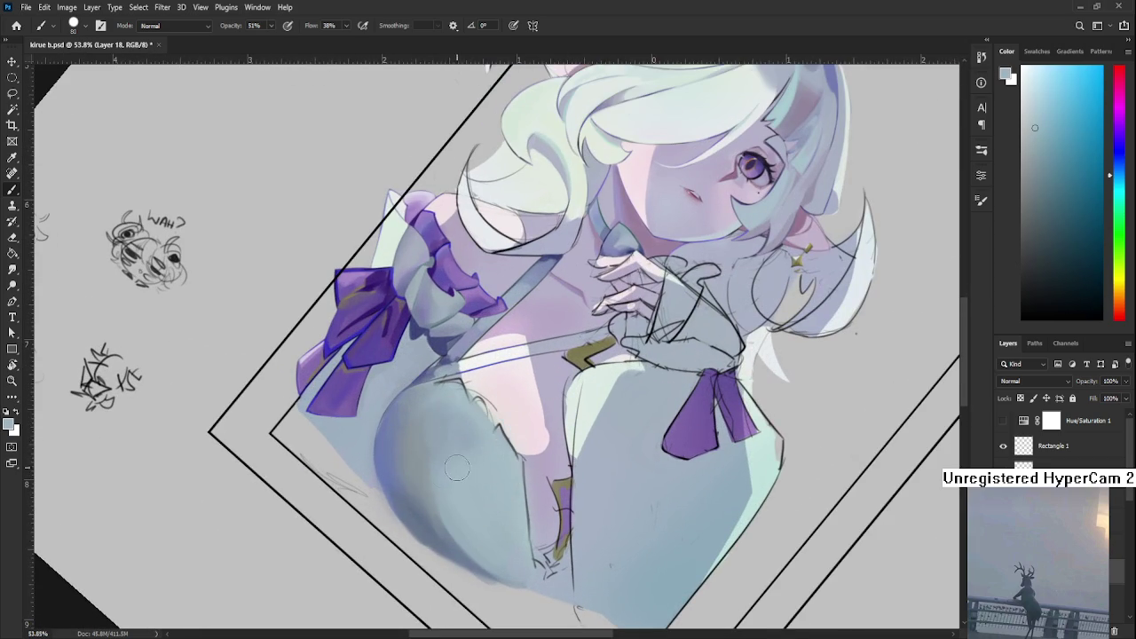
alt+click(466, 433)
alt+click(456, 404)
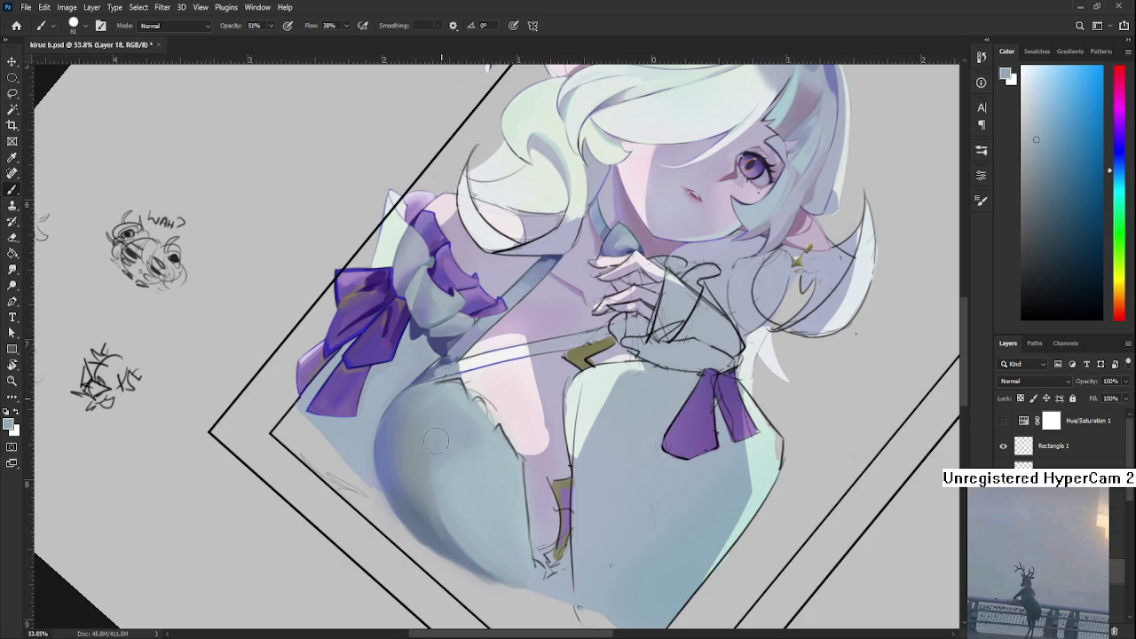
alt+click(435, 437)
alt+click(442, 405)
scroll(429, 539, down, 3)
- Zoom in and sample shadow tones across the lower chest and its edge
scroll(429, 539, down, 2)
scroll(461, 477, up, 4)
scroll(461, 477, up, 2)
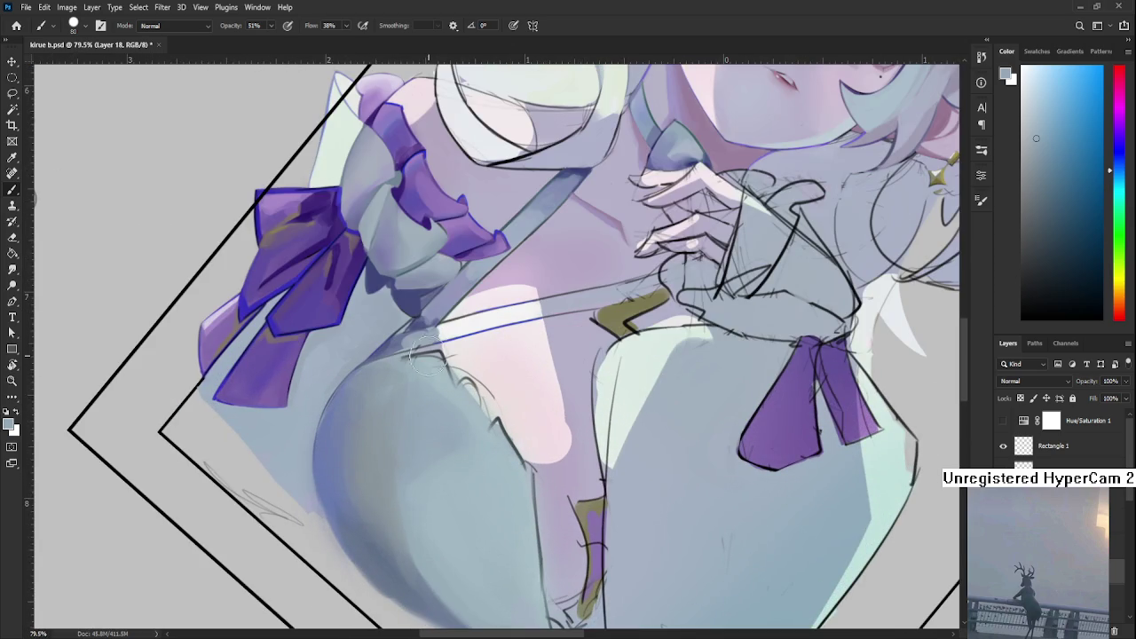
alt+click(407, 398)
alt+click(385, 449)
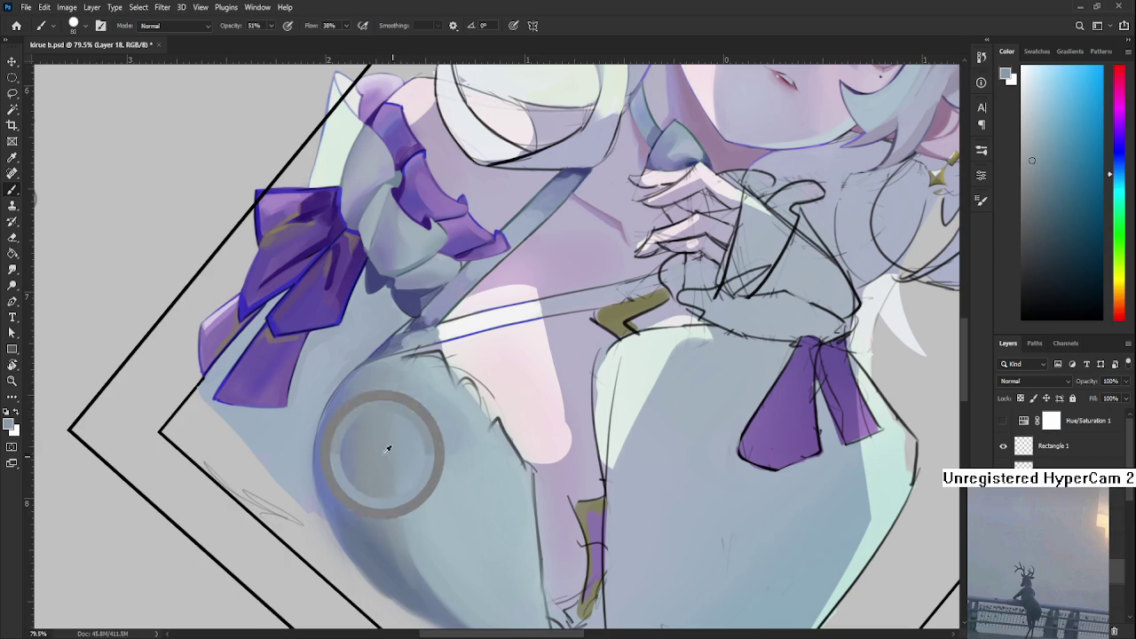
alt+click(435, 441)
alt+click(418, 437)
alt+click(384, 461)
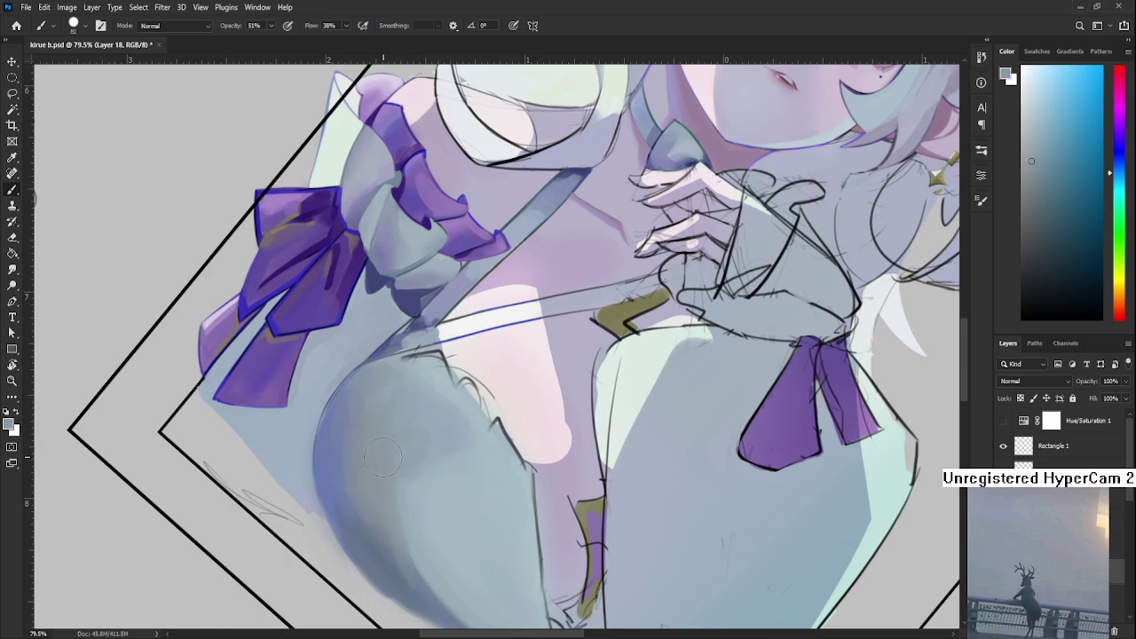
alt+click(383, 460)
- Sample upper-chest colours and nearby shading blues to soften the remaining shadow
alt+click(405, 406)
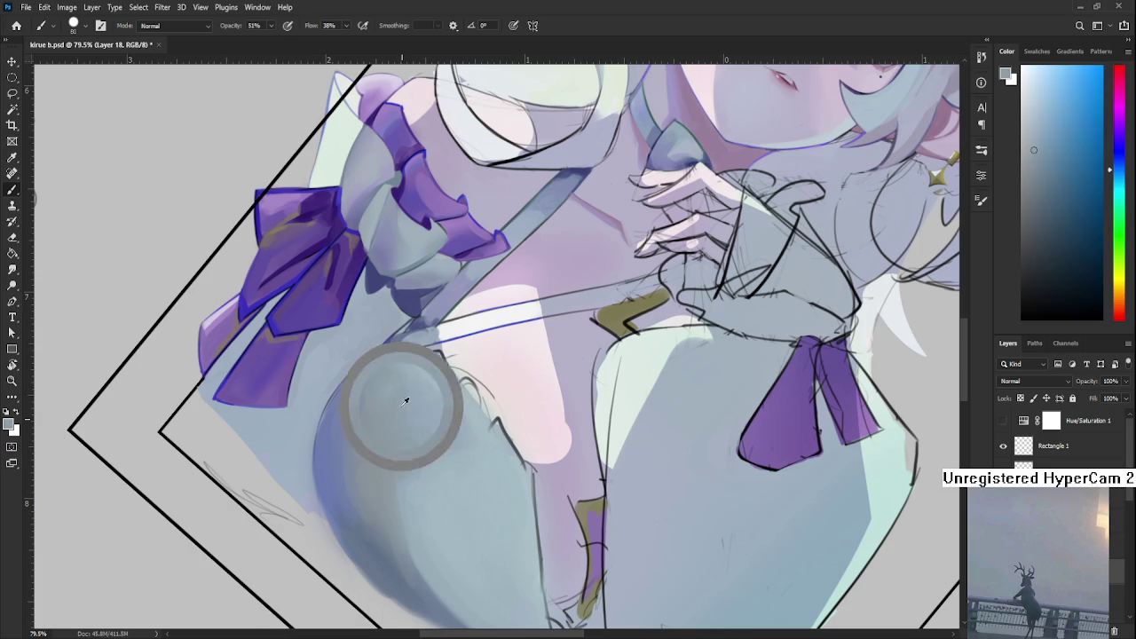
alt+click(416, 407)
alt+click(411, 438)
alt+click(403, 457)
alt+click(397, 512)
alt+click(417, 502)
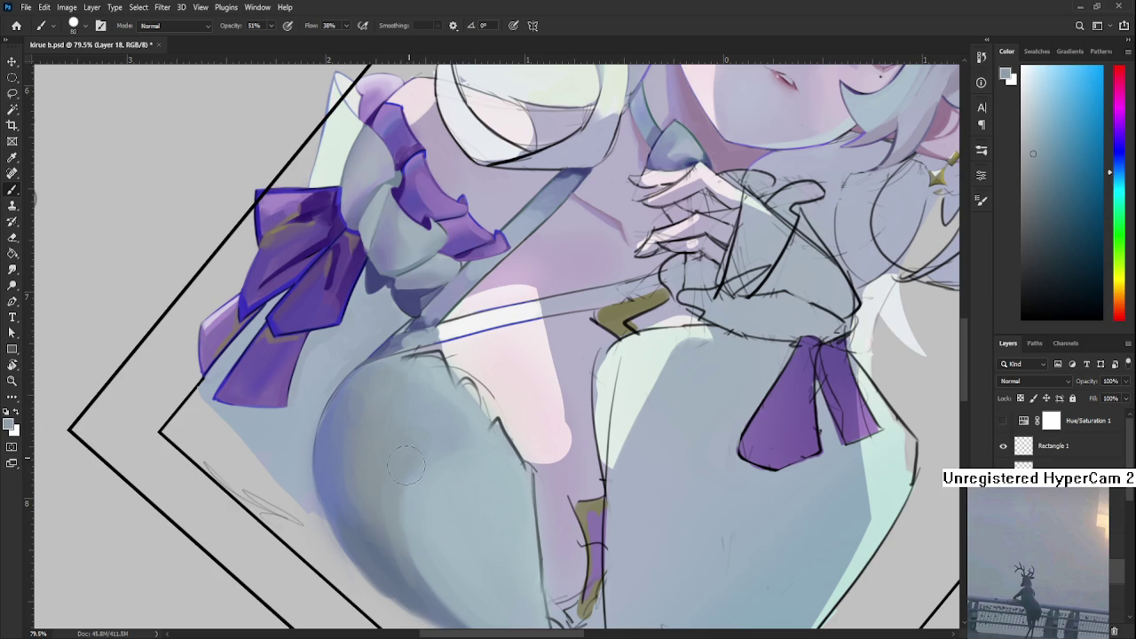
- Deepen the lower-left chest underside with darker and lighter blues, then zoom out to check
alt+click(418, 528)
alt+click(418, 513)
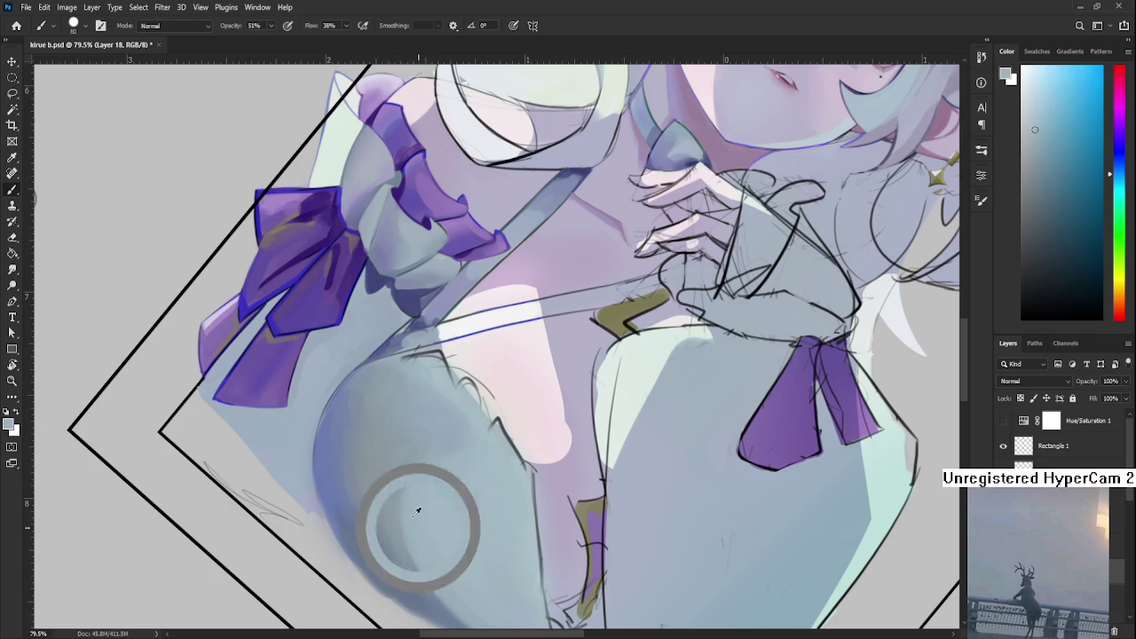
alt+click(395, 569)
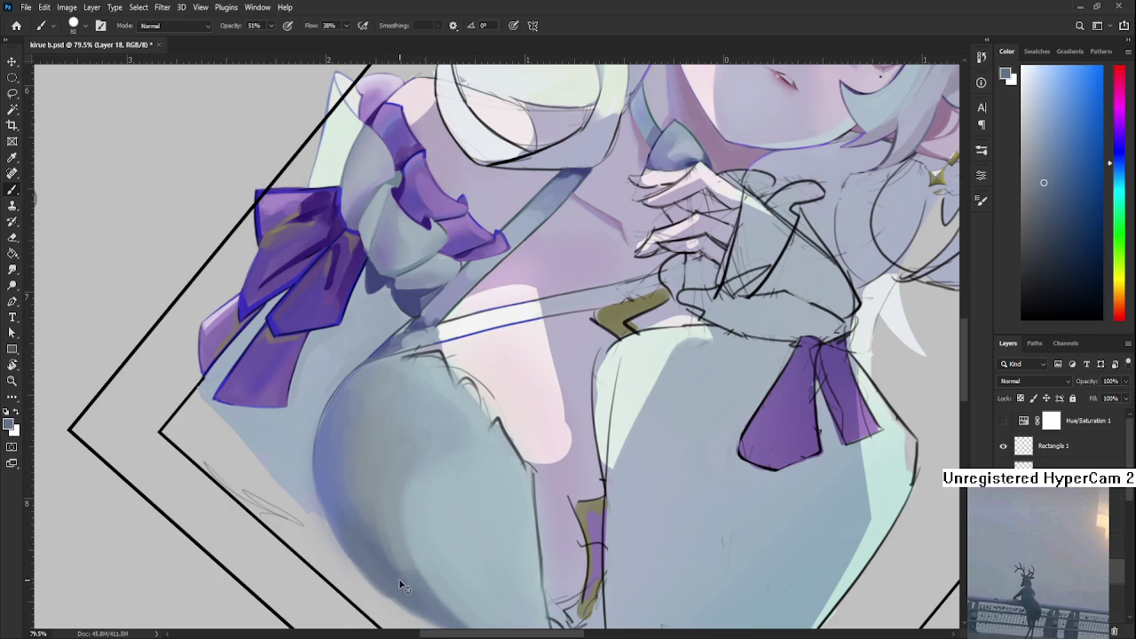
alt+click(384, 524)
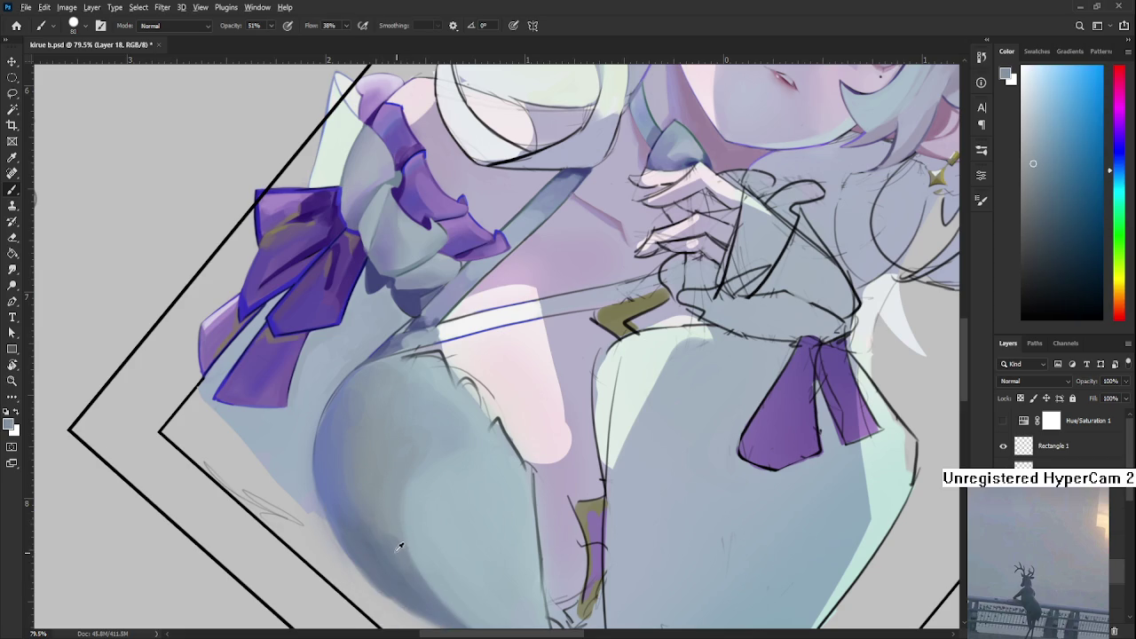
alt+click(406, 535)
alt+click(394, 520)
alt+click(394, 522)
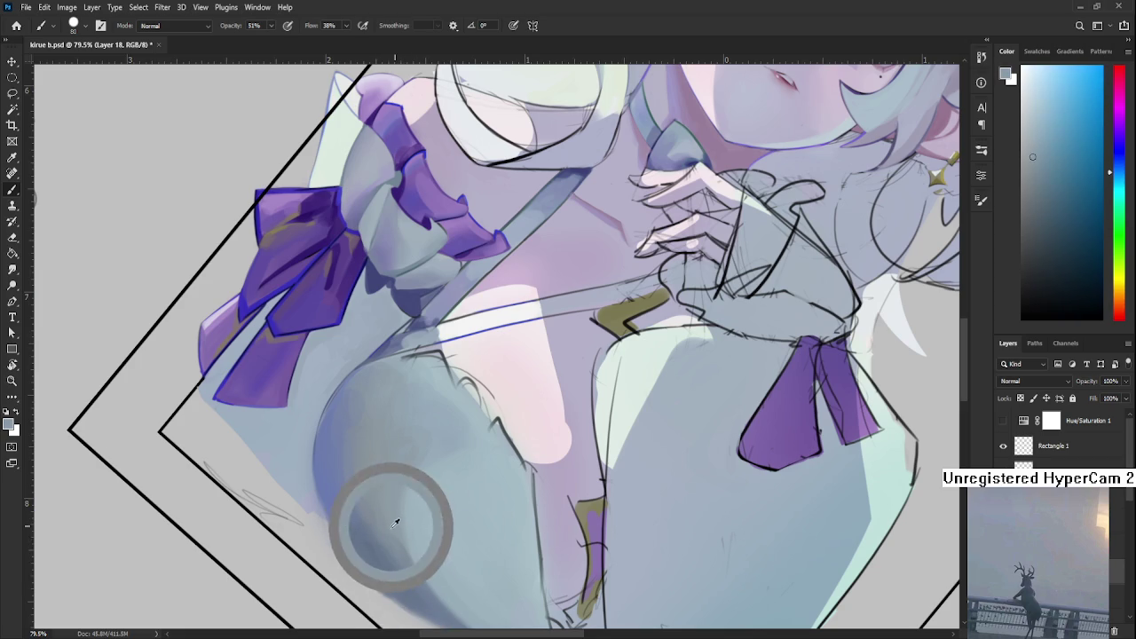
alt+click(417, 550)
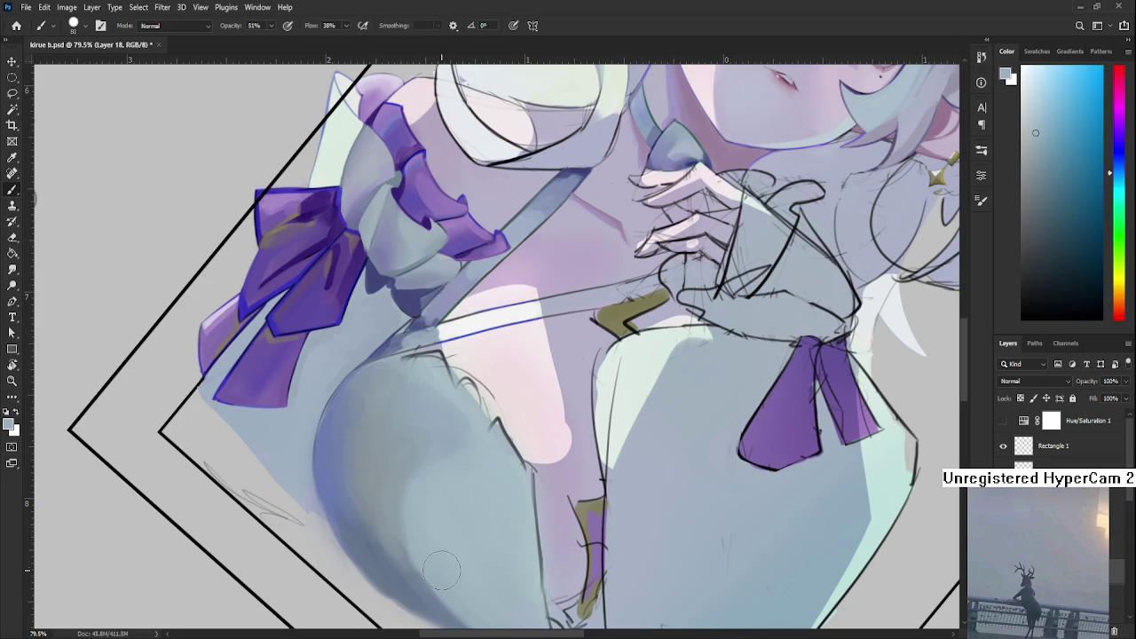
scroll(444, 545, down, 3)
scroll(464, 537, down, 3)
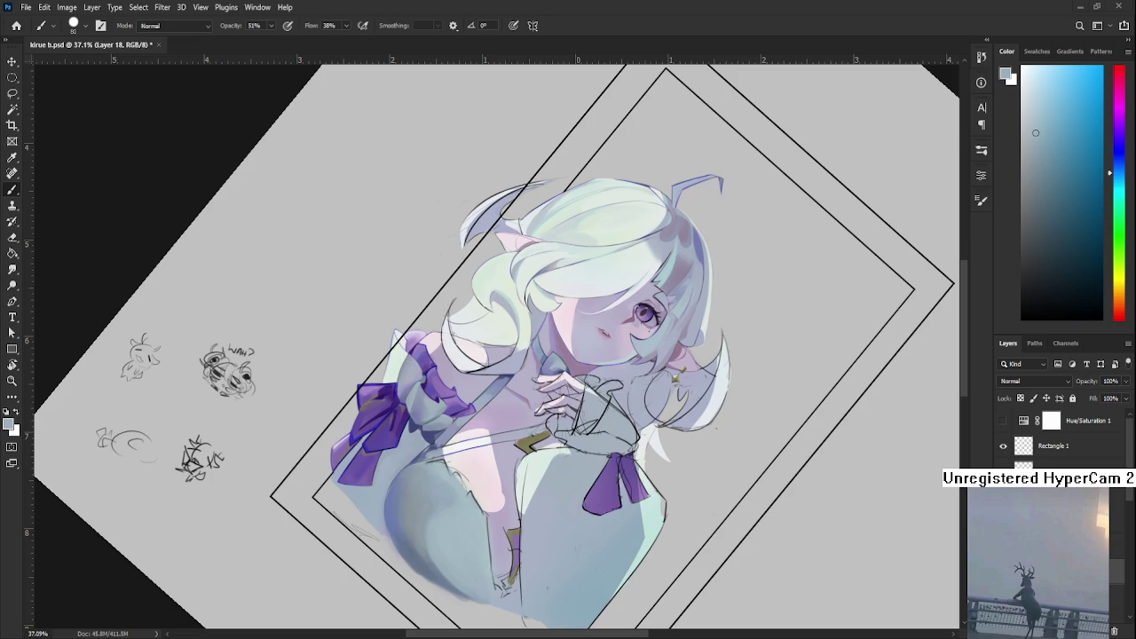
- Rotate the view toward the lower body and sample blues from the chest shadow
key(r)
scroll(497, 346, up, 5)
mouse_move(325, 532)
mouse_down()
mouse_move(448, 505)
mouse_move(424, 399)
mouse_move(385, 475)
mouse_up()
key(b)
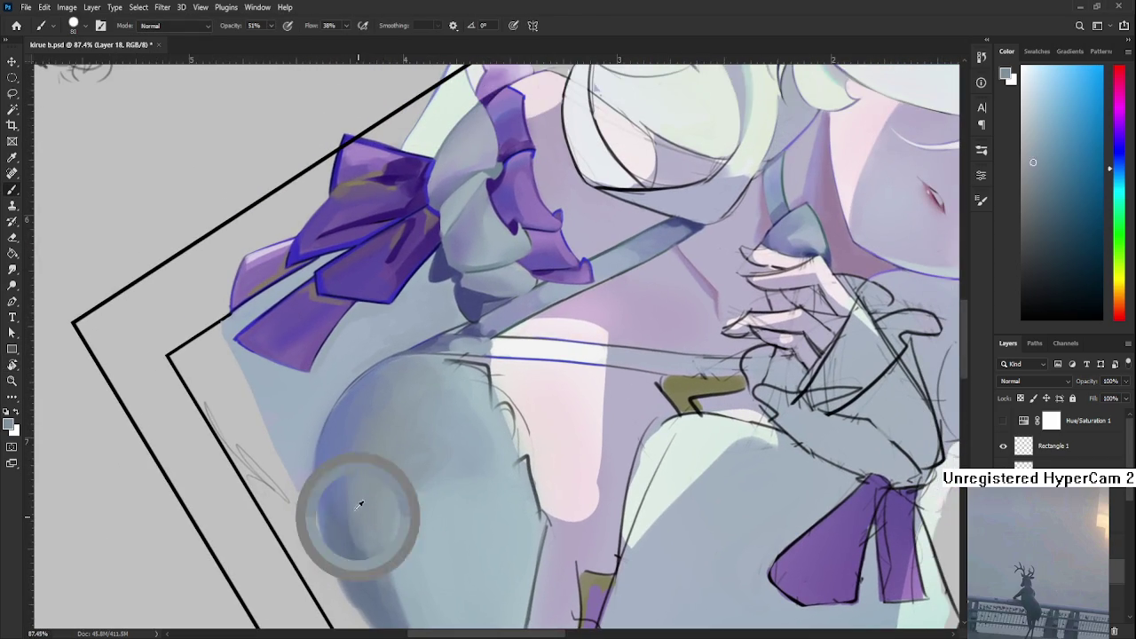
alt+click(346, 474)
alt+click(346, 509)
alt+click(352, 510)
alt+click(360, 547)
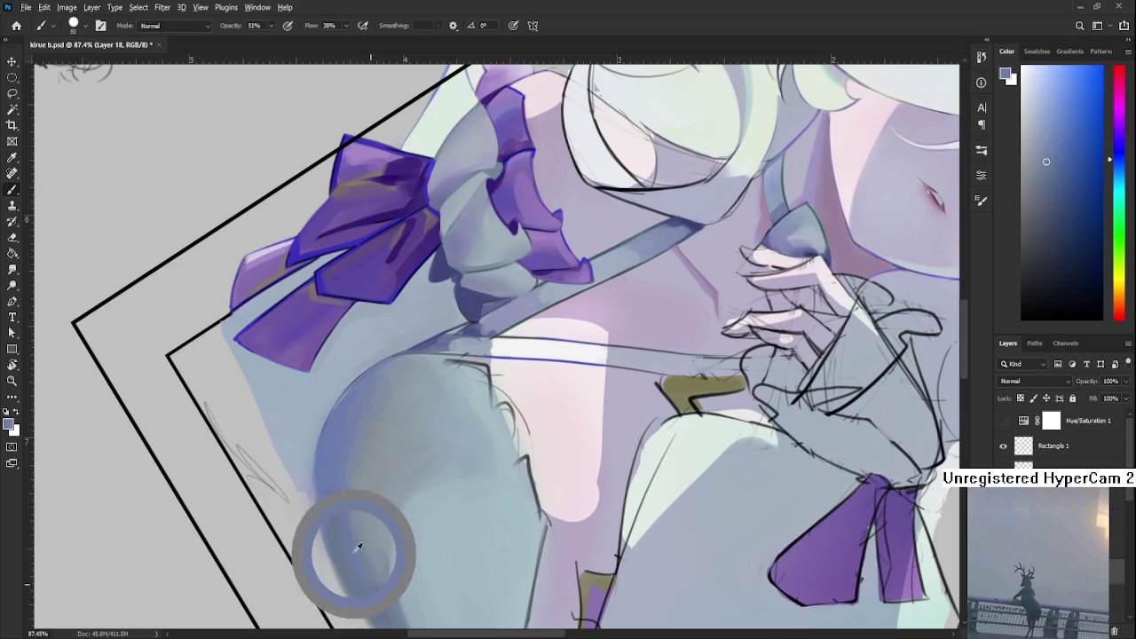
alt+click(345, 557)
alt+click(349, 529)
- Paint a darker blue stroke on the lower dress at 74% opacity, then restore 100%
scroll(444, 424, down, 4)
scroll(444, 424, down, 2)
scroll(443, 424, down, 1)
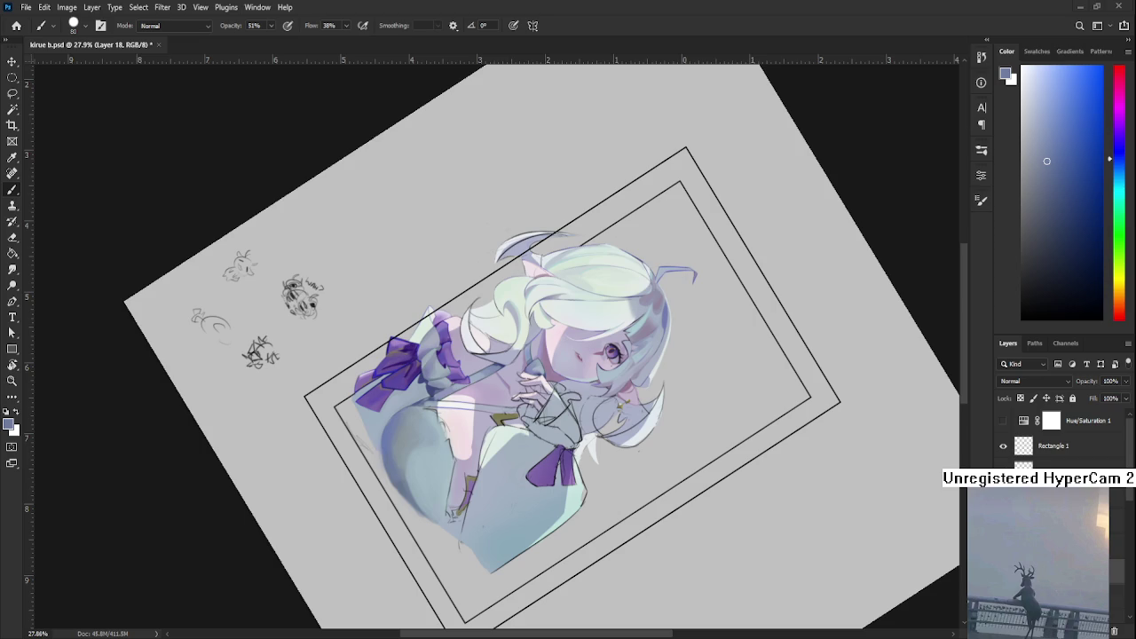
scroll(441, 475, up, 3)
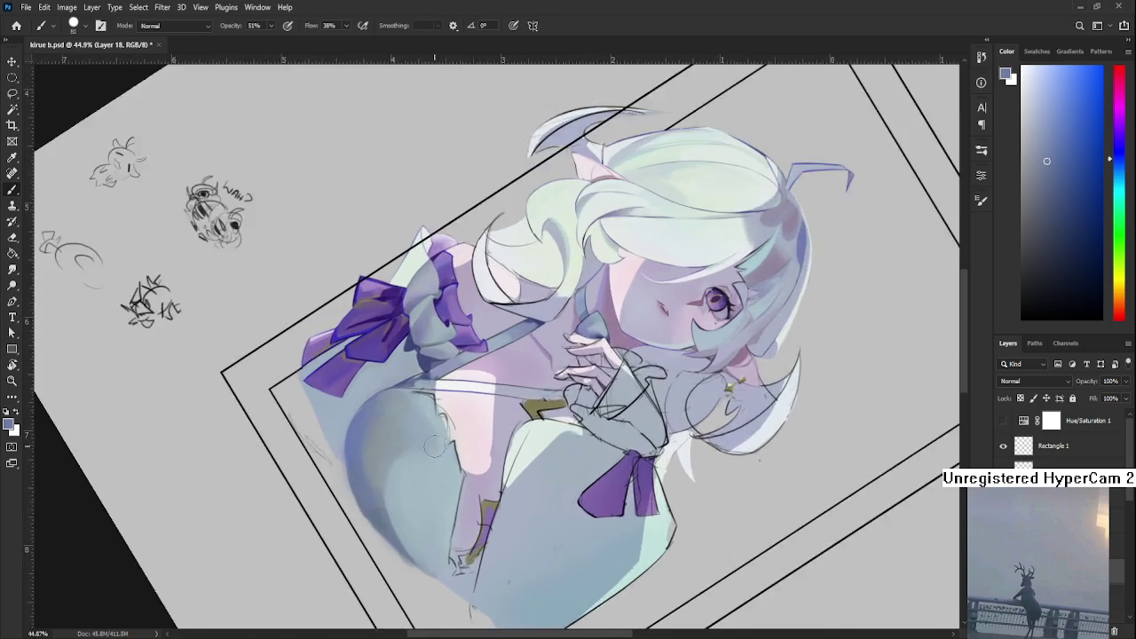
scroll(441, 475, up, 2)
scroll(441, 475, up, 2)
scroll(441, 475, down, 1)
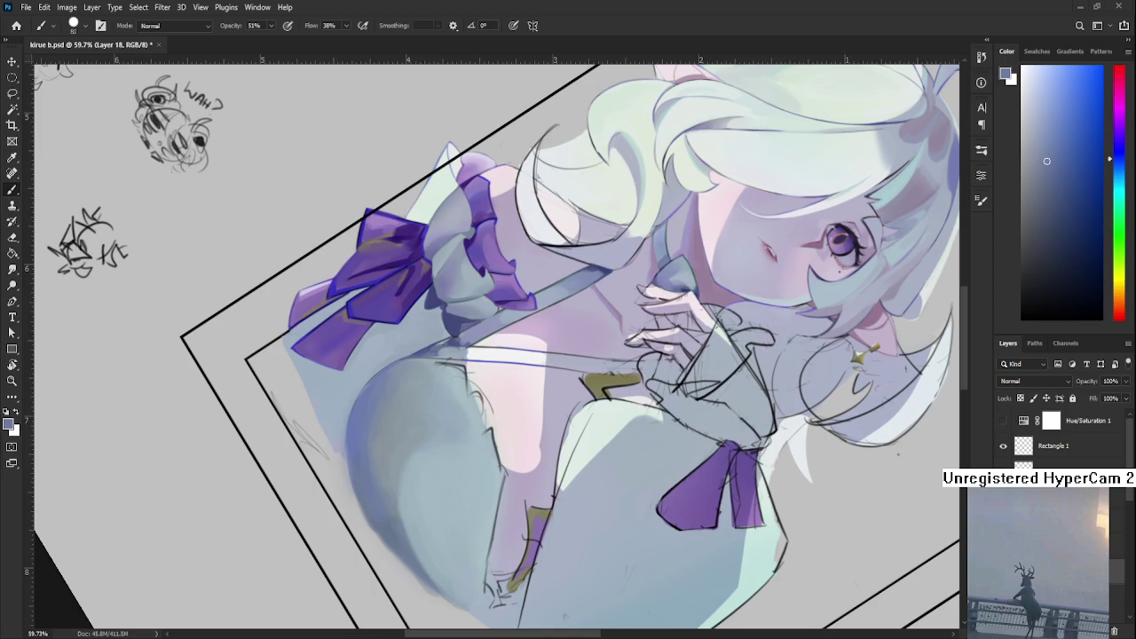
scroll(422, 525, up, 1)
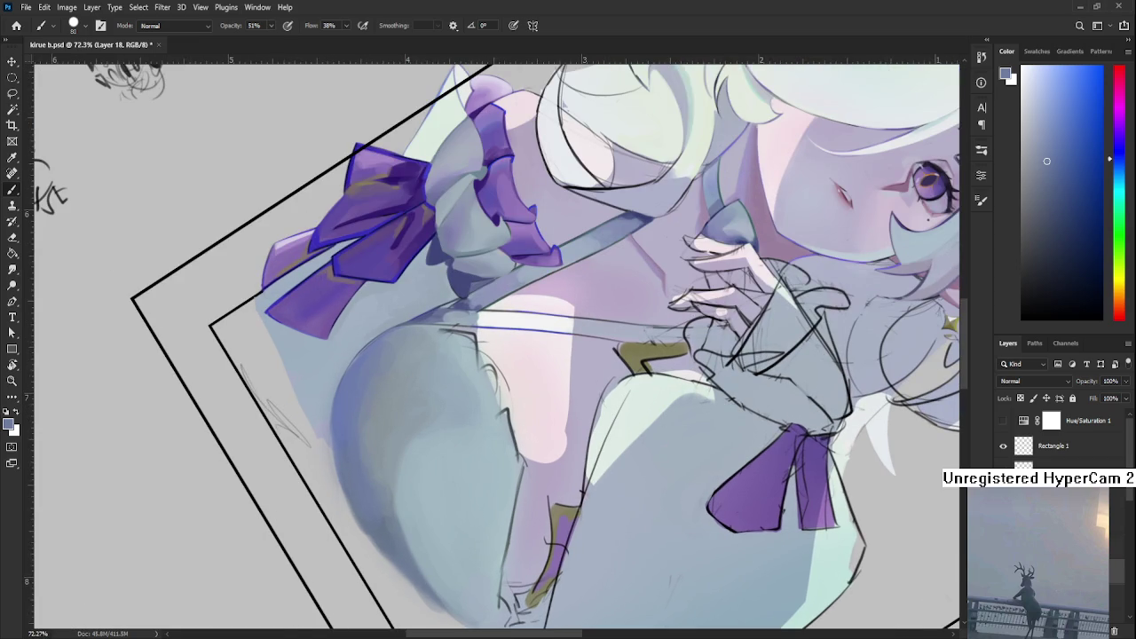
key(7)
key(4)
alt+click(396, 456)
drag(374, 437, 362, 484)
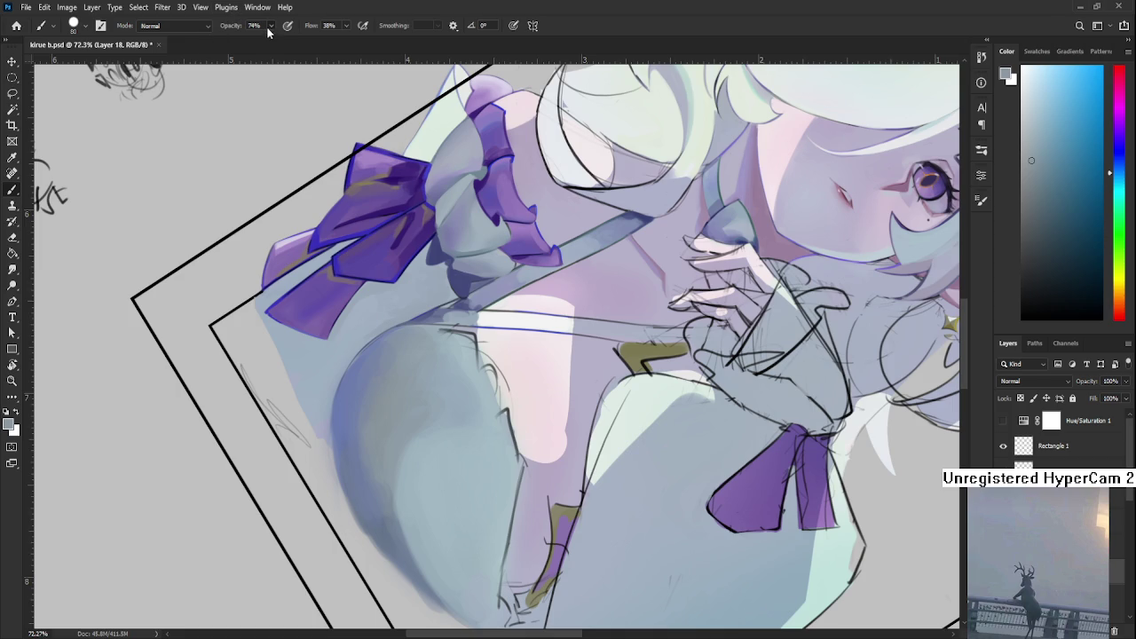
key(0)
scroll(494, 444, down, 6)
- Rotate the canvas closer to upright and brush soft lighter shading onto the rounded dress
key(r)
mouse_move(621, 444)
mouse_down()
mouse_move(494, 568)
mouse_move(564, 564)
mouse_up()
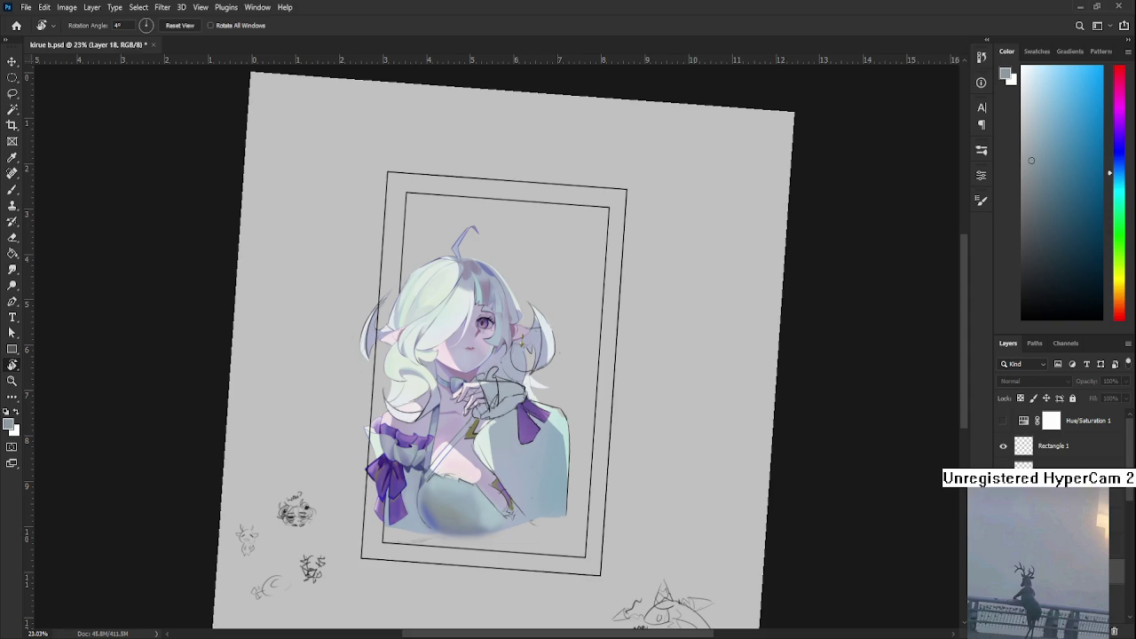
scroll(426, 412, down, 5)
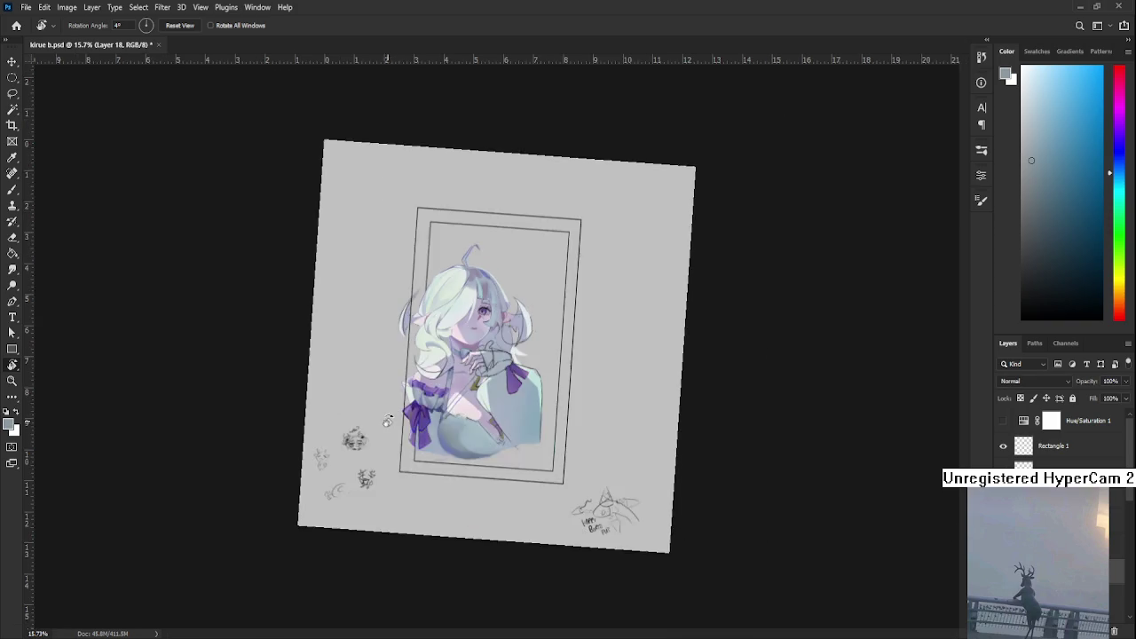
scroll(435, 426, up, 2)
scroll(462, 470, up, 4)
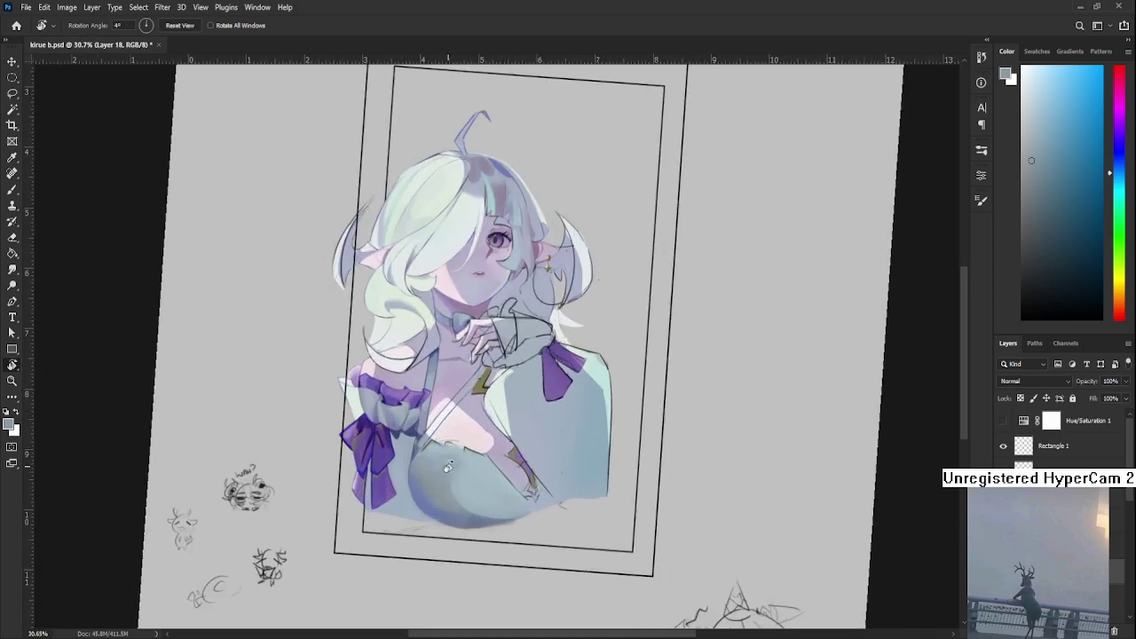
scroll(478, 499, up, 3)
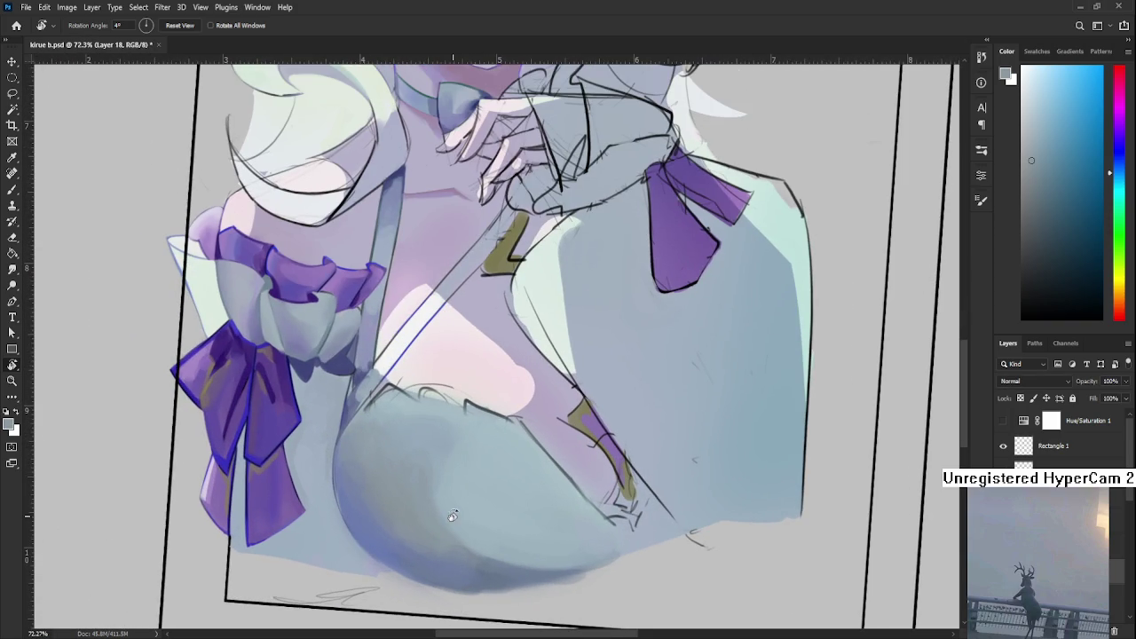
key(b)
alt+click(419, 500)
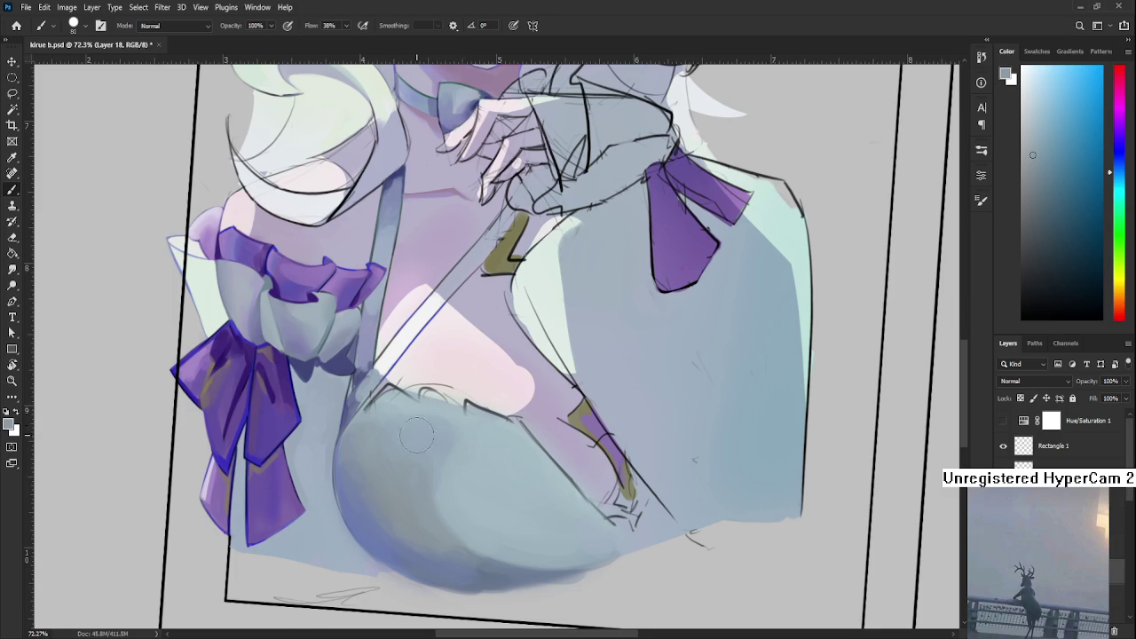
drag(439, 483, 455, 536)
- Lasso part of the rounded shape, sample a lighter highlight colour, then deselect
key(l)
mouse_move(407, 449)
mouse_down()
mouse_move(429, 541)
mouse_move(401, 448)
mouse_up()
key(b)
alt+right_click(444, 483)
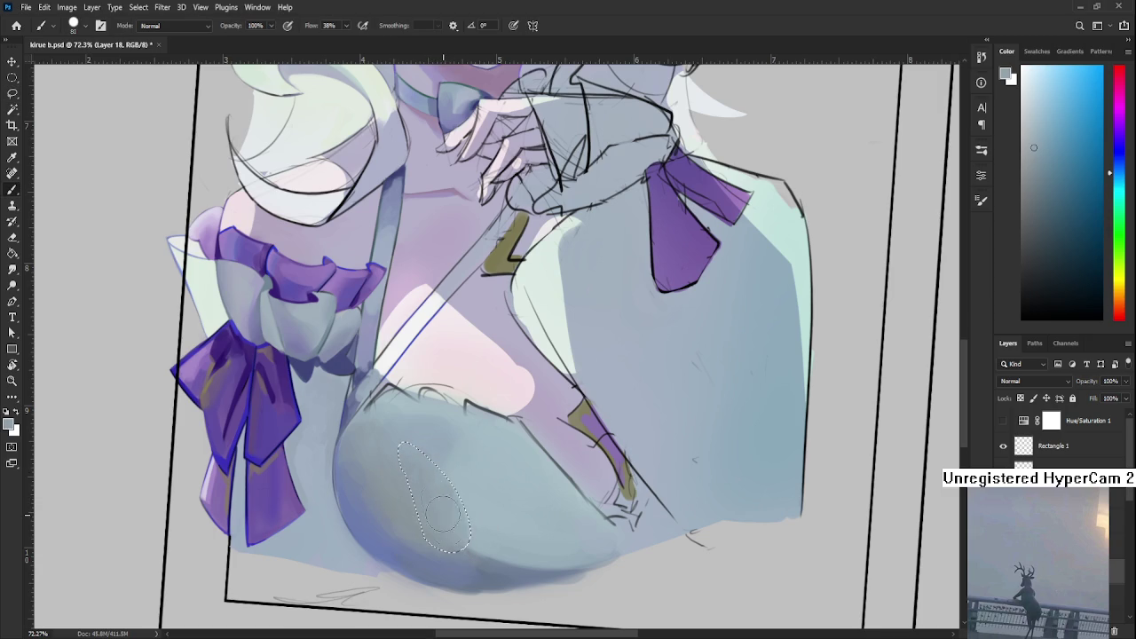
alt+click(459, 487)
key(ctrl+d)
key(l)
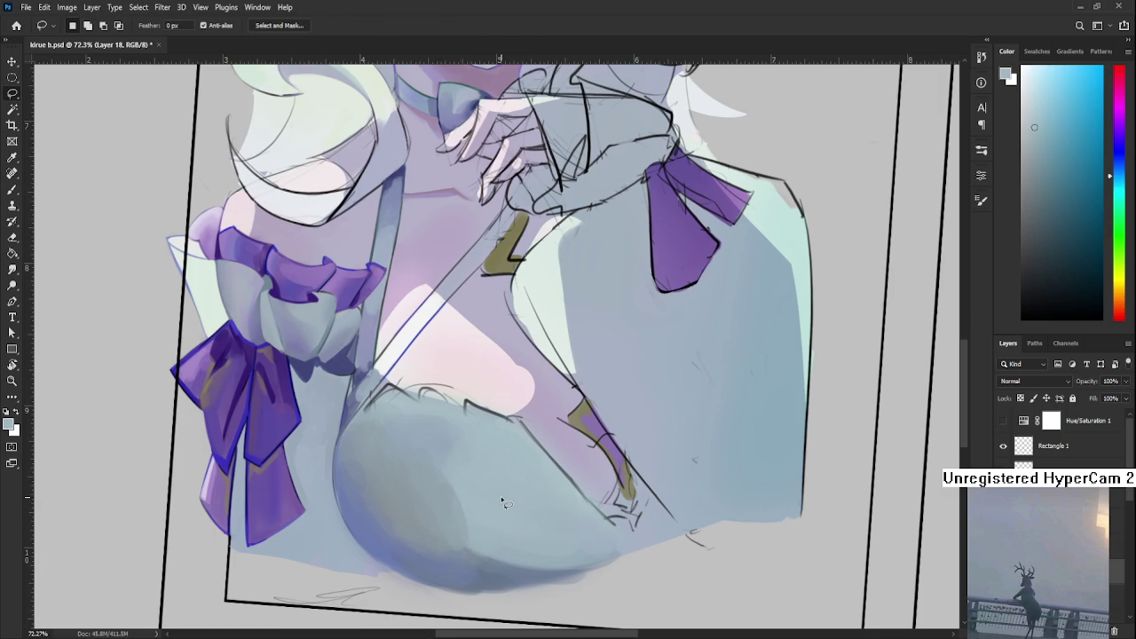
key(r)
mouse_move(534, 470)
mouse_down()
mouse_move(544, 388)
mouse_move(474, 436)
mouse_up()
scroll(474, 436, up, 2)
- Sample several darker, greyer blues from the dress shading
key(b)
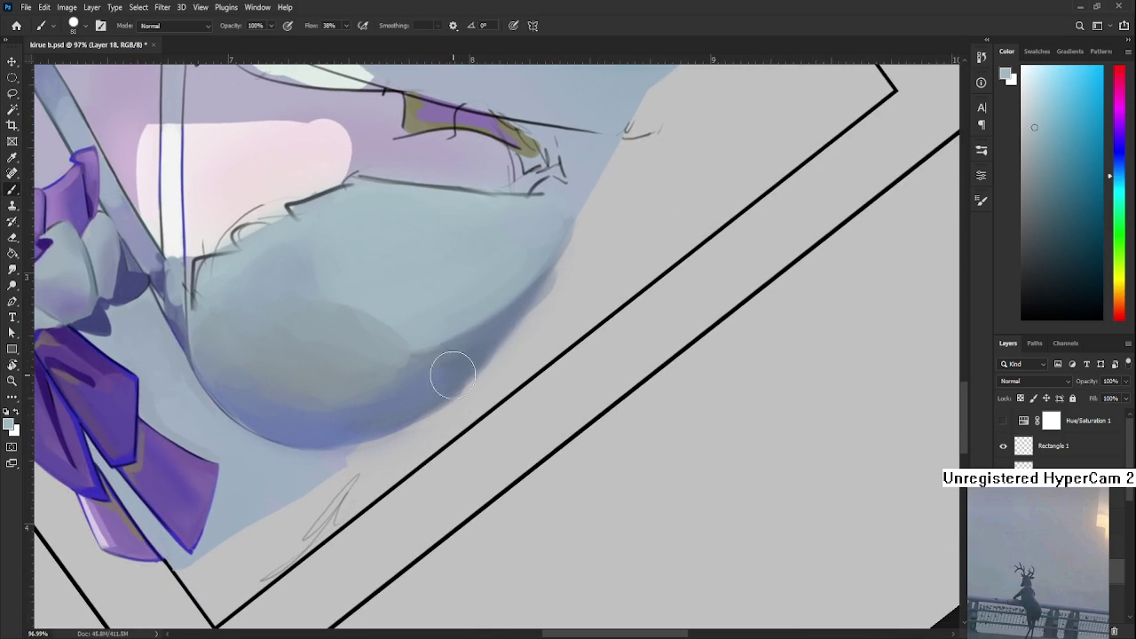
alt+click(446, 353)
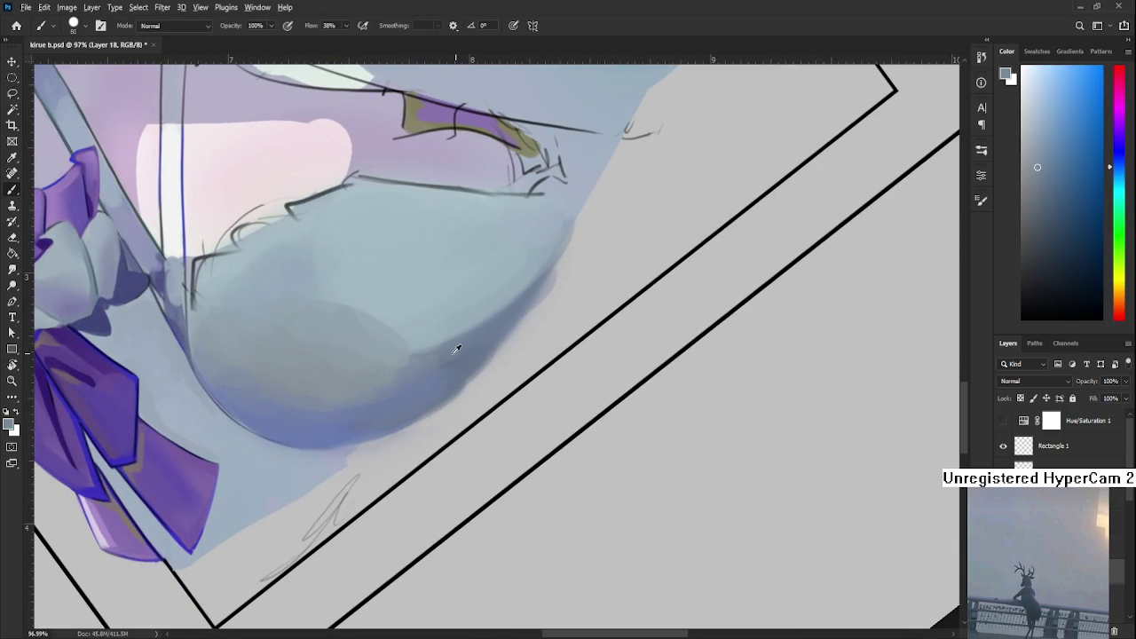
alt+click(466, 361)
alt+click(411, 398)
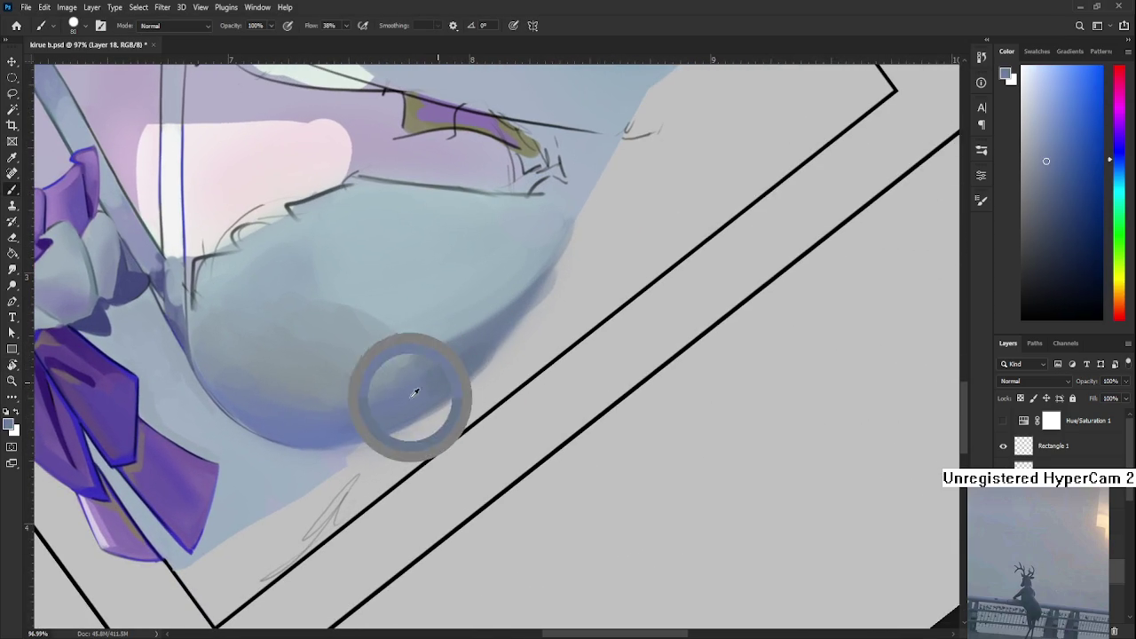
alt+click(446, 373)
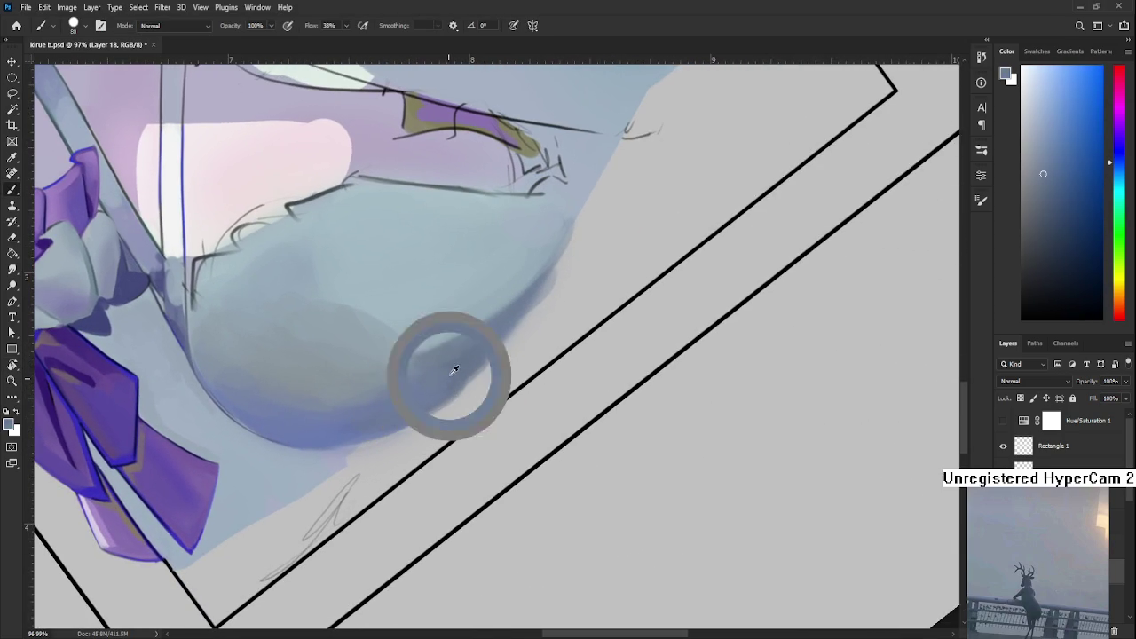
alt+click(447, 368)
alt+click(465, 373)
alt+click(431, 386)
alt+click(413, 390)
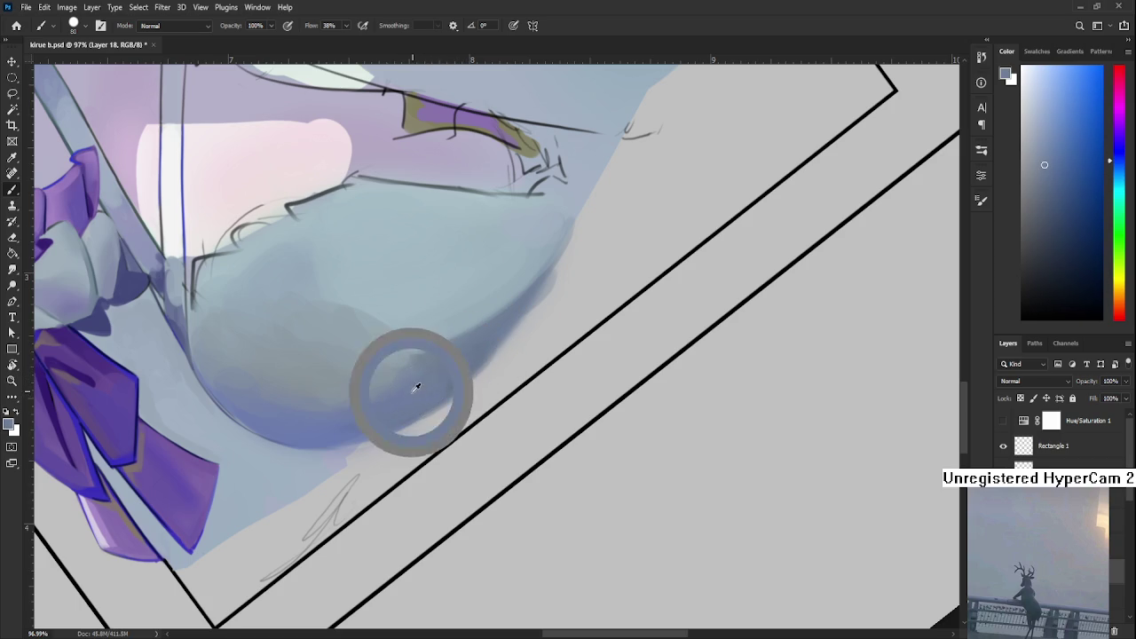
- Rotate the canvas and darken the left edge of the rounded chest shape with blue-violet
key(r)
mouse_move(417, 397)
mouse_down()
mouse_move(555, 374)
mouse_move(495, 342)
mouse_move(469, 406)
mouse_up()
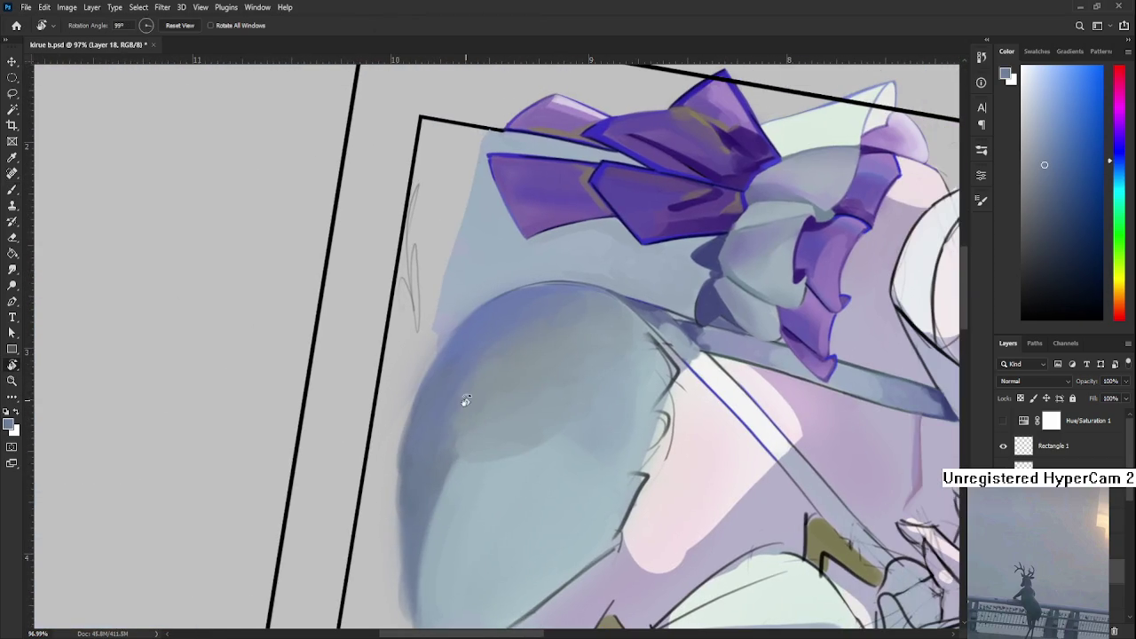
key(b)
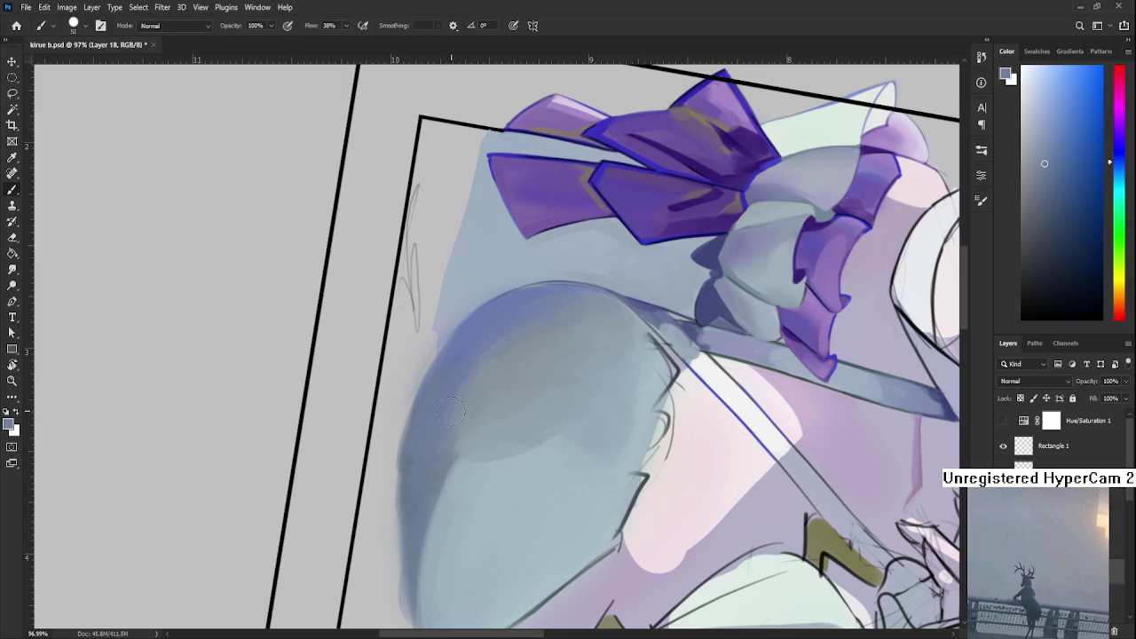
alt+click(468, 442)
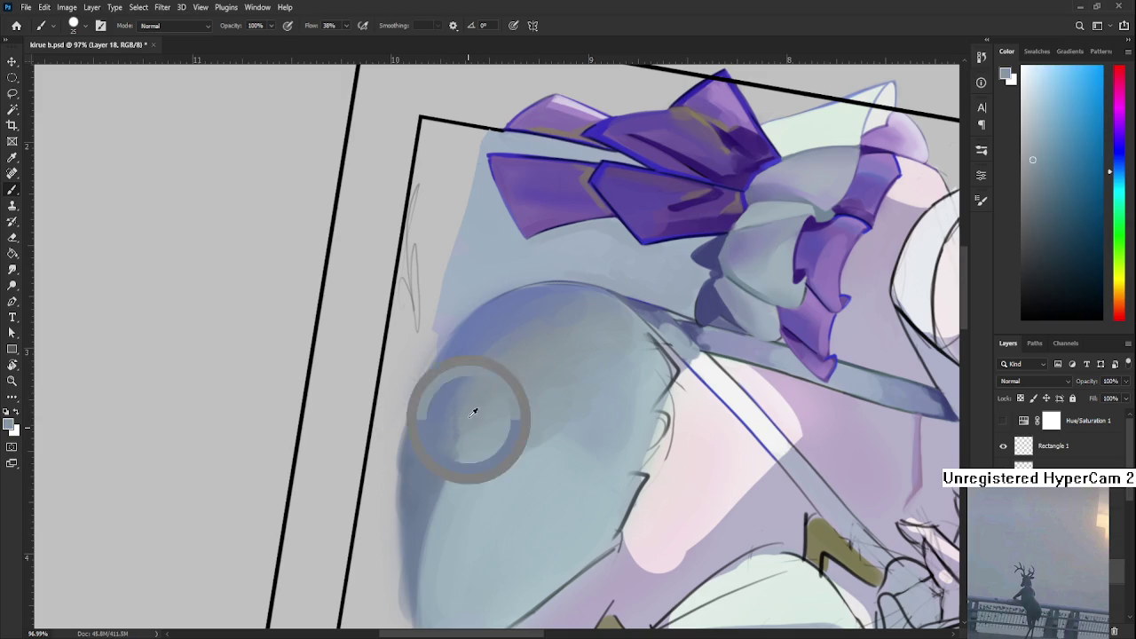
alt+click(462, 413)
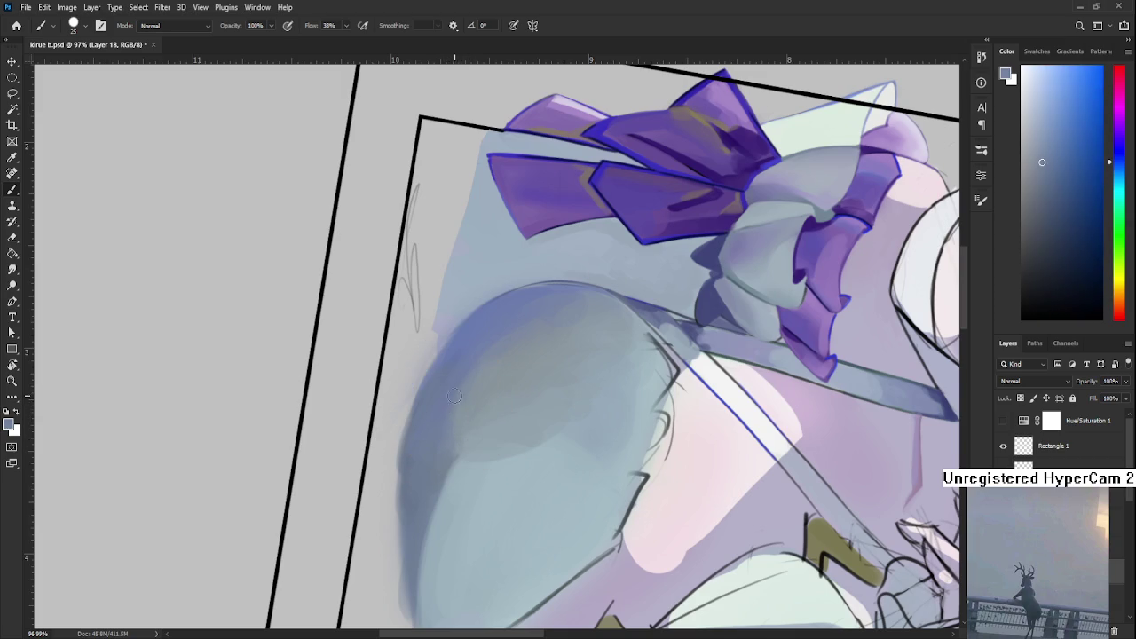
alt+click(463, 417)
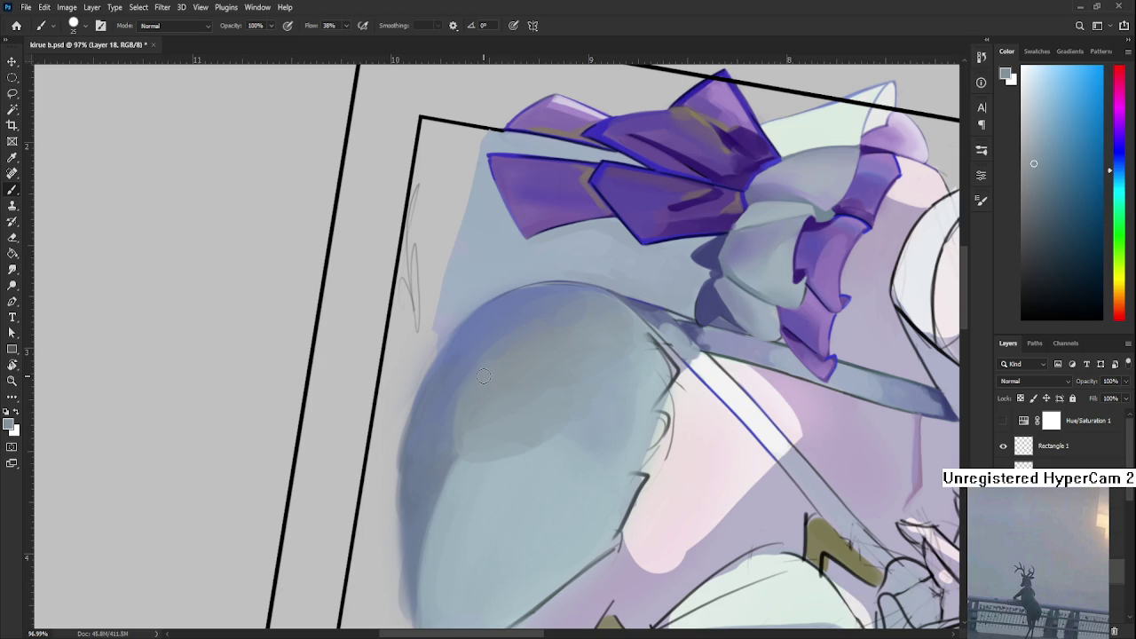
scroll(483, 375, down, 2)
scroll(486, 371, down, 3)
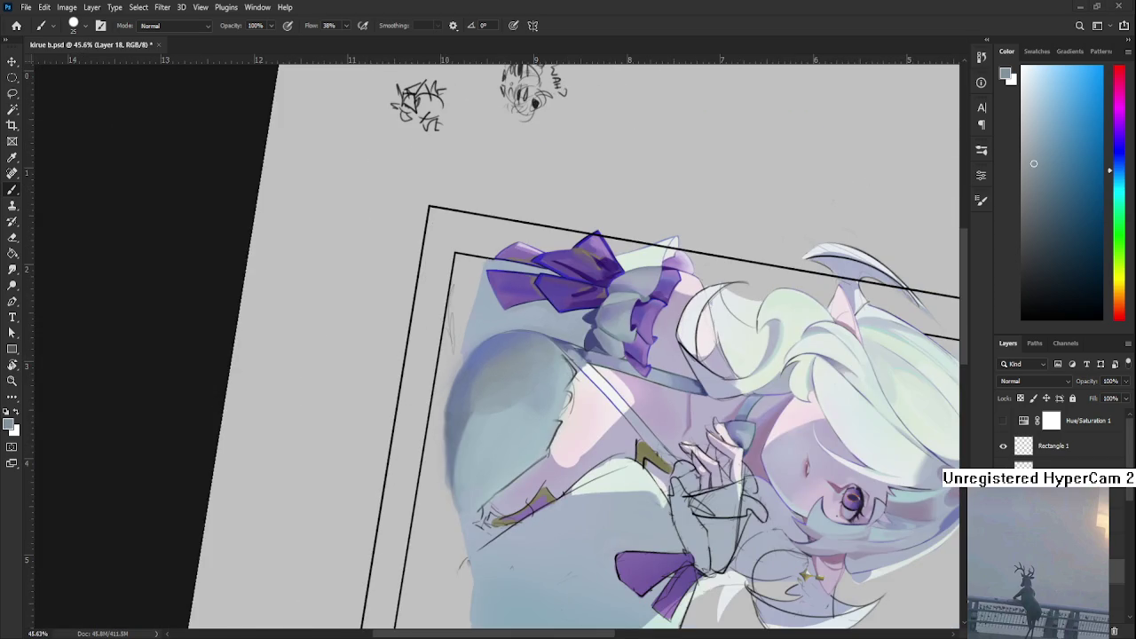
scroll(452, 463, up, 2)
scroll(452, 462, up, 2)
scroll(452, 462, up, 2)
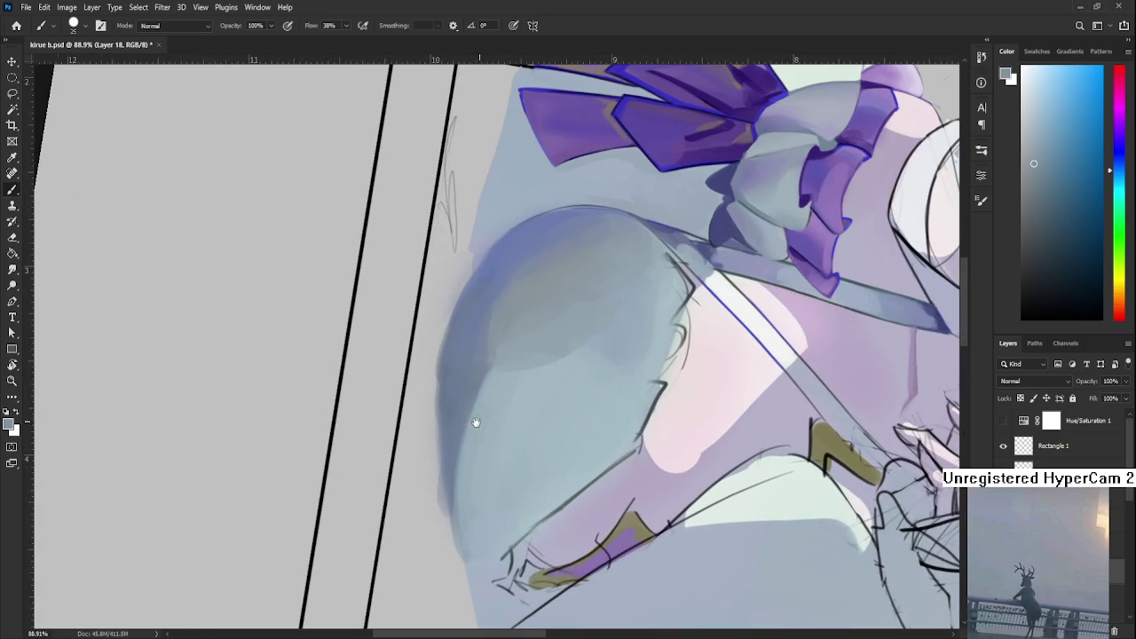
drag(480, 421, 408, 418)
alt+click(370, 403)
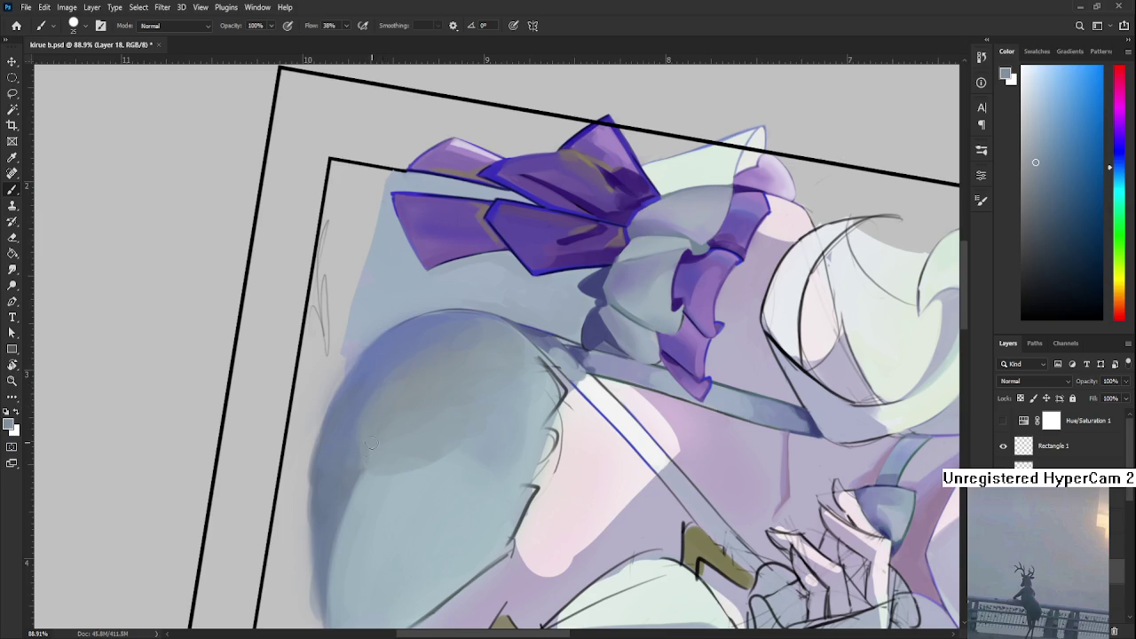
alt+click(377, 370)
drag(363, 448, 374, 408)
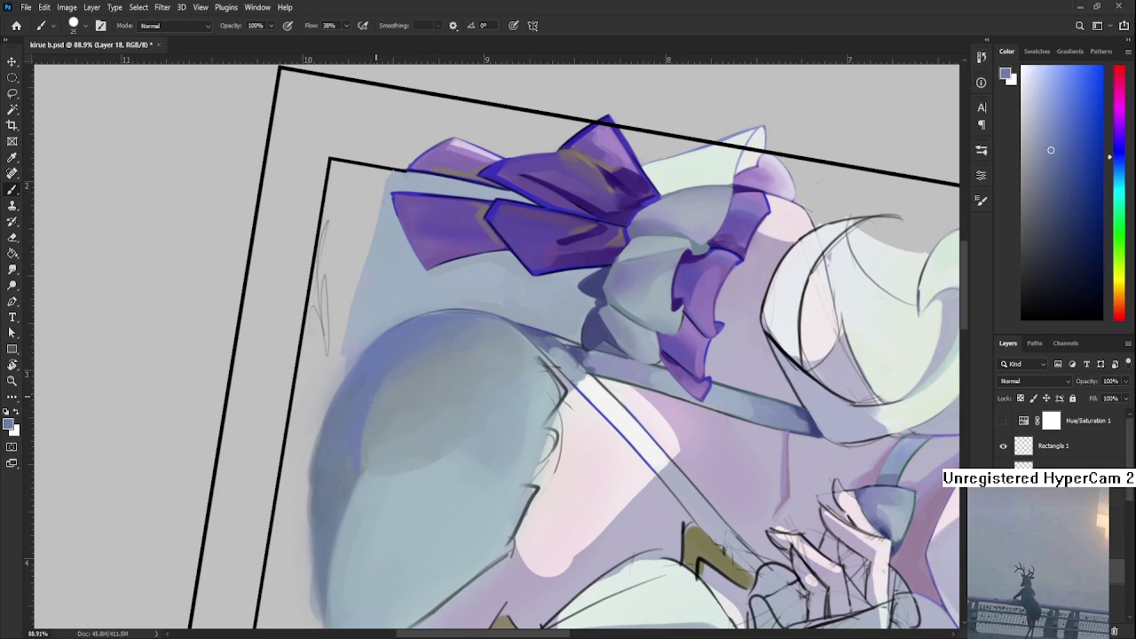
- Sample further blues from the shape and rotate the canvas back upright
alt+click(374, 386)
alt+click(401, 375)
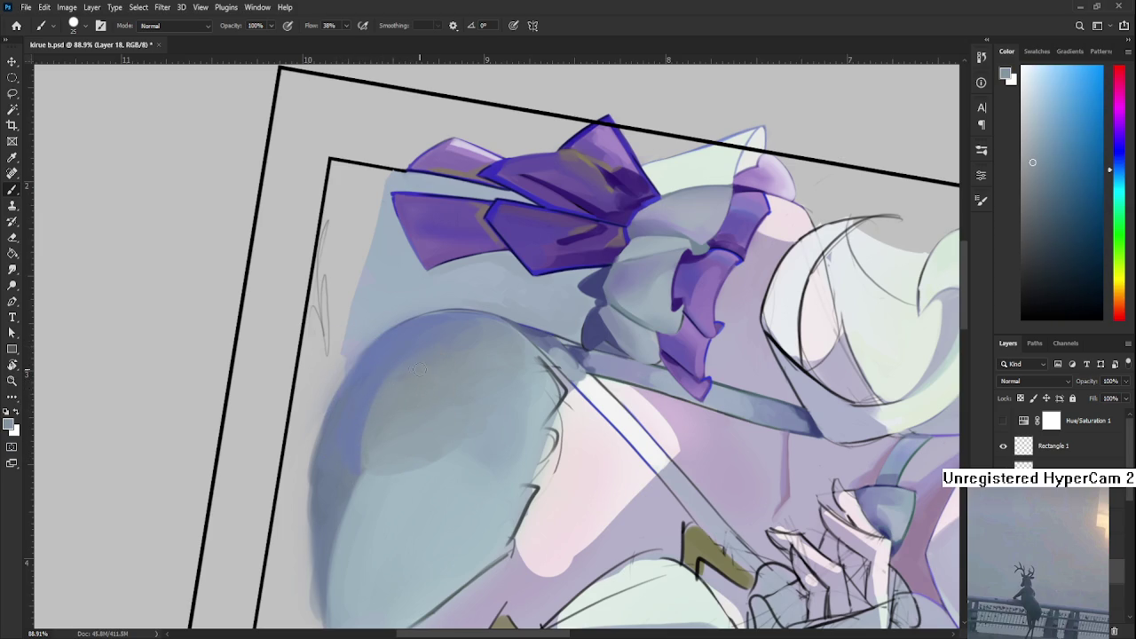
alt+click(410, 366)
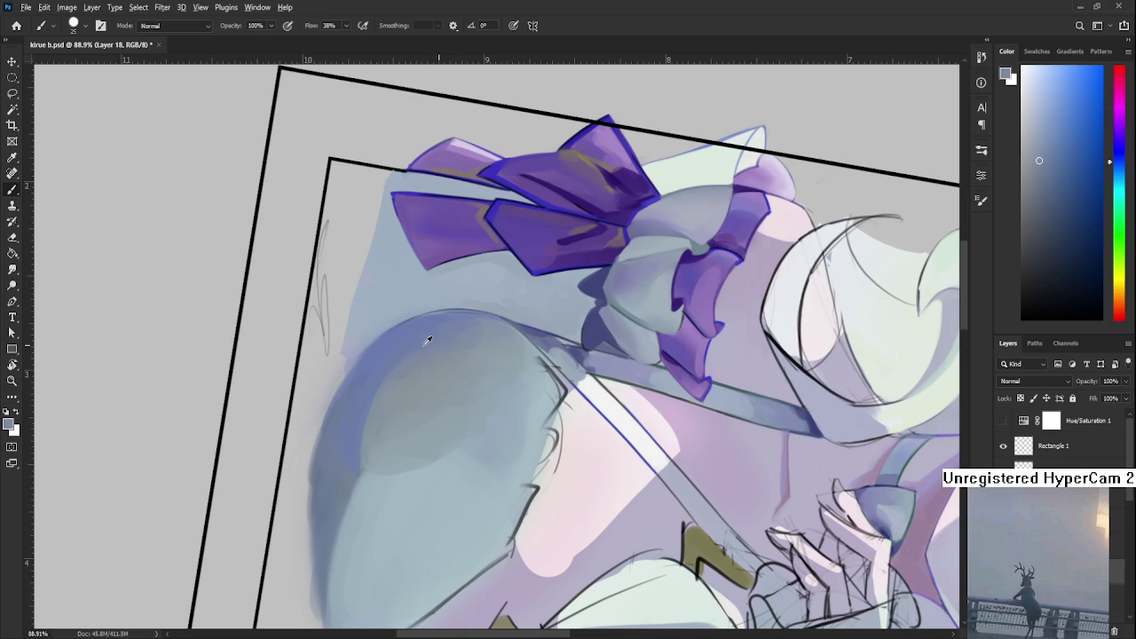
alt+click(411, 350)
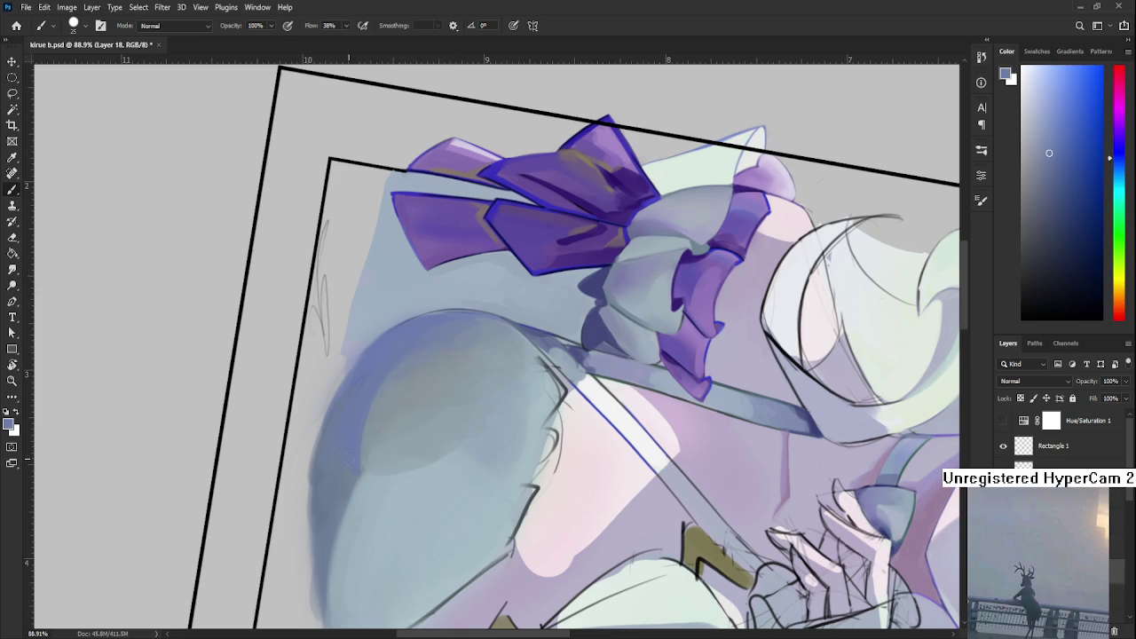
key(r)
mouse_move(367, 452)
mouse_down()
mouse_move(503, 489)
mouse_move(652, 394)
mouse_up()
- Centre the lower dress in view and sample several grey-blue dress colours
scroll(503, 489, down, 5)
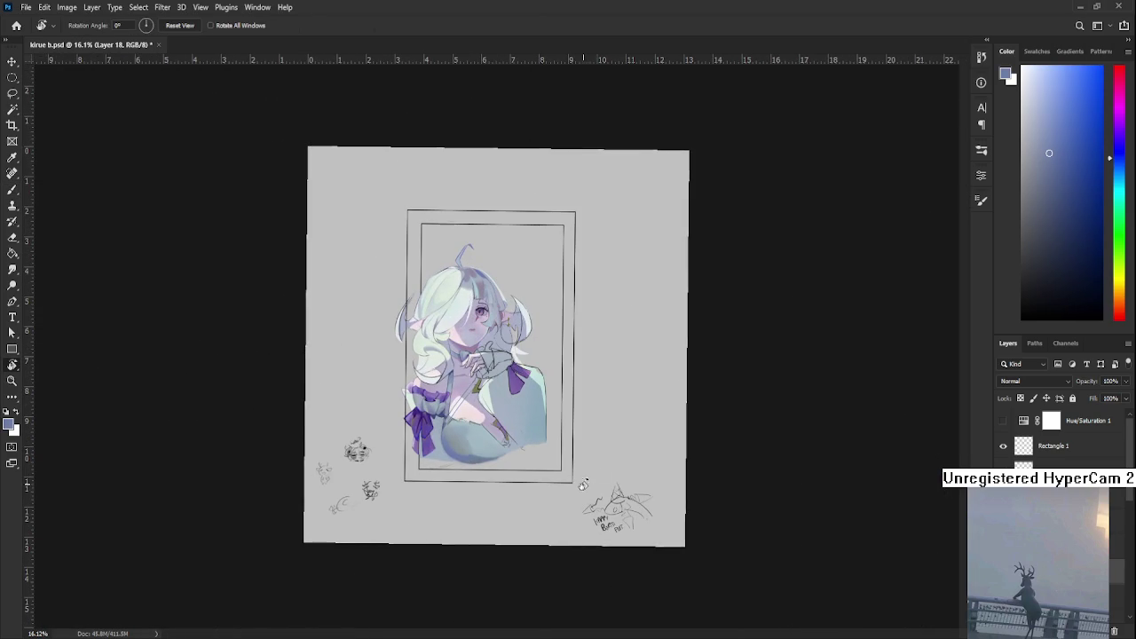
scroll(492, 409, up, 2)
scroll(492, 409, up, 2)
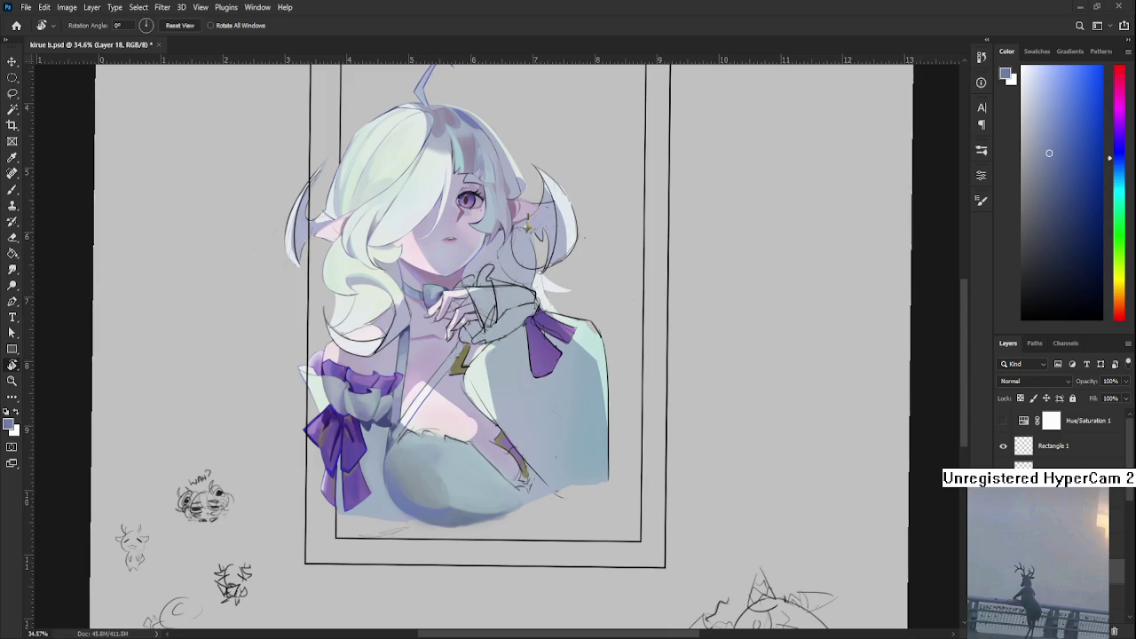
scroll(527, 514, up, 1)
scroll(520, 522, up, 1)
scroll(505, 533, up, 1)
drag(505, 533, 545, 530)
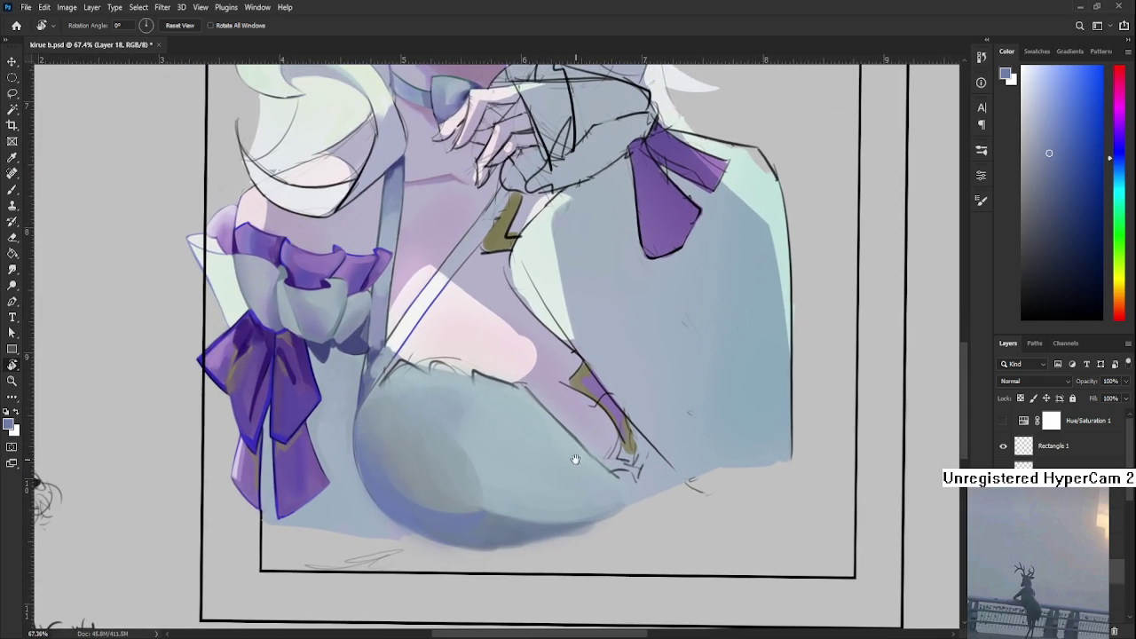
alt+click(452, 484)
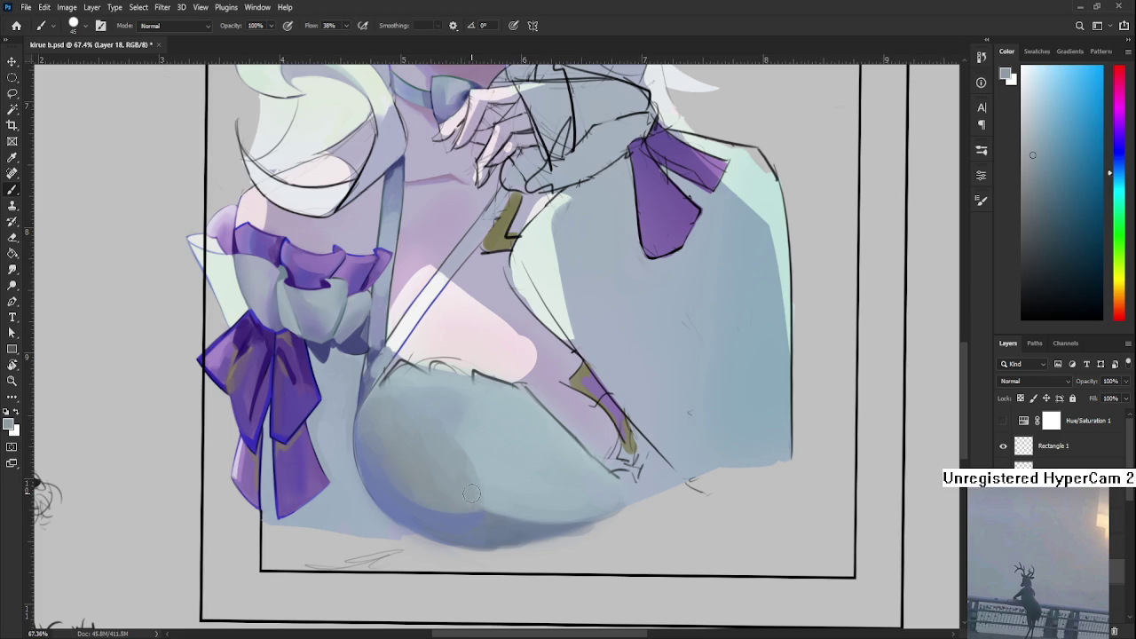
alt+click(468, 486)
alt+click(465, 479)
alt+click(449, 499)
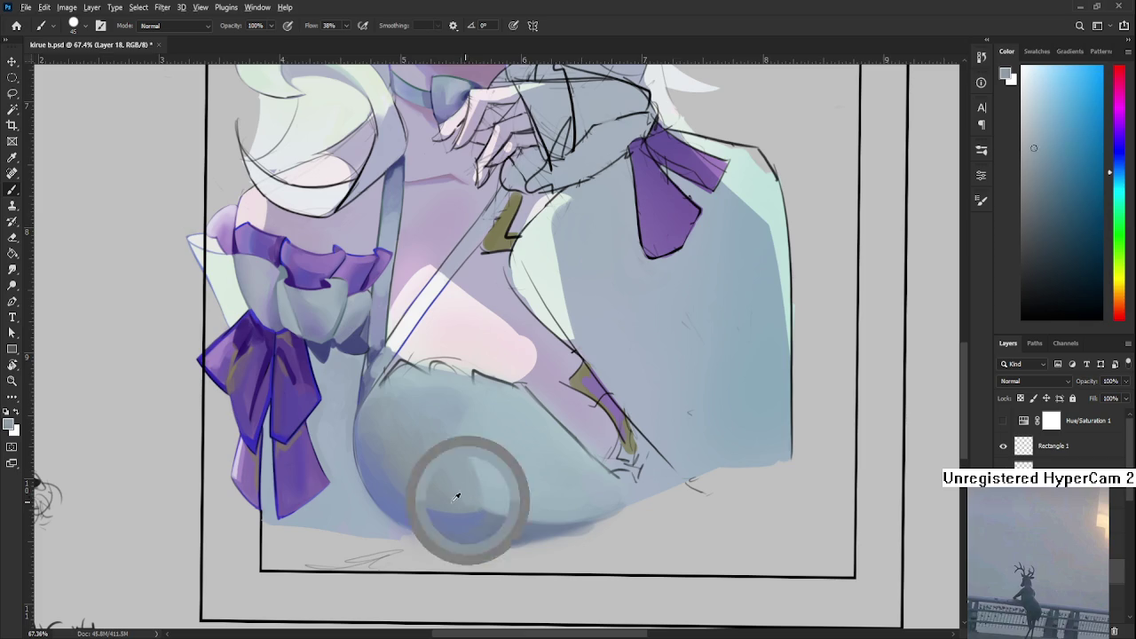
alt+click(470, 480)
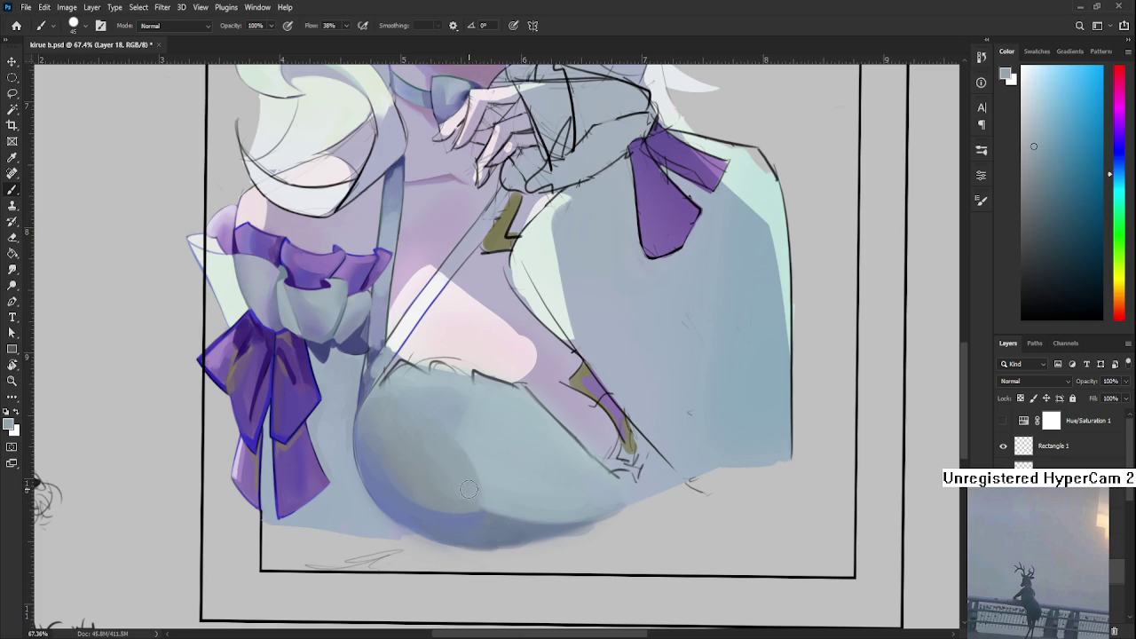
- Lighten the dark tip at the bottom of the chest with a lighter blue-grey
scroll(515, 428, down, 2)
scroll(488, 433, down, 2)
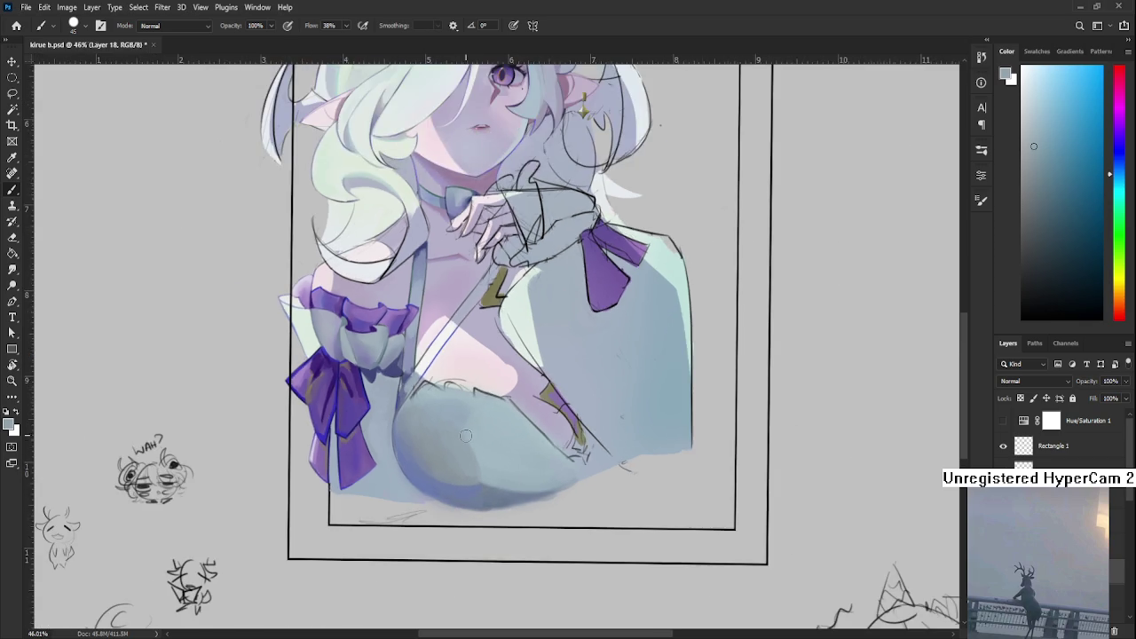
scroll(466, 435, down, 2)
scroll(429, 446, up, 4)
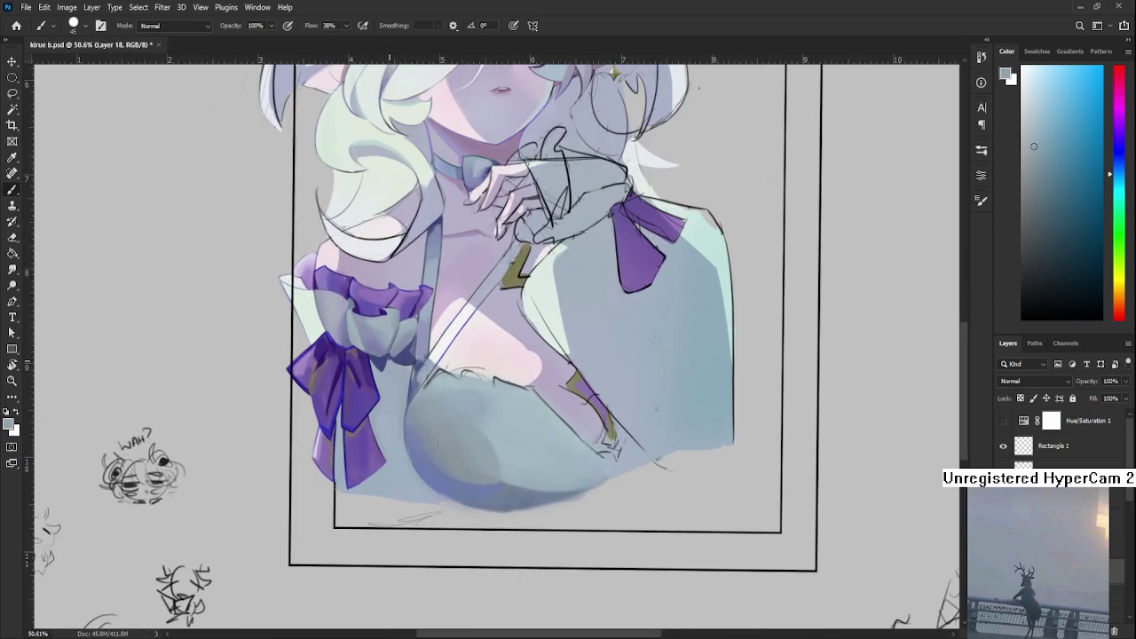
scroll(437, 434, up, 2)
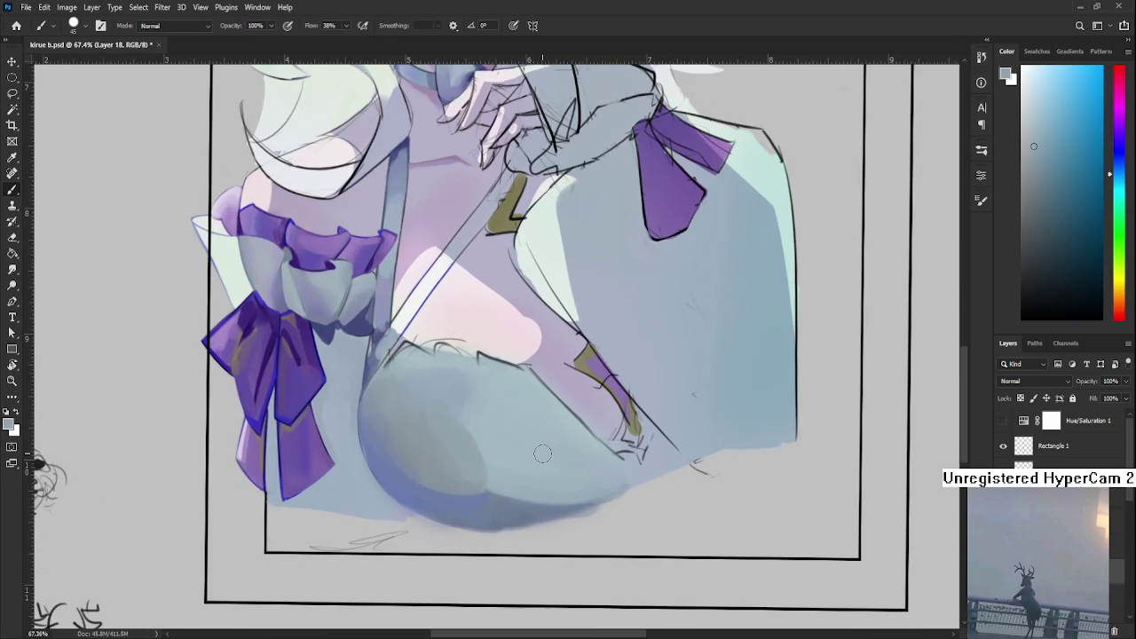
mouse_move(509, 411)
mouse_down()
mouse_move(445, 405)
mouse_move(436, 434)
mouse_up()
alt+click(464, 489)
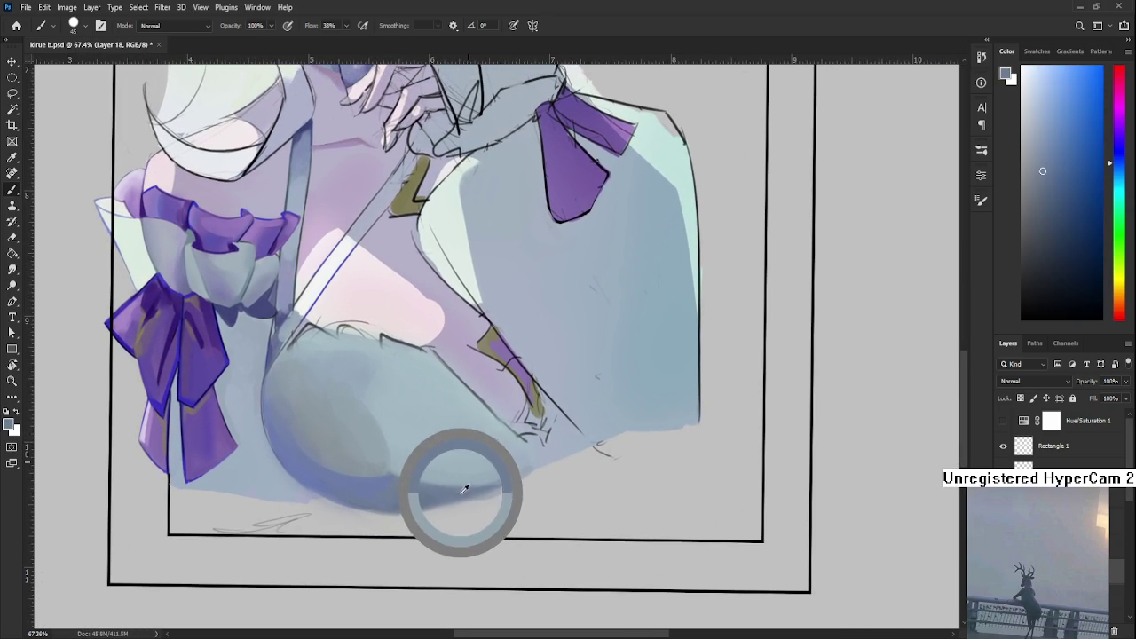
alt+click(517, 456)
alt+click(520, 456)
alt+click(515, 459)
click(512, 471)
alt+click(526, 458)
- Paint a darker blue-grey shadow under the chest tip and resample nearby shading tones
alt+click(521, 469)
drag(521, 467, 528, 448)
alt+click(538, 451)
alt+click(528, 459)
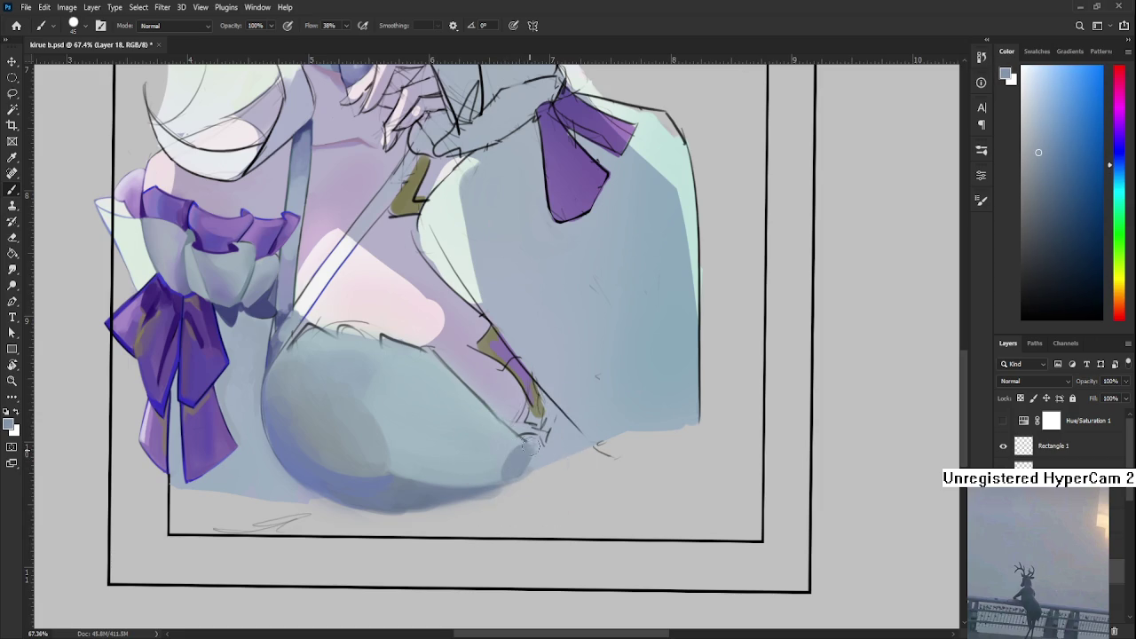
alt+click(521, 445)
scroll(525, 446, down, 5)
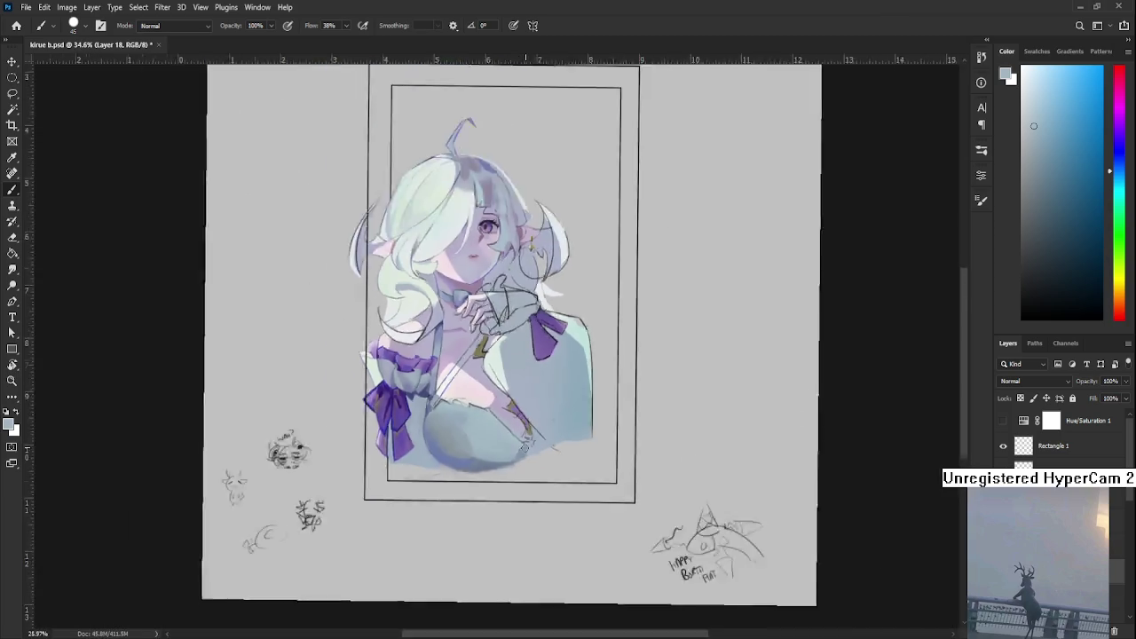
scroll(525, 445, up, 6)
- Tilt the view and sample a darker blue-grey shadow colour from the dress
key(r)
mouse_move(528, 507)
mouse_down()
mouse_move(453, 503)
mouse_move(509, 499)
mouse_up()
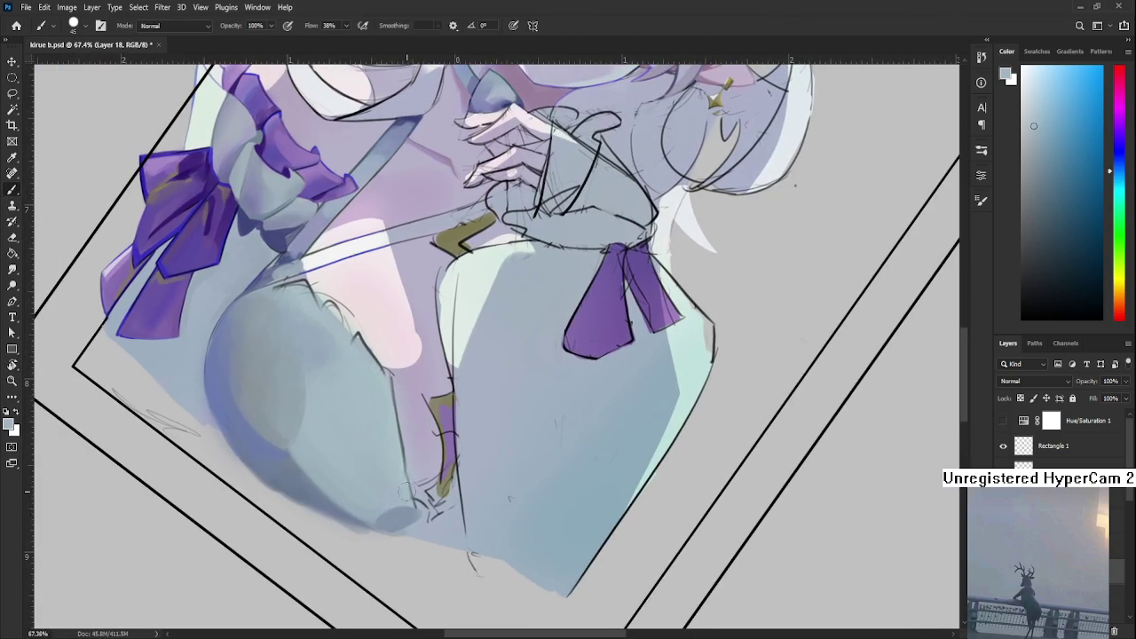
alt+click(406, 497)
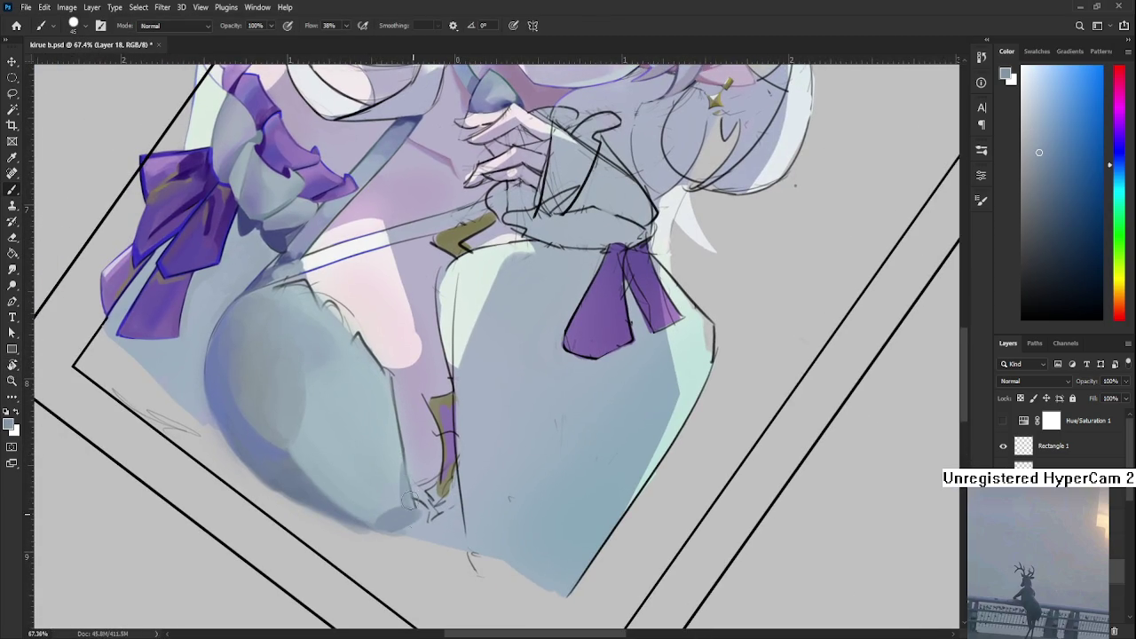
alt+click(401, 489)
alt+click(406, 484)
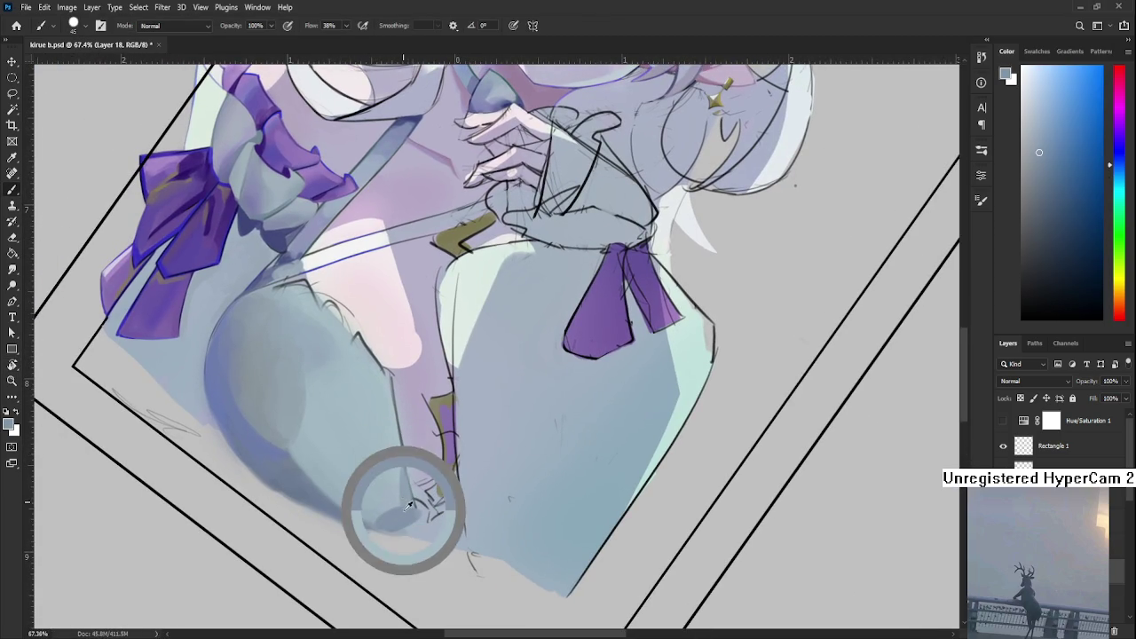
alt+click(405, 510)
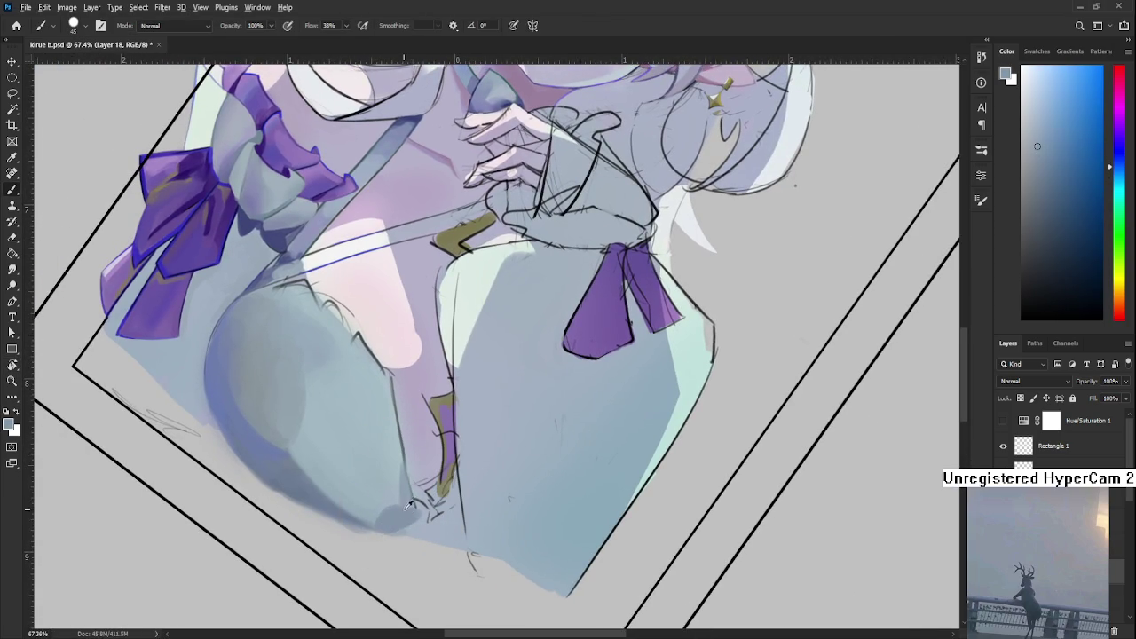
scroll(426, 502, down, 5)
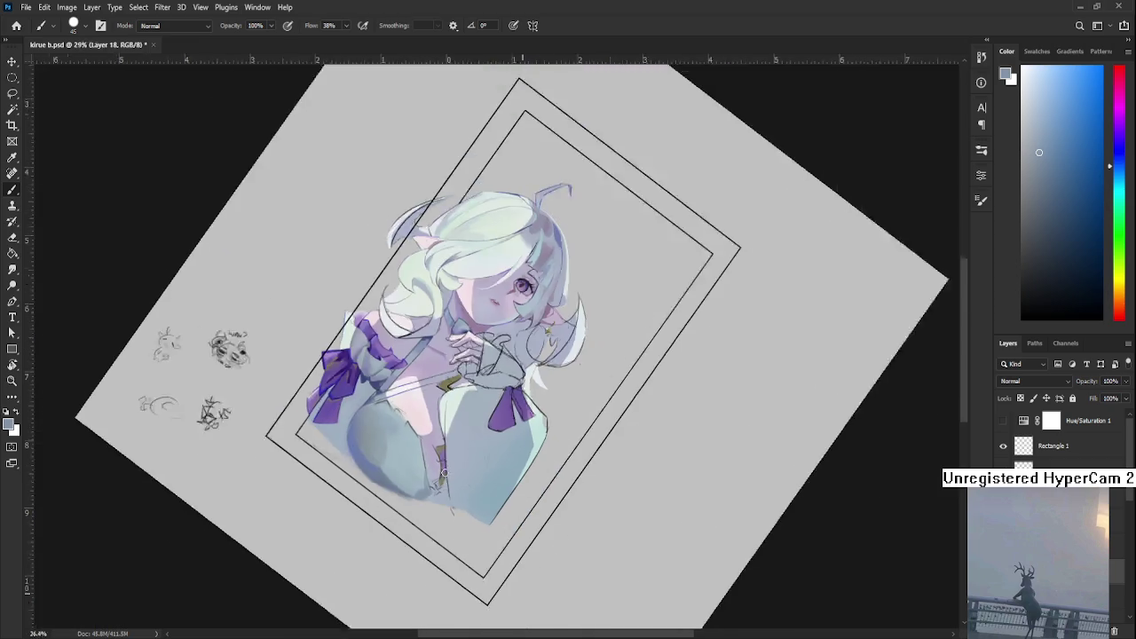
scroll(408, 523, up, 4)
- Rotate toward the chest edge and pick darker blue-grey tones for the underside shadow
key(r)
drag(402, 536, 466, 512)
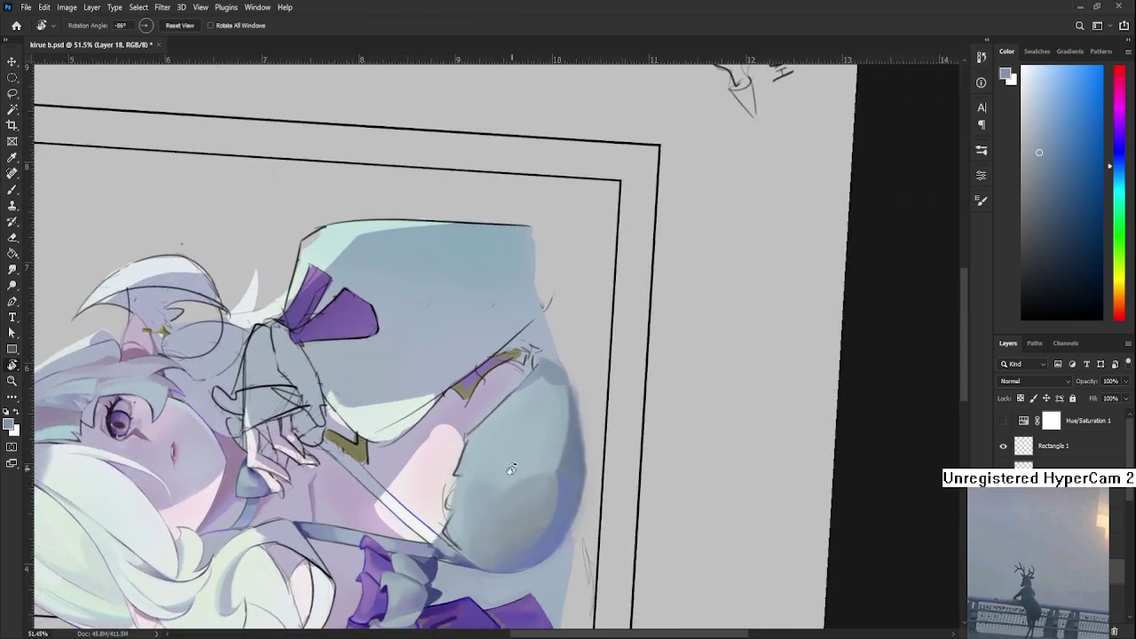
scroll(467, 512, up, 3)
key(b)
alt+click(441, 499)
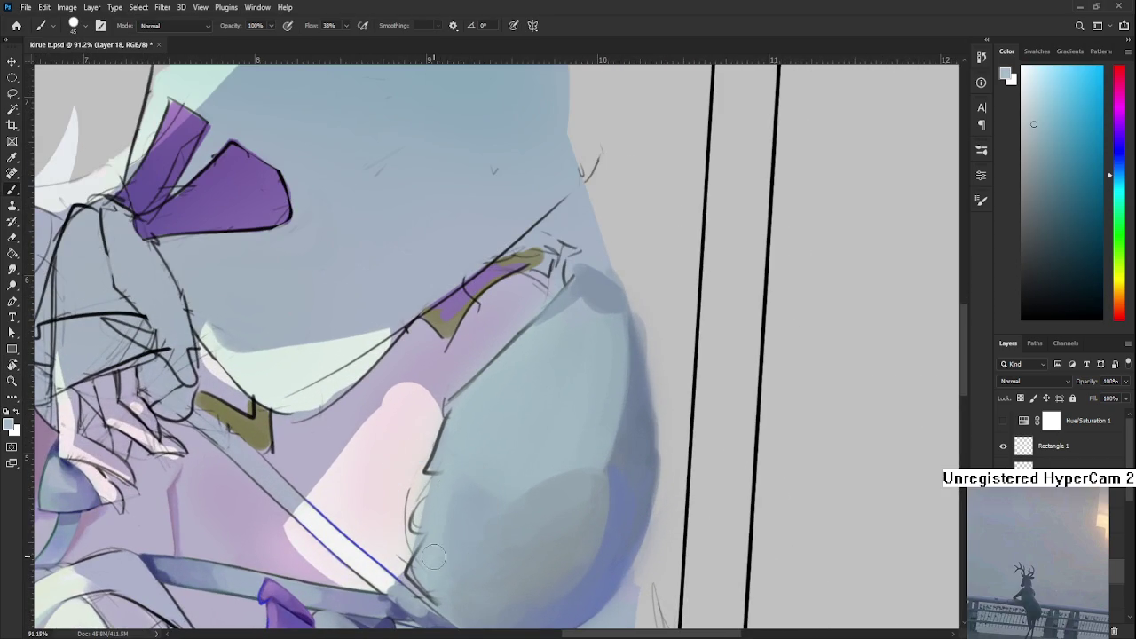
alt+click(458, 494)
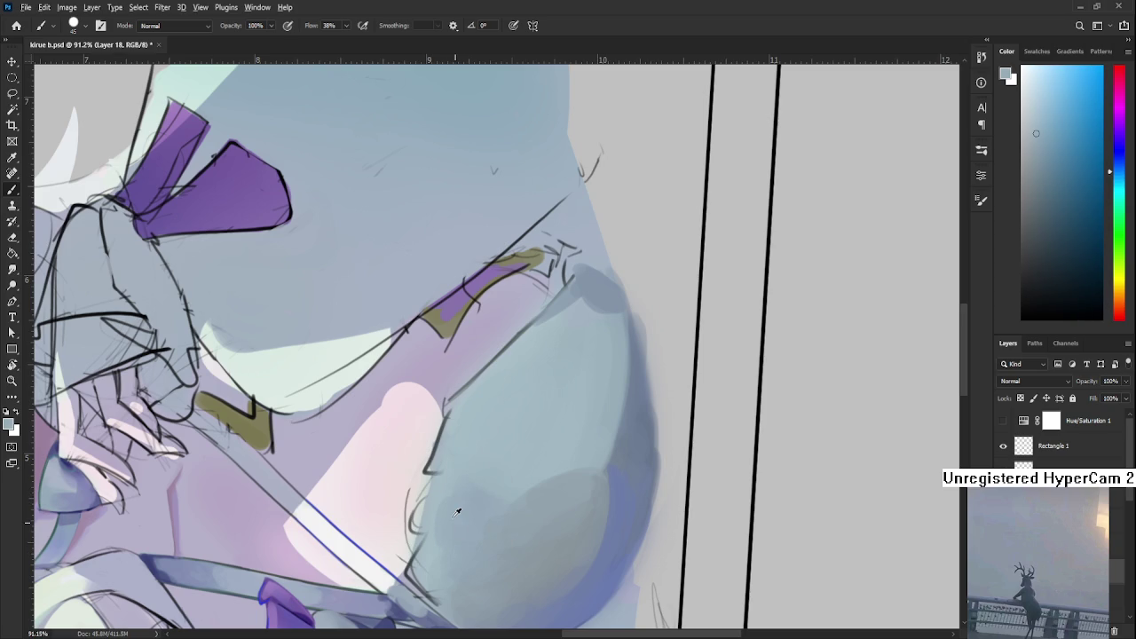
alt+click(443, 501)
alt+click(464, 482)
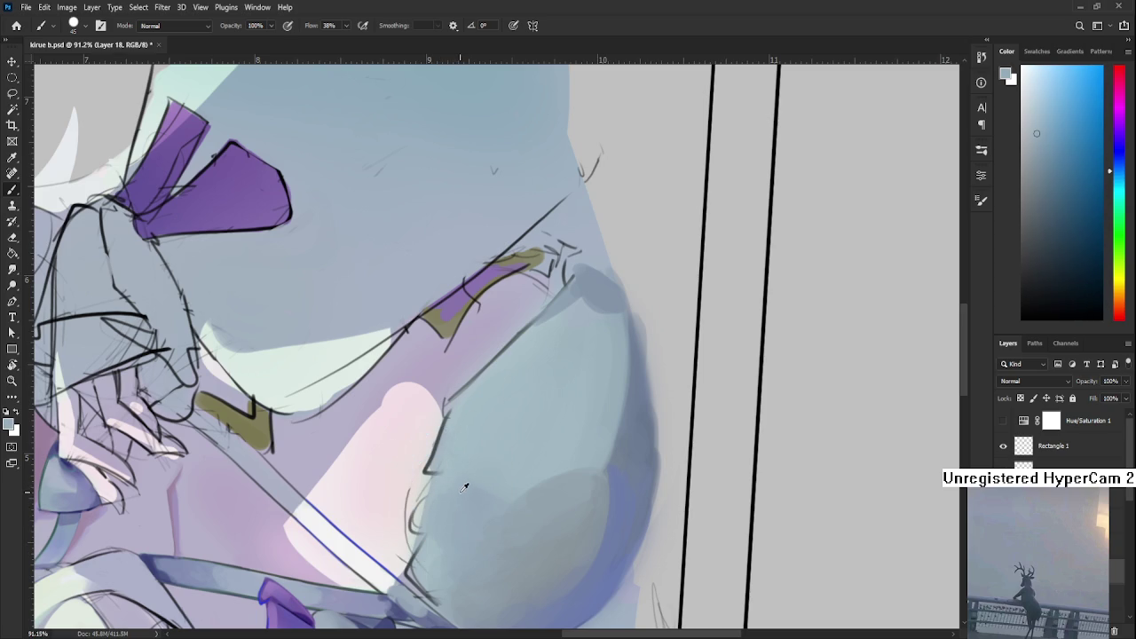
alt+click(530, 486)
alt+click(542, 488)
- Blend the outer-curve chest shading with resampled tones, then turn the figure upright
alt+click(518, 500)
alt+click(535, 471)
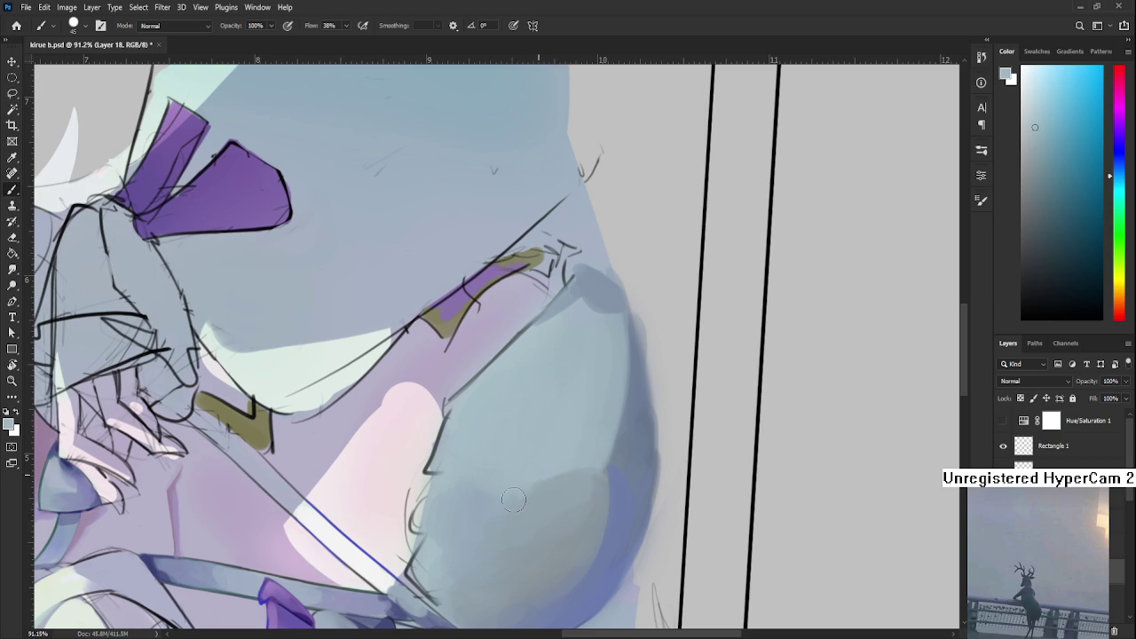
alt+click(530, 490)
alt+click(533, 476)
alt+click(536, 497)
alt+click(537, 470)
scroll(611, 478, down, 3)
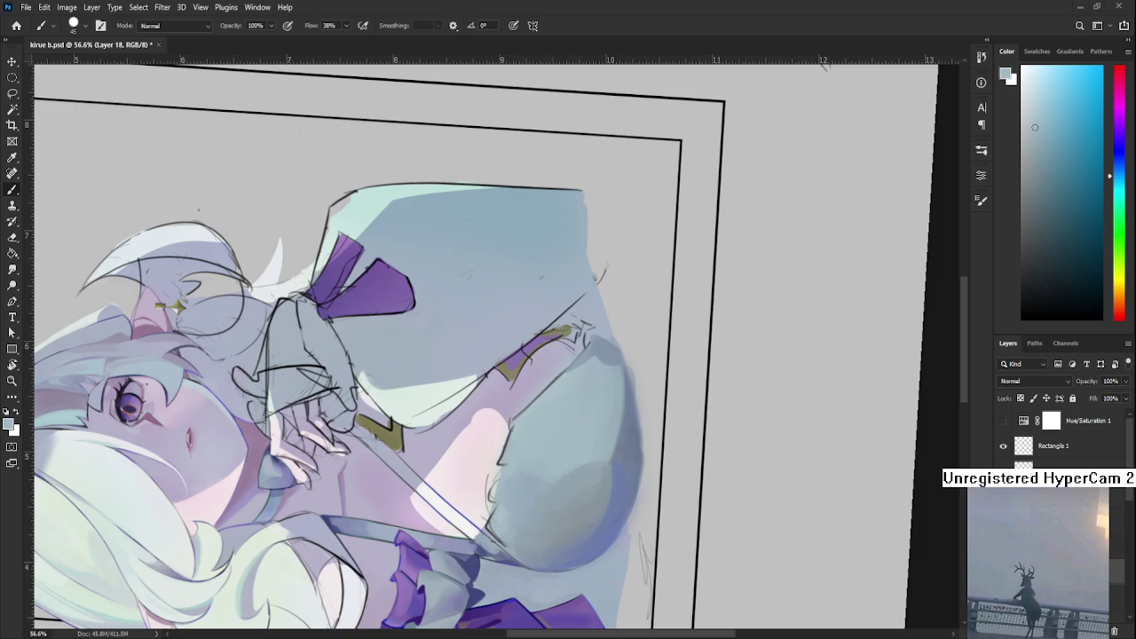
scroll(619, 539, down, 2)
key(r)
mouse_move(753, 456)
mouse_down()
mouse_move(403, 535)
mouse_move(451, 515)
mouse_up()
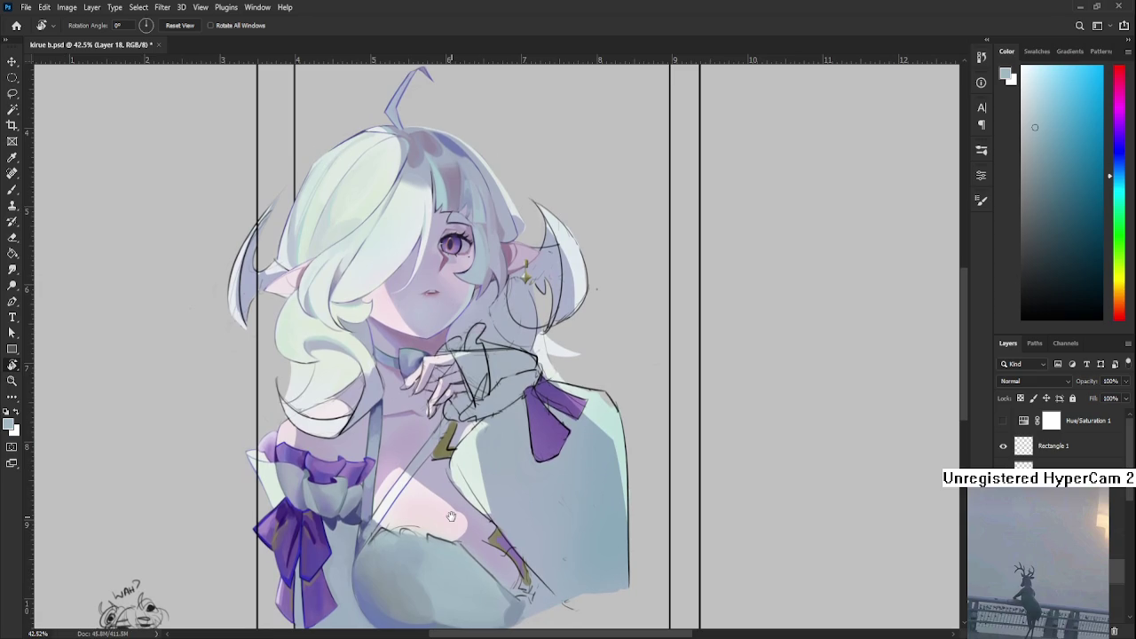
scroll(488, 479, up, 1)
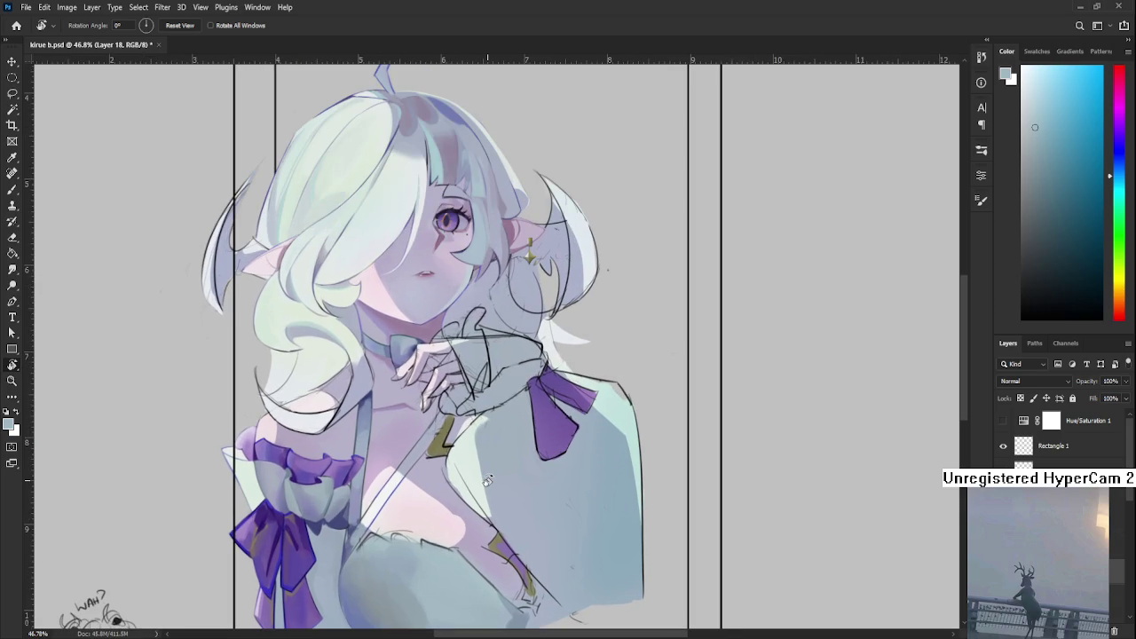
scroll(467, 409, down, 1)
scroll(467, 406, down, 1)
scroll(435, 334, up, 1)
scroll(434, 333, up, 1)
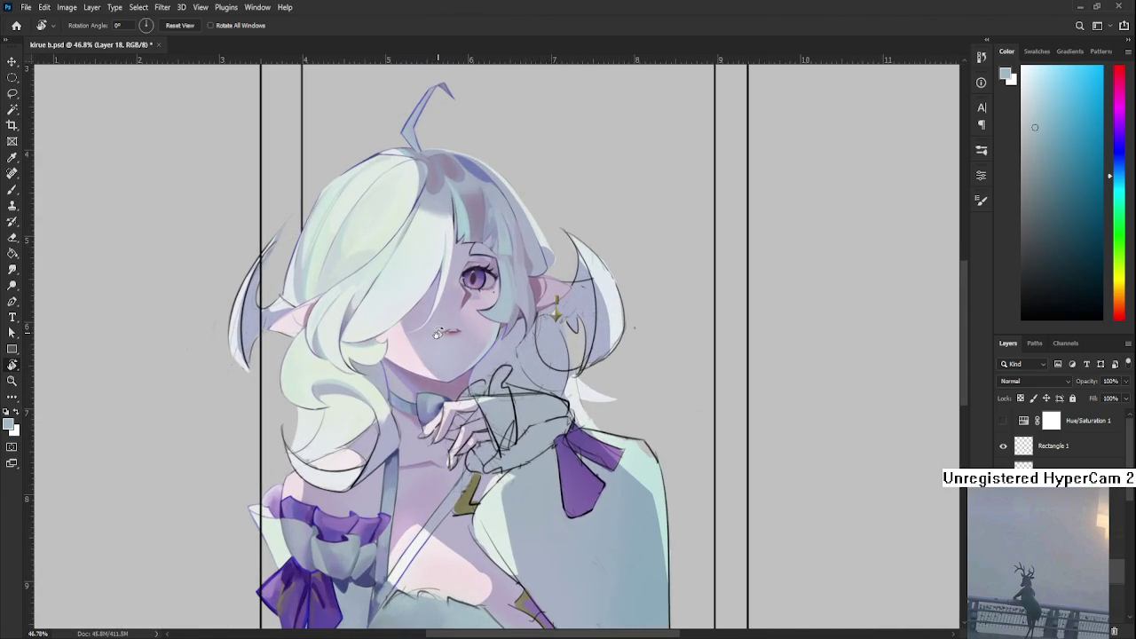
scroll(435, 334, down, 2)
scroll(431, 335, down, 2)
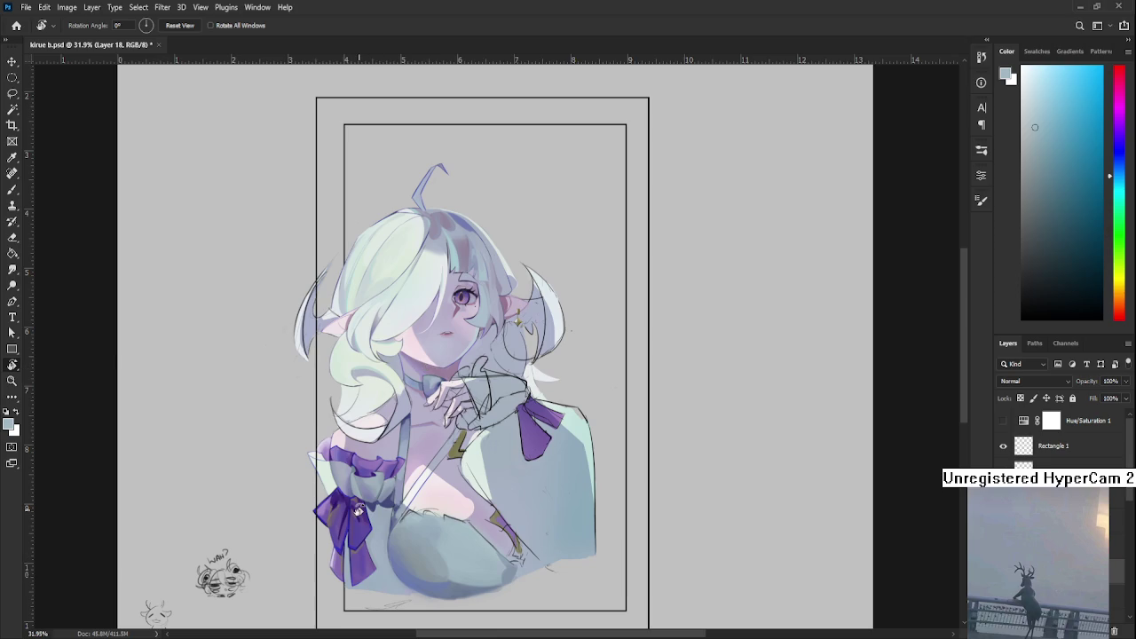
scroll(417, 461, up, 1)
scroll(431, 416, down, 1)
scroll(431, 416, up, 1)
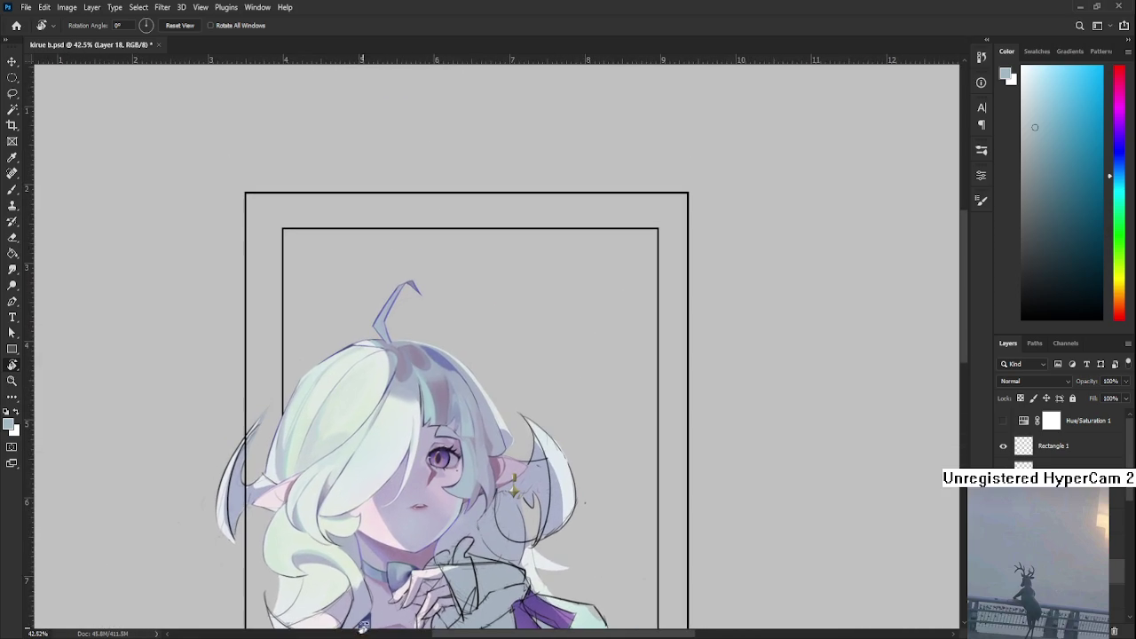
scroll(417, 506, up, 1)
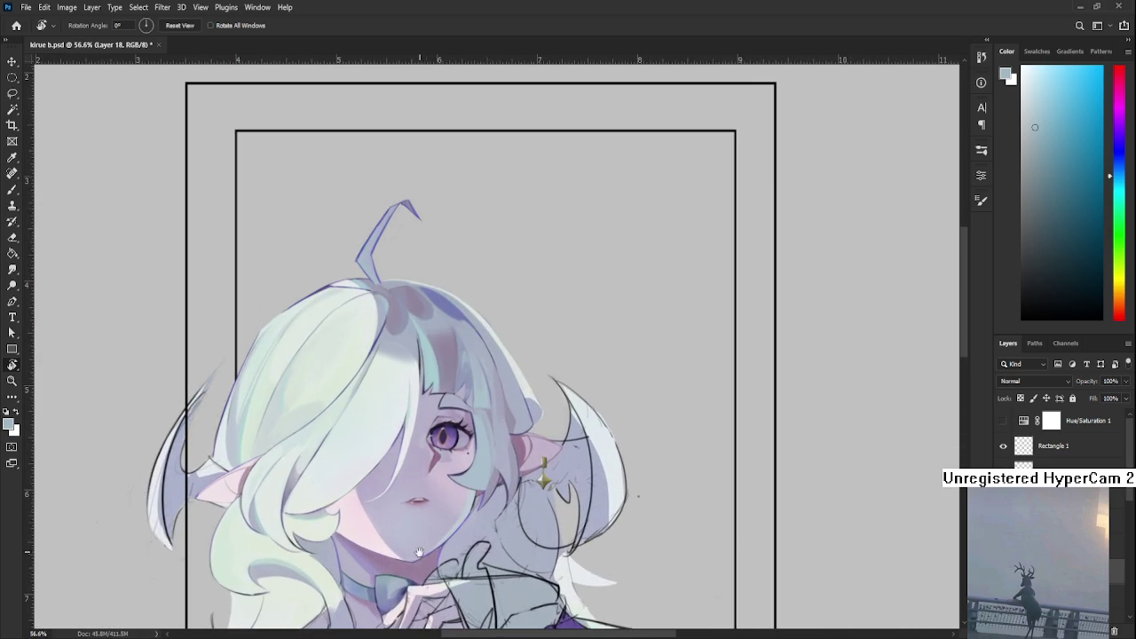
scroll(436, 425, down, 3)
scroll(480, 582, up, 2)
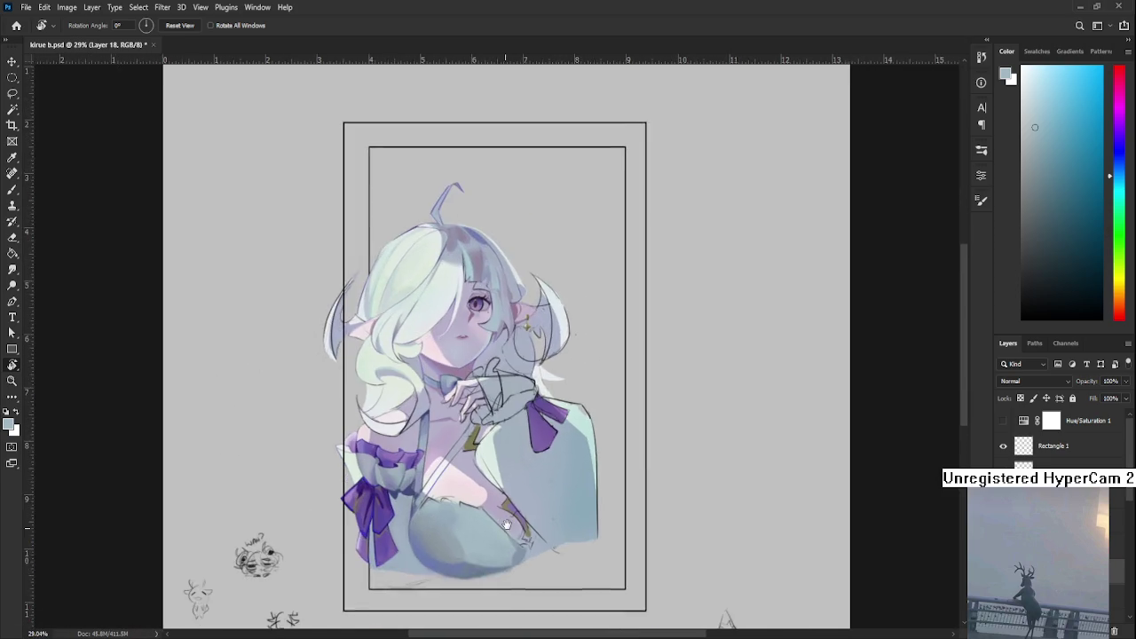
scroll(503, 530, up, 1)
scroll(487, 497, up, 2)
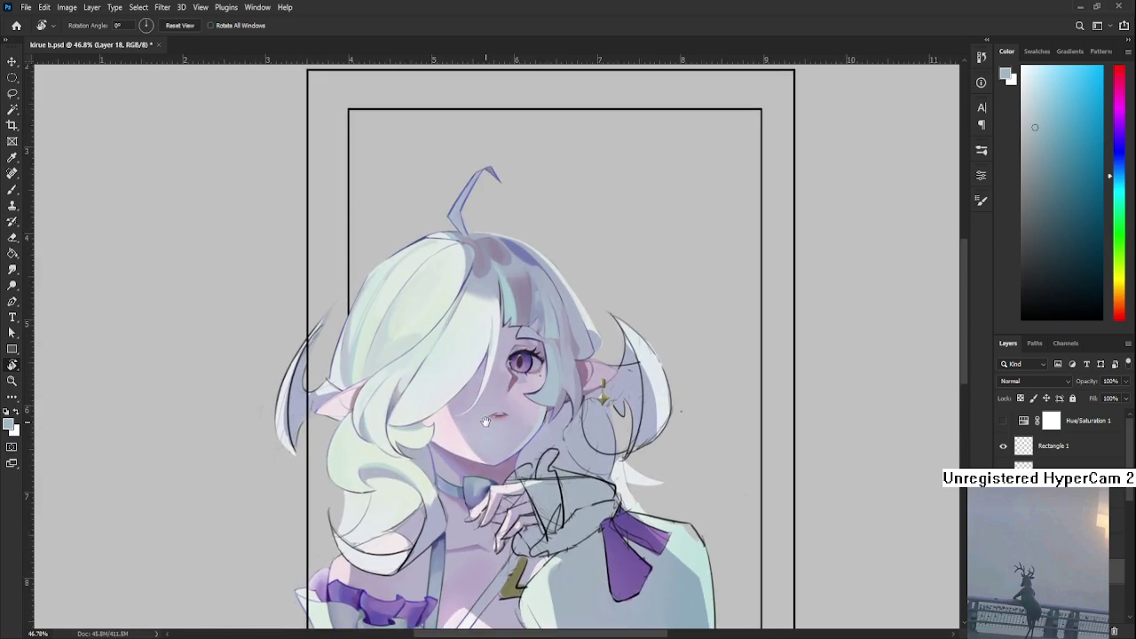
scroll(487, 497, down, 1)
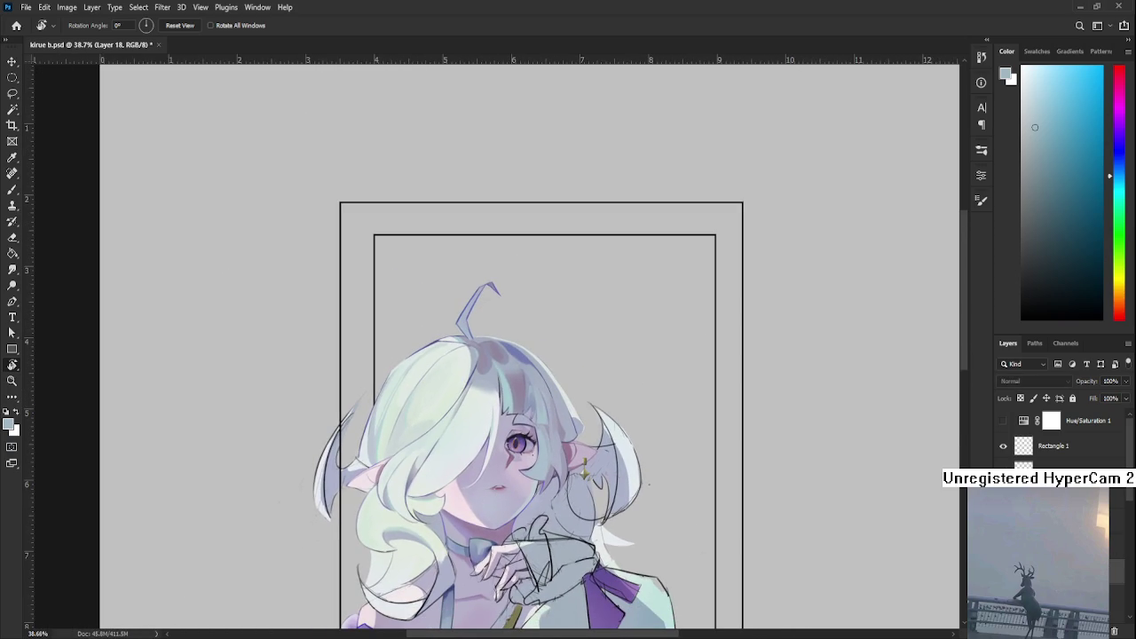
scroll(1056, 434, down, 3)
scroll(1056, 435, down, 2)
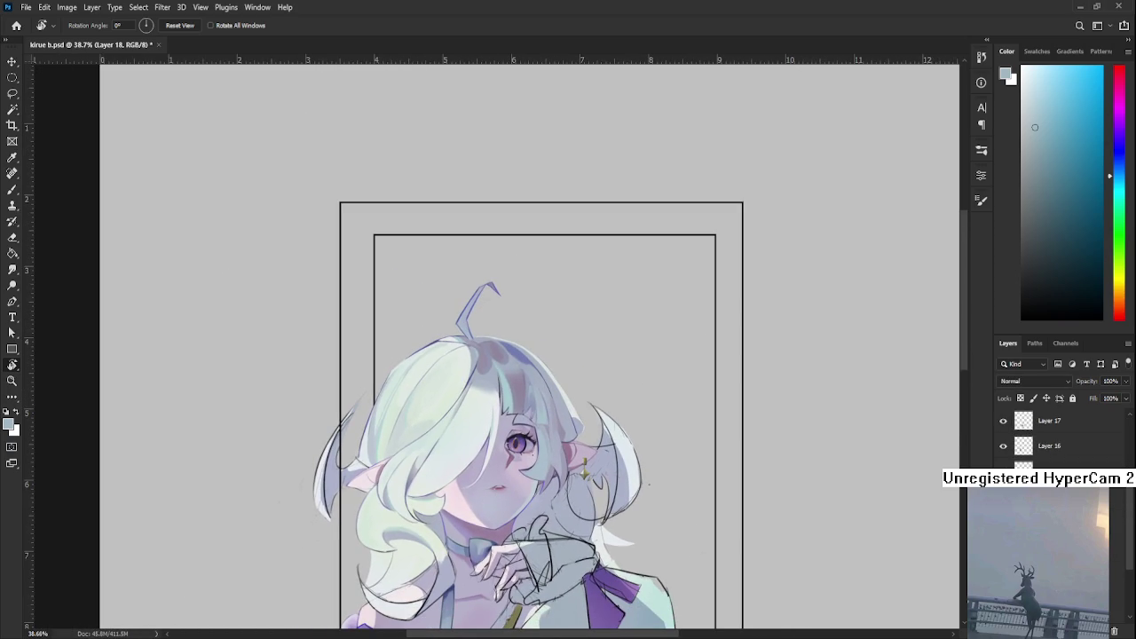
scroll(450, 404, down, 1)
key(l)
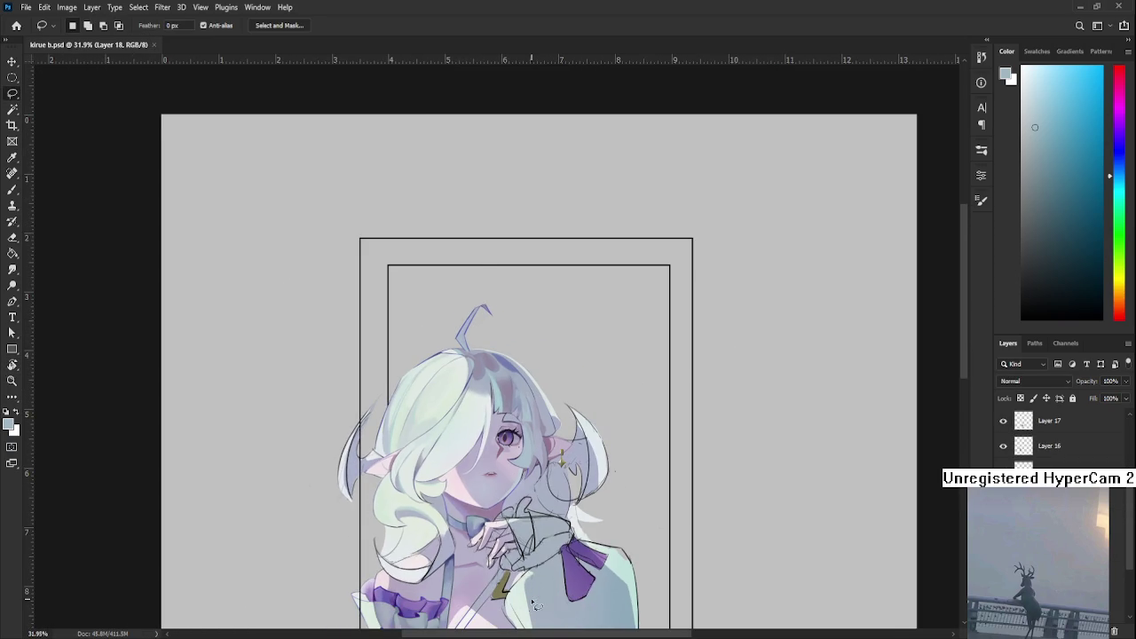
- Lasso the girl's head and upper body and apply the blur filter with Ctrl+F
drag(536, 605, 750, 501)
key(space)
key(ctrl+d)
key(ctrl+z)
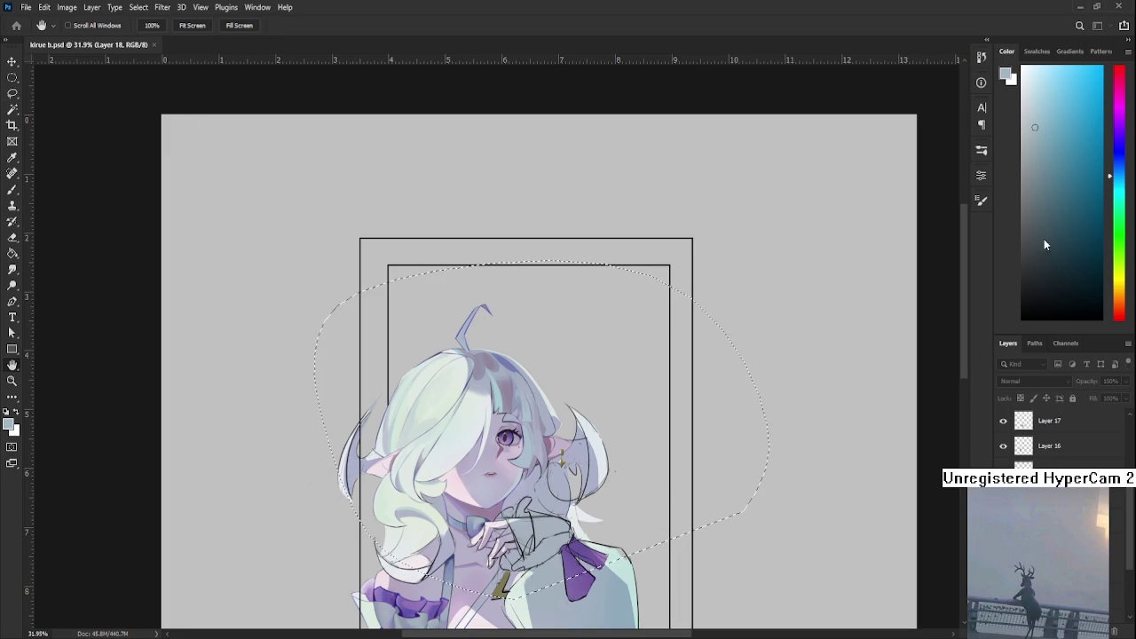
key(l)
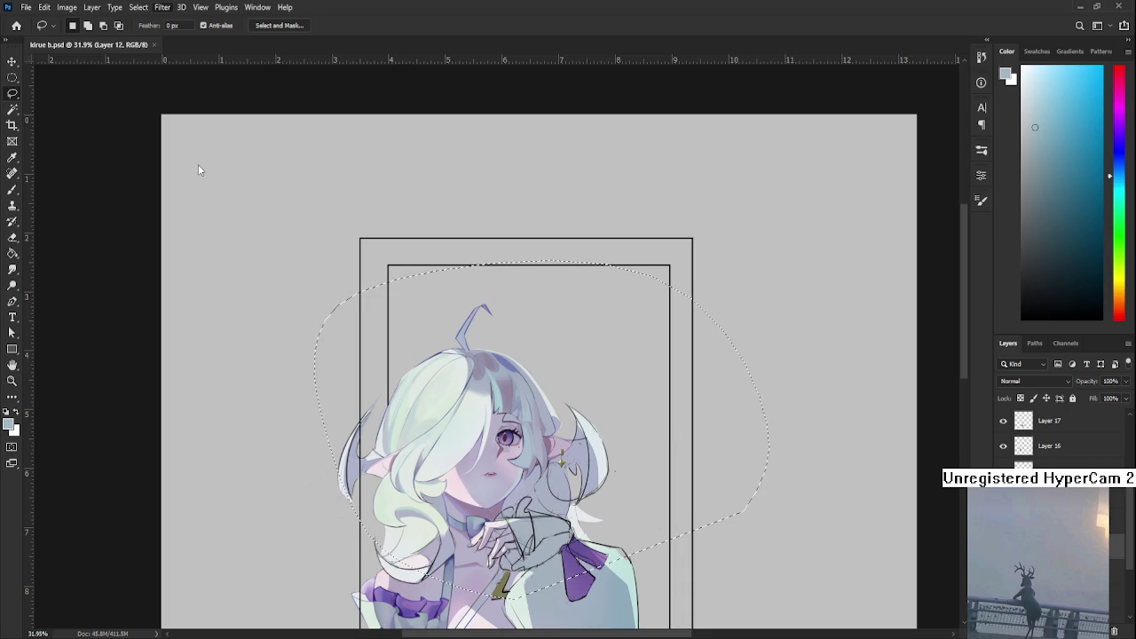
key(ctrl+f)
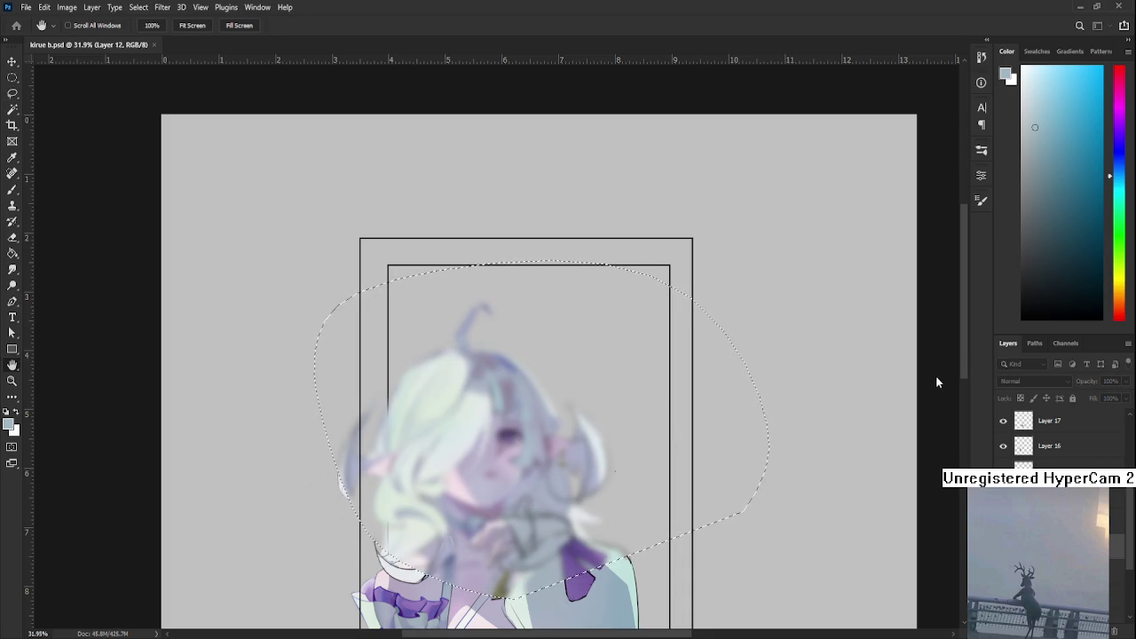
- Zoom in on the face and chest and undo the blur so the sketch lines return
scroll(903, 390, down, 2)
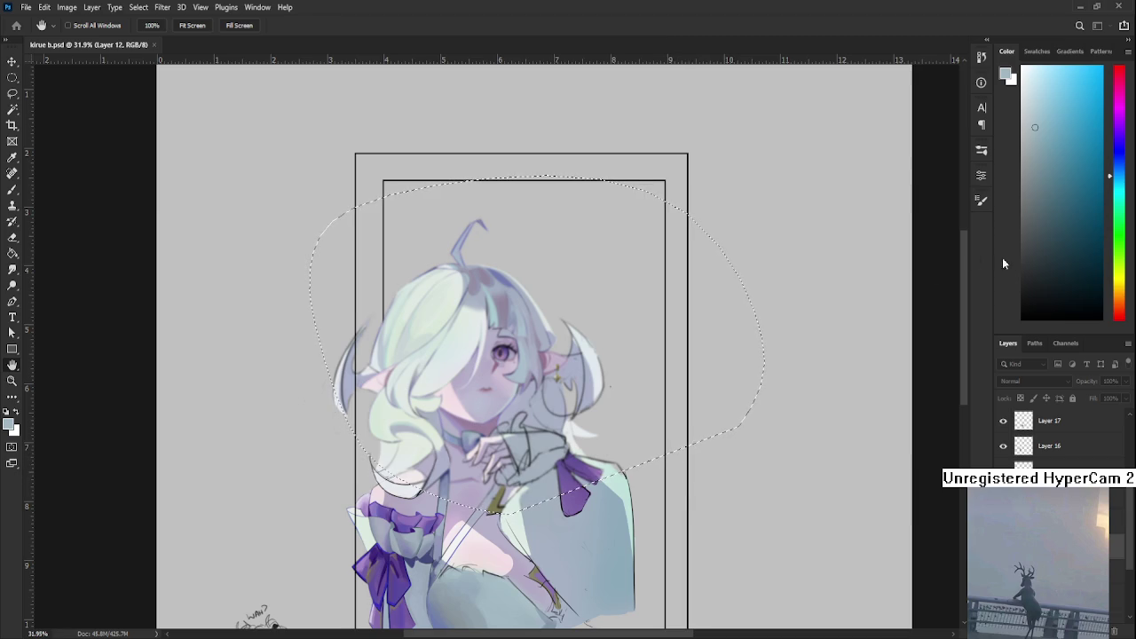
scroll(665, 464, down, 1)
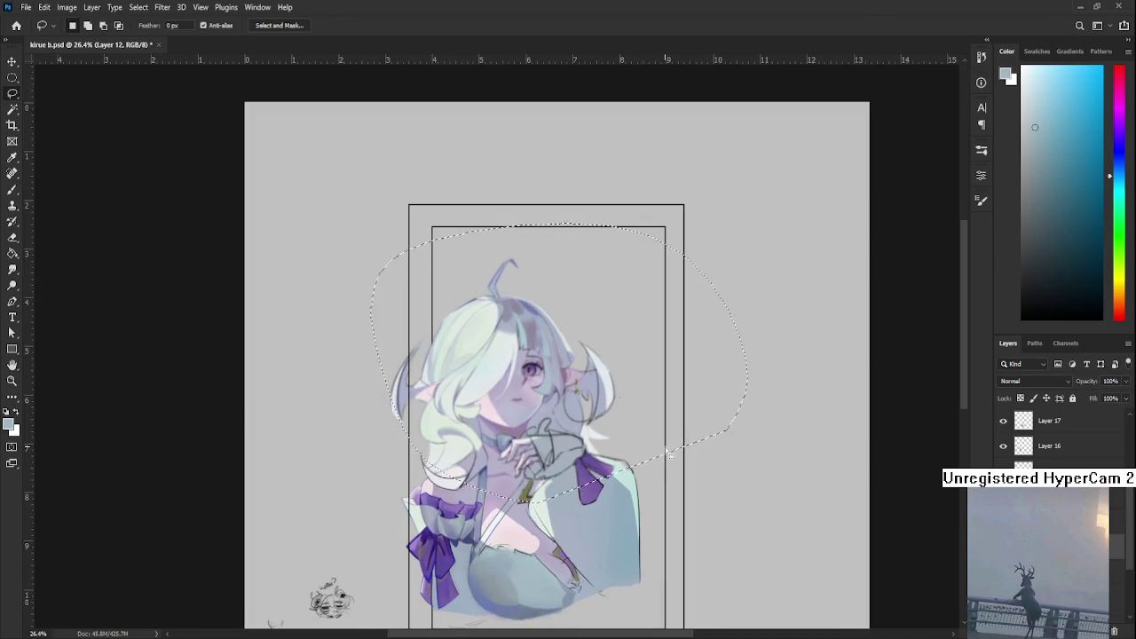
scroll(669, 453, down, 1)
scroll(506, 353, up, 3)
scroll(506, 353, up, 2)
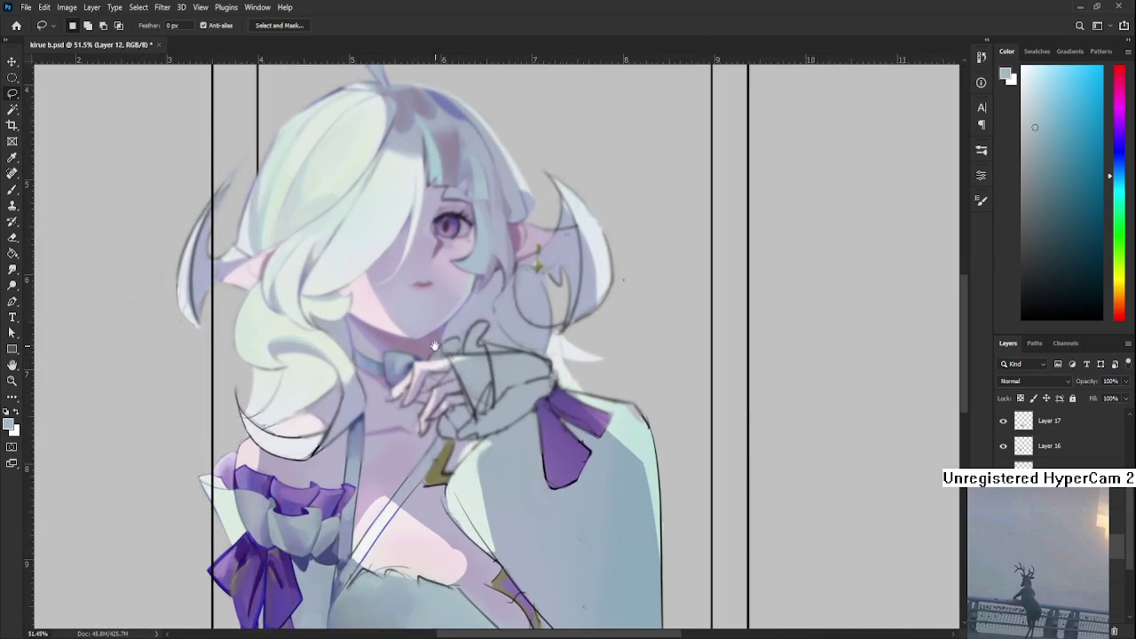
drag(435, 341, 498, 440)
scroll(498, 435, down, 2)
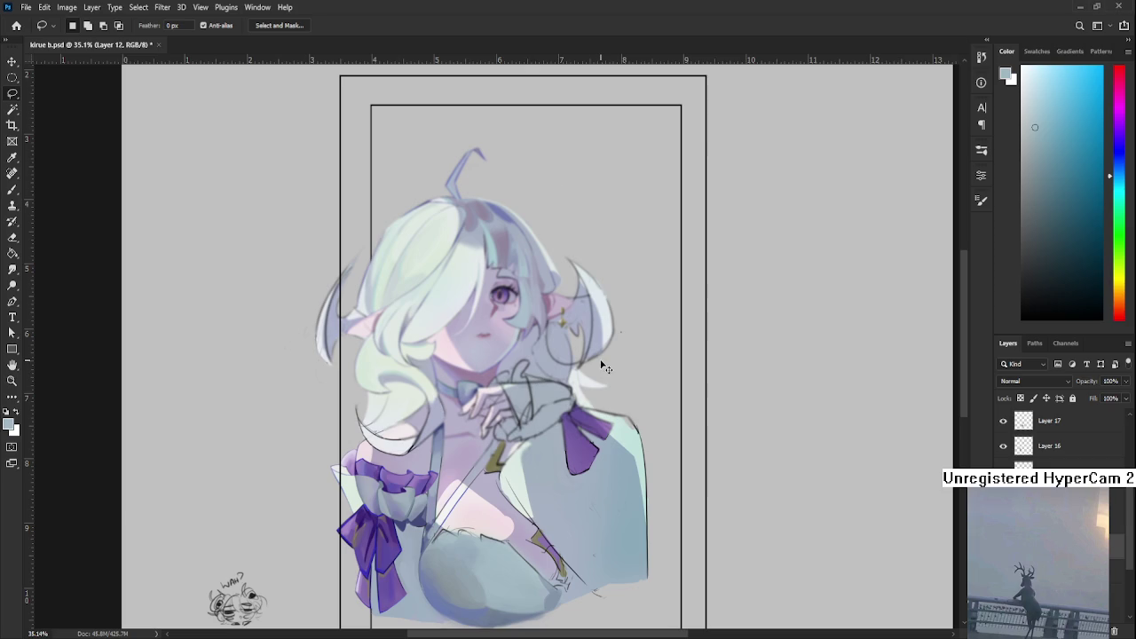
key(ctrl+z)
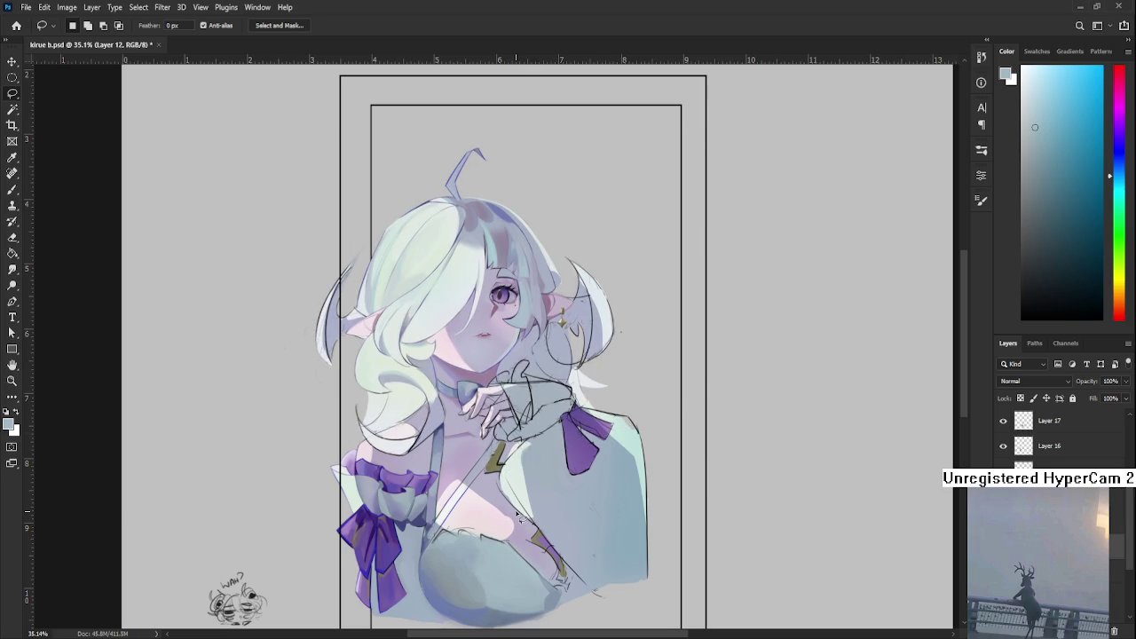
- Make Layer 18 the active layer
scroll(519, 517, up, 2)
scroll(519, 517, up, 2)
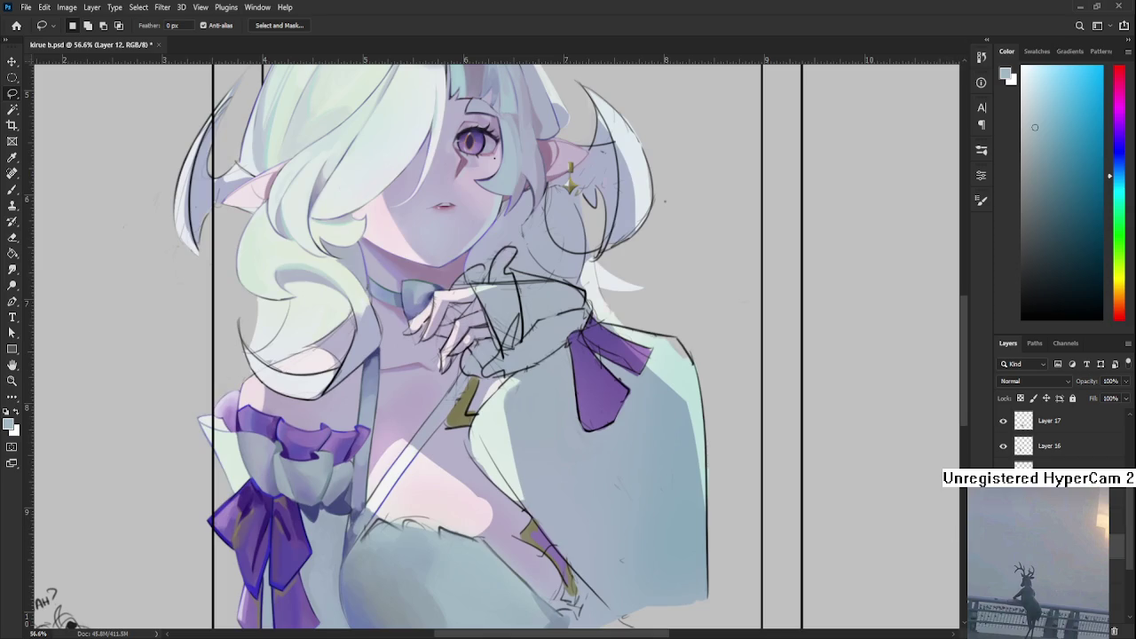
scroll(1056, 435, up, 3)
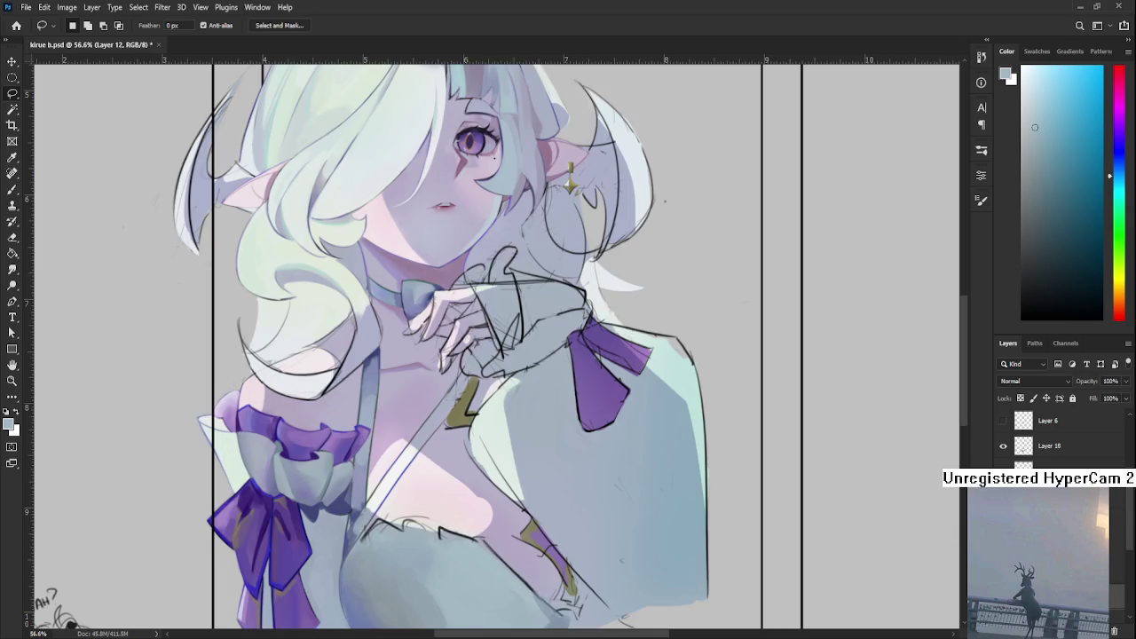
click(1049, 445)
scroll(432, 456, down, 2)
scroll(432, 457, up, 1)
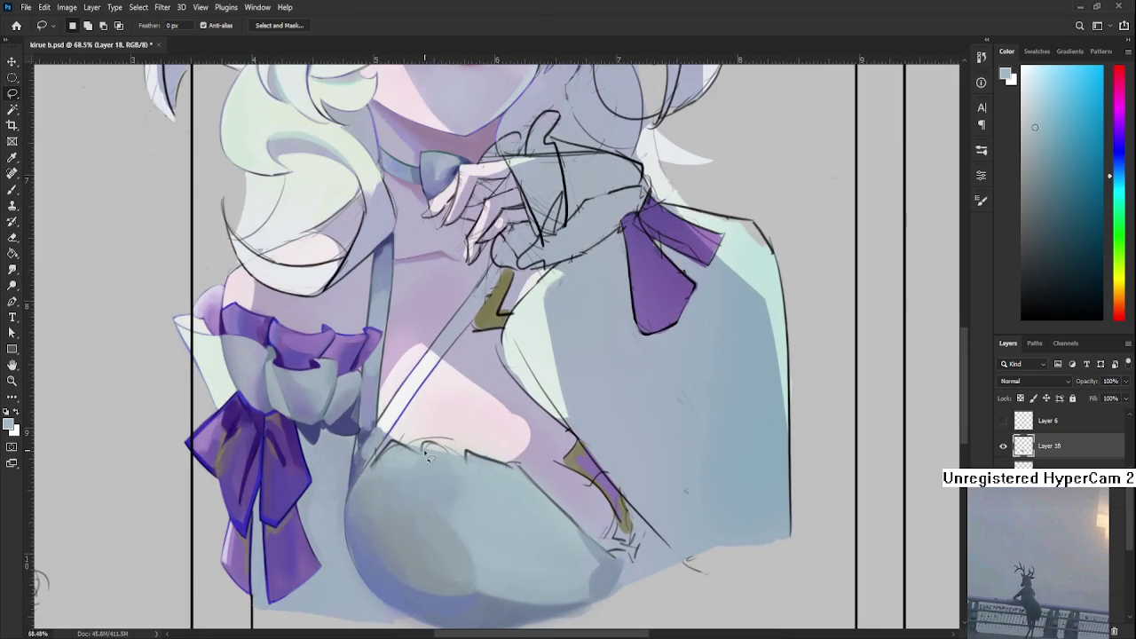
- Switch to a 9 px brush and sample skin colours from the chest and shoulder
key(b)
alt+click(382, 467)
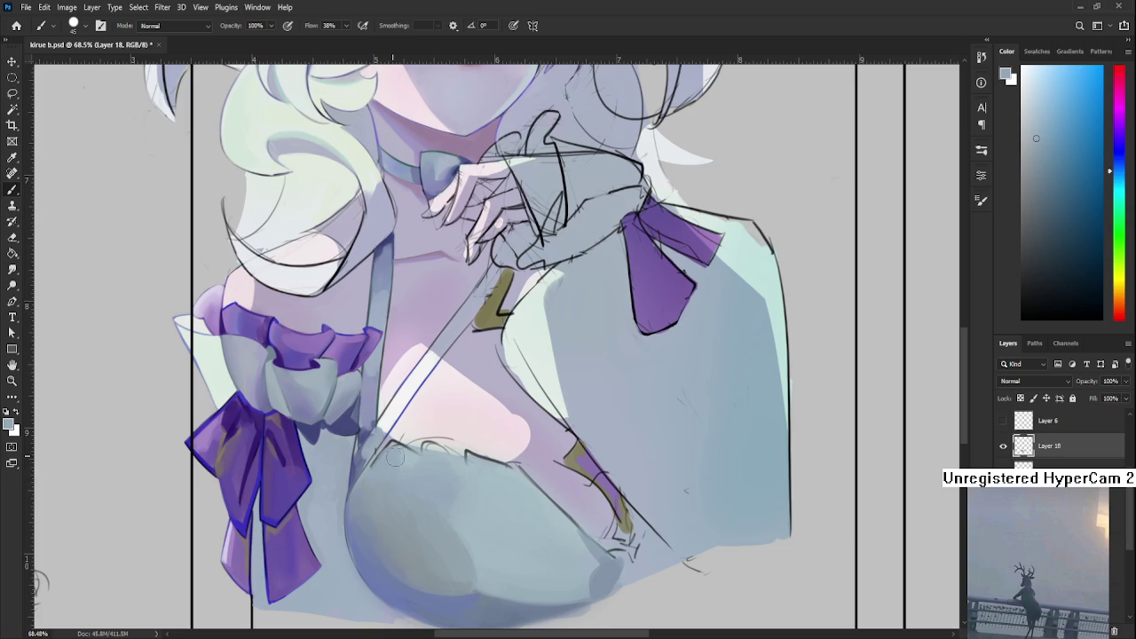
alt+click(401, 452)
key(bracketleft)
key(bracketleft)
key(bracketleft)
alt+click(359, 481)
alt+click(355, 483)
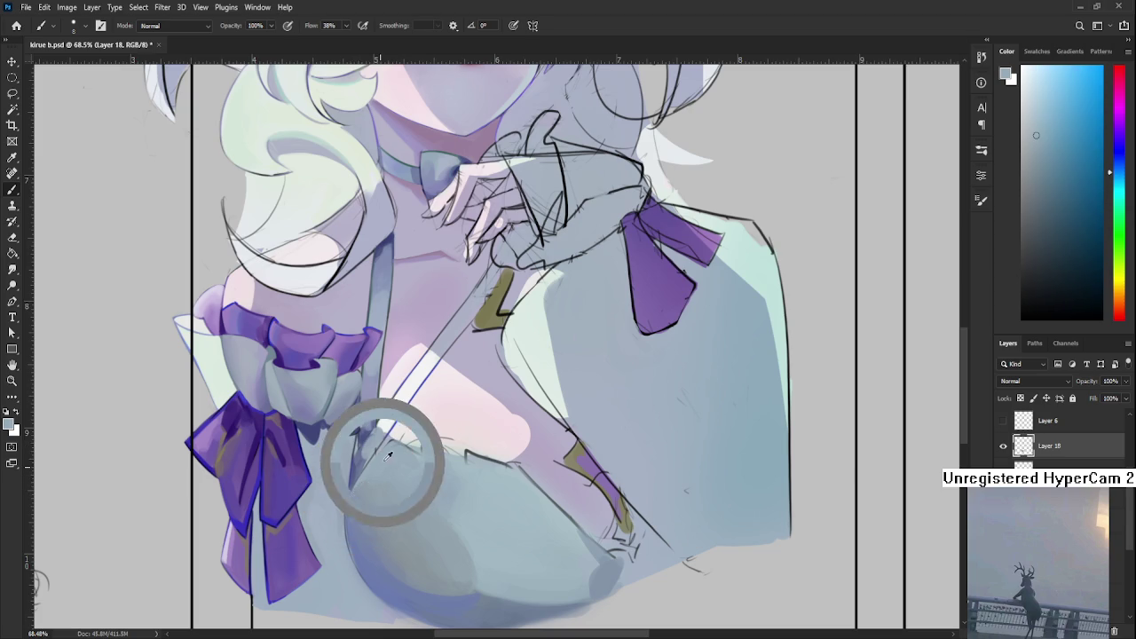
- Sample pale pinkish-white skin and paint over the stray dark line at the dress neckline
drag(425, 434, 415, 450)
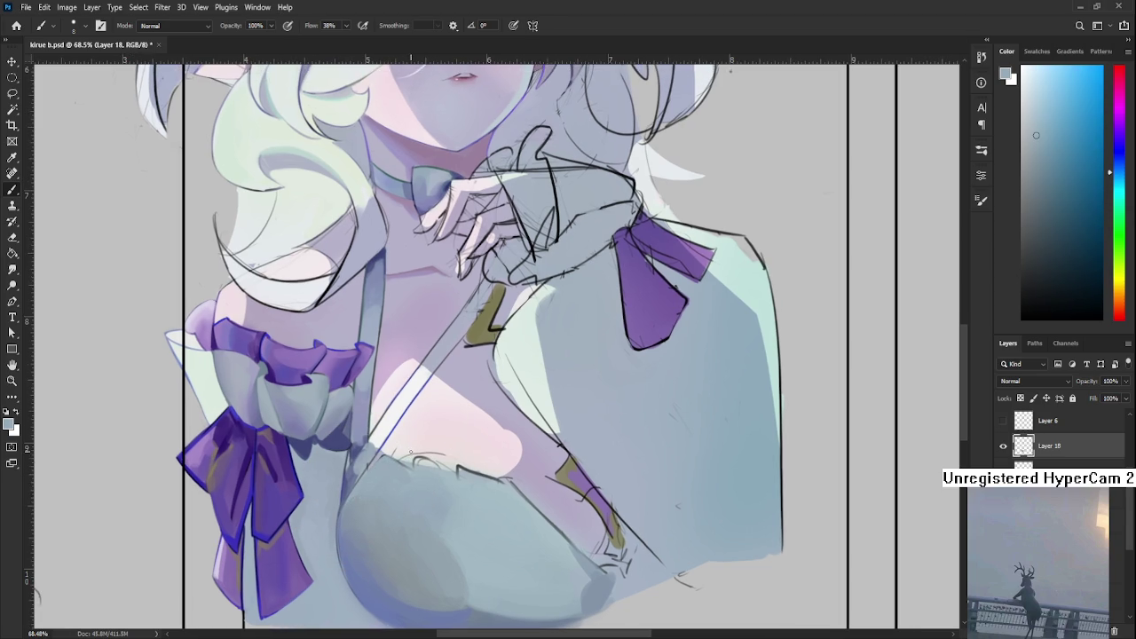
alt+click(403, 448)
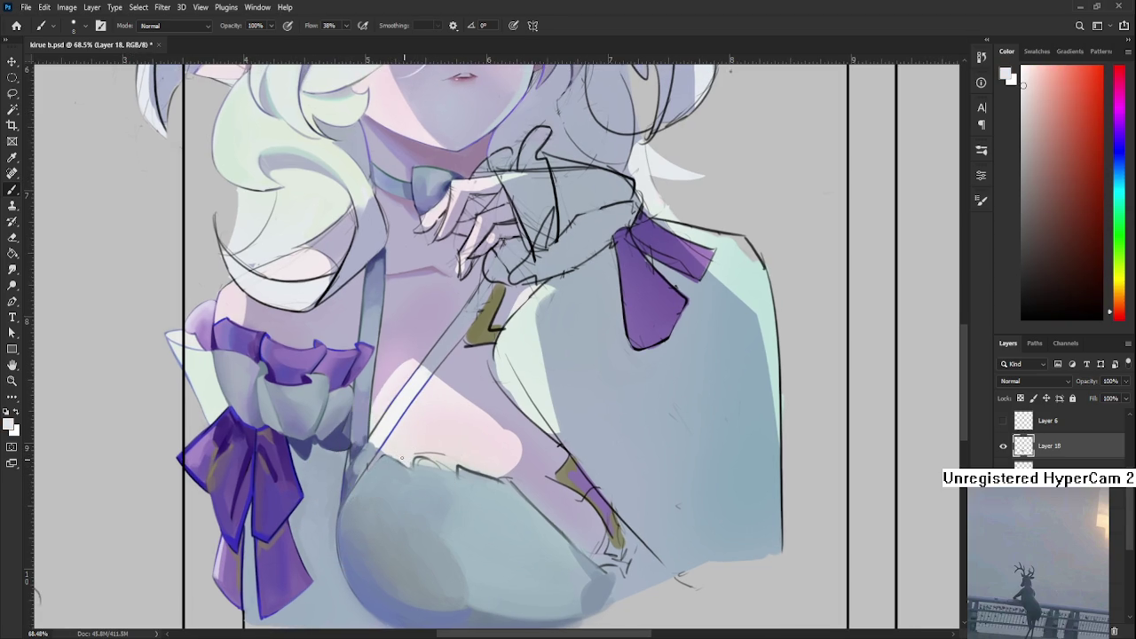
alt+click(387, 453)
alt+click(412, 475)
alt+click(418, 465)
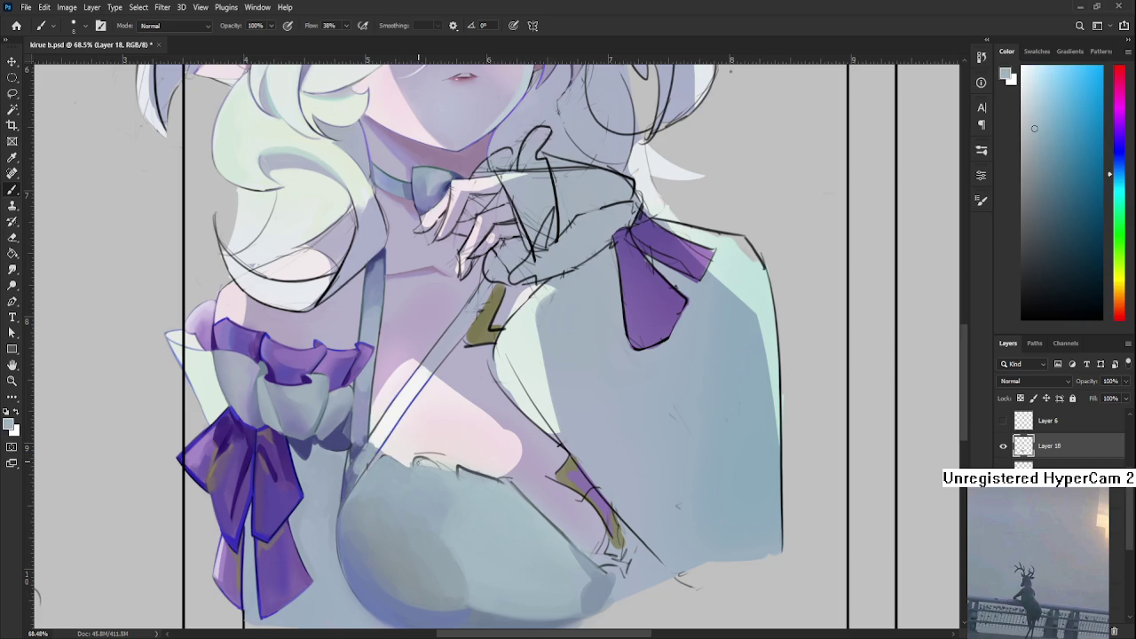
alt+click(411, 460)
drag(422, 453, 428, 450)
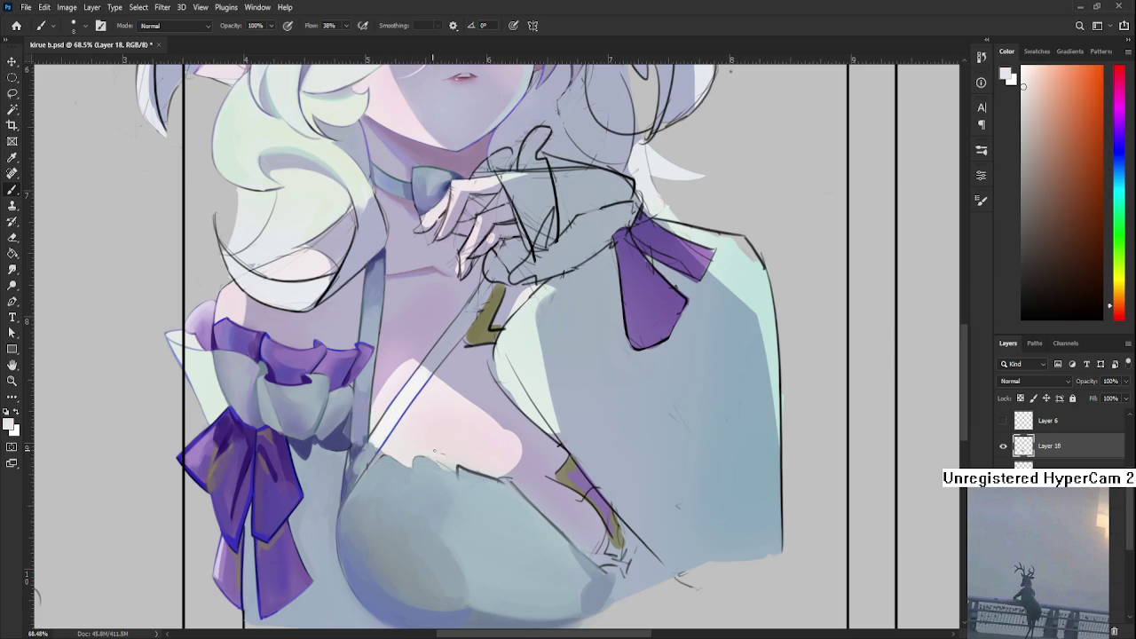
alt+click(448, 442)
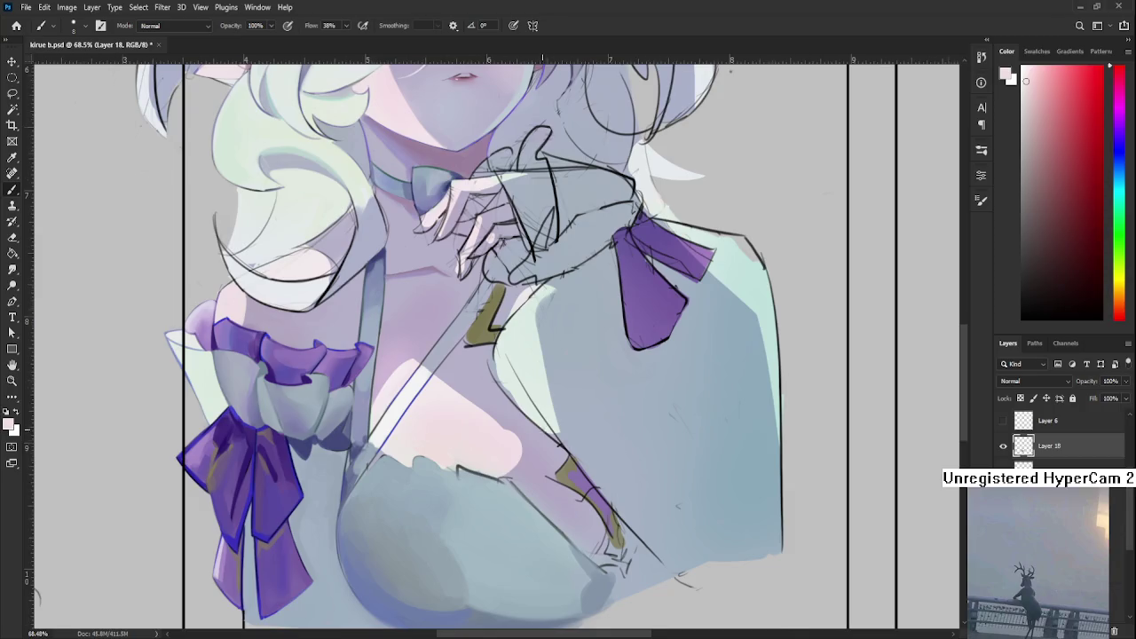
scroll(543, 429, down, 3)
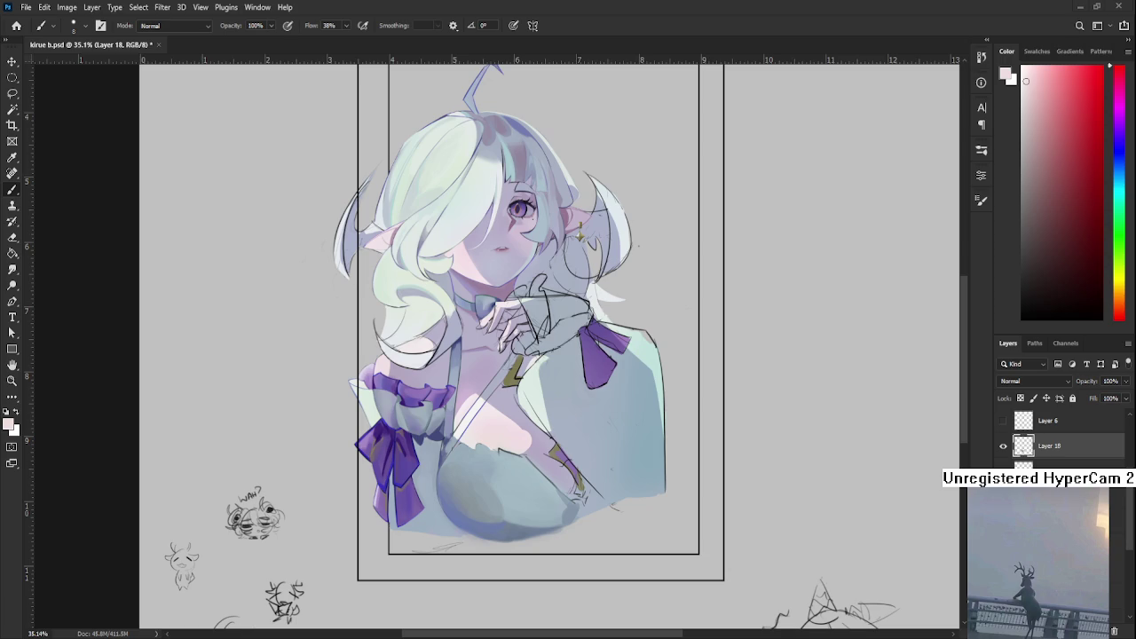
- Sample blue-grey tones from the dress and enlarge the brush to 60 px
scroll(524, 499, up, 2)
scroll(523, 499, up, 2)
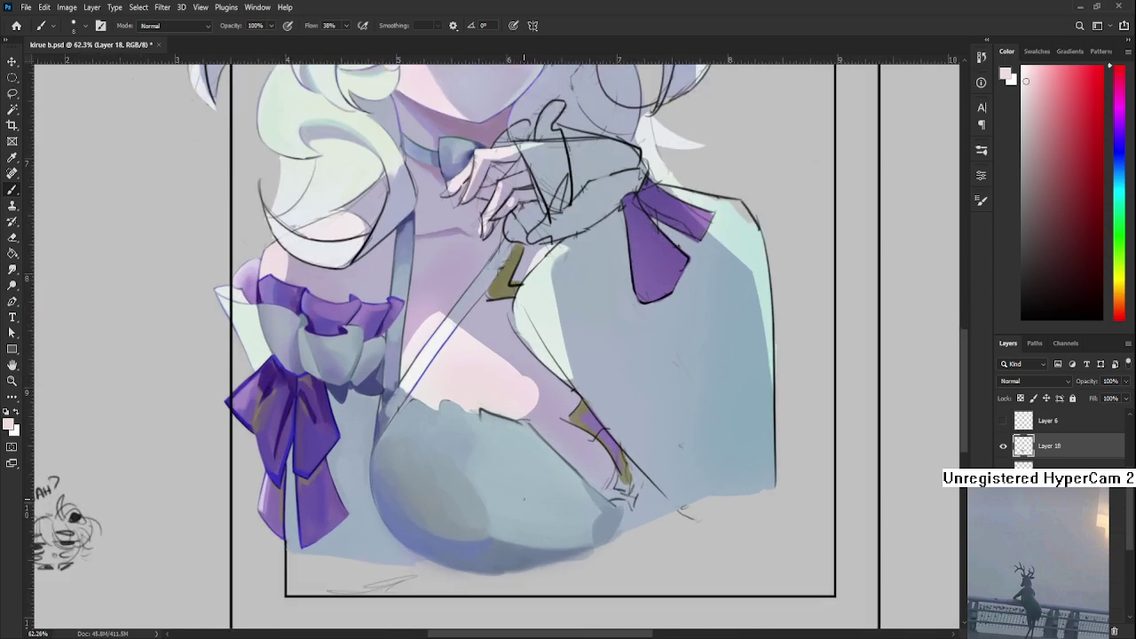
scroll(524, 498, up, 2)
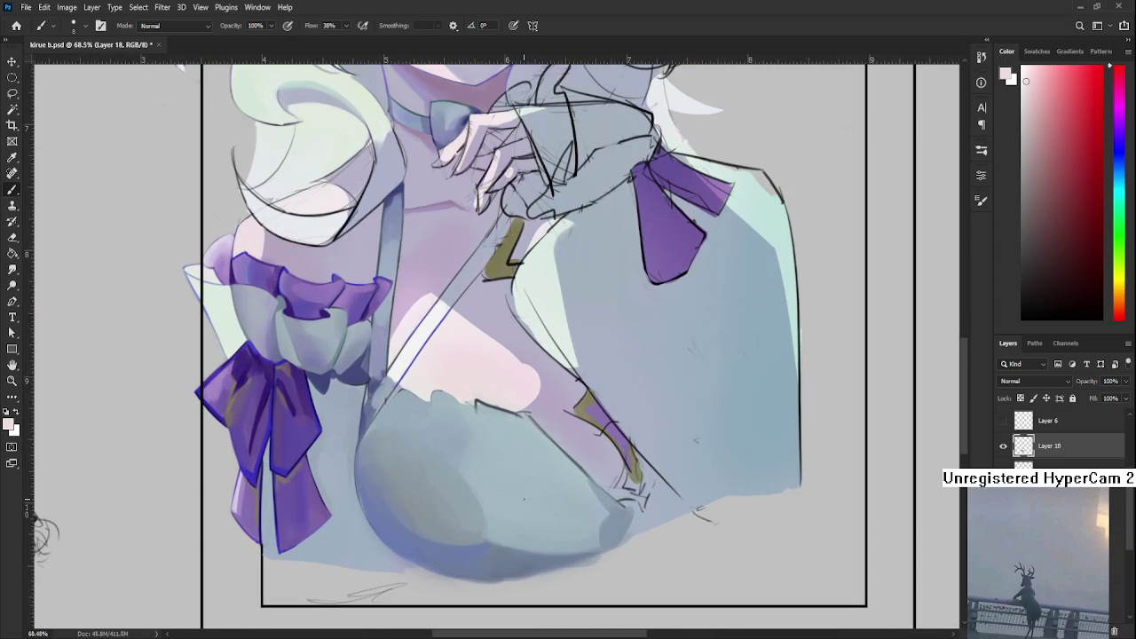
alt+click(443, 439)
key(bracketright)
key(bracketright)
key(bracketright)
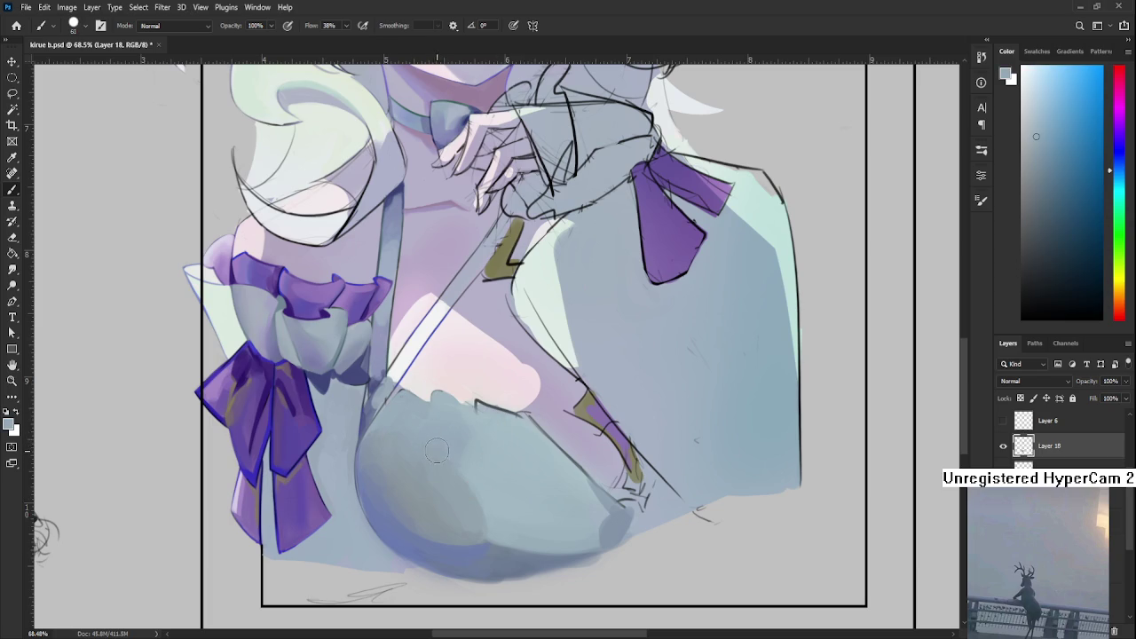
alt+click(483, 448)
alt+click(477, 464)
alt+click(473, 482)
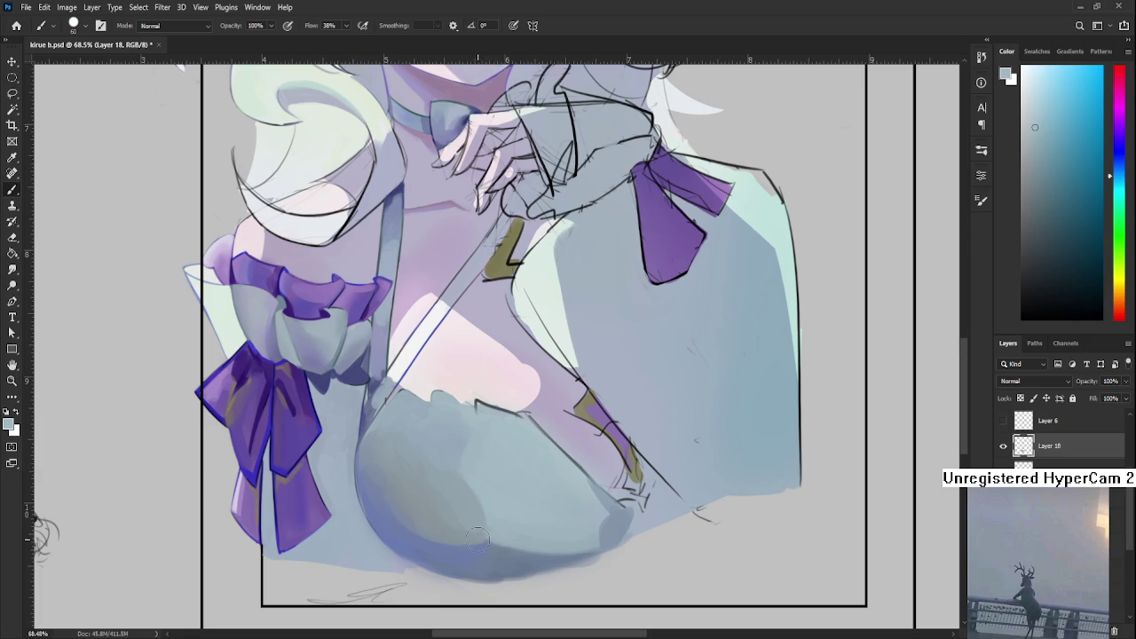
- Sample the dress colour near the neckline and shrink the brush to 10 px
scroll(477, 537, down, 3)
scroll(486, 367, down, 2)
scroll(458, 493, up, 1)
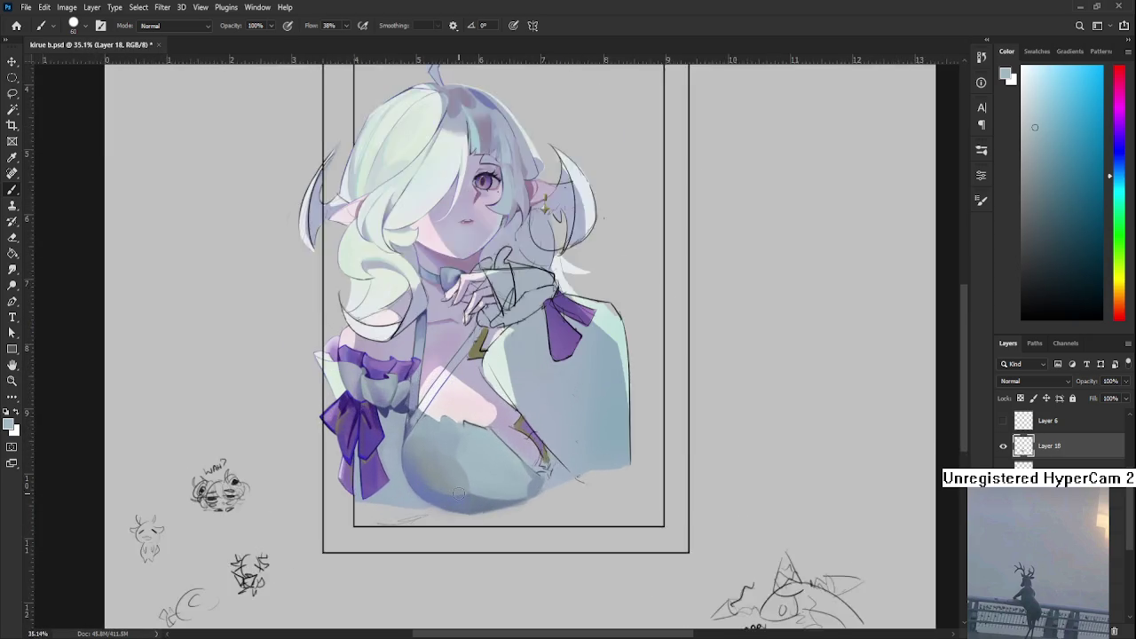
scroll(462, 490, up, 1)
scroll(479, 470, up, 1)
scroll(498, 454, up, 1)
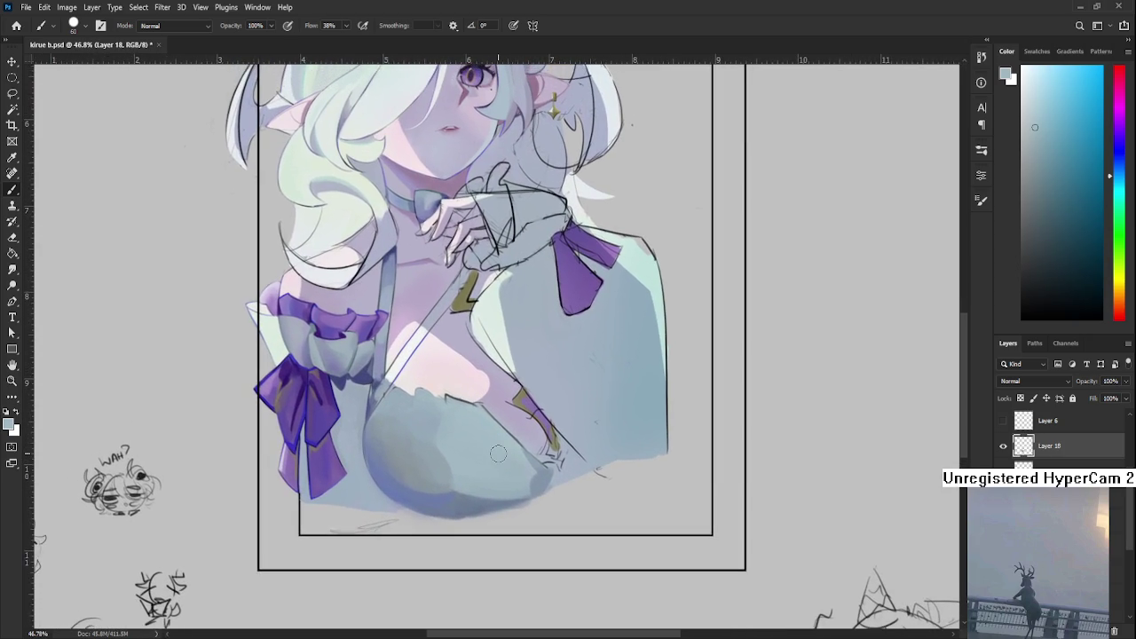
scroll(498, 453, up, 4)
scroll(382, 408, left, 1)
alt+click(378, 378)
key(bracketleft)
key(bracketleft)
key(bracketleft)
- Paint a light stroke along the dress neckline and sample a new chest colour
drag(349, 393, 369, 356)
alt+click(393, 334)
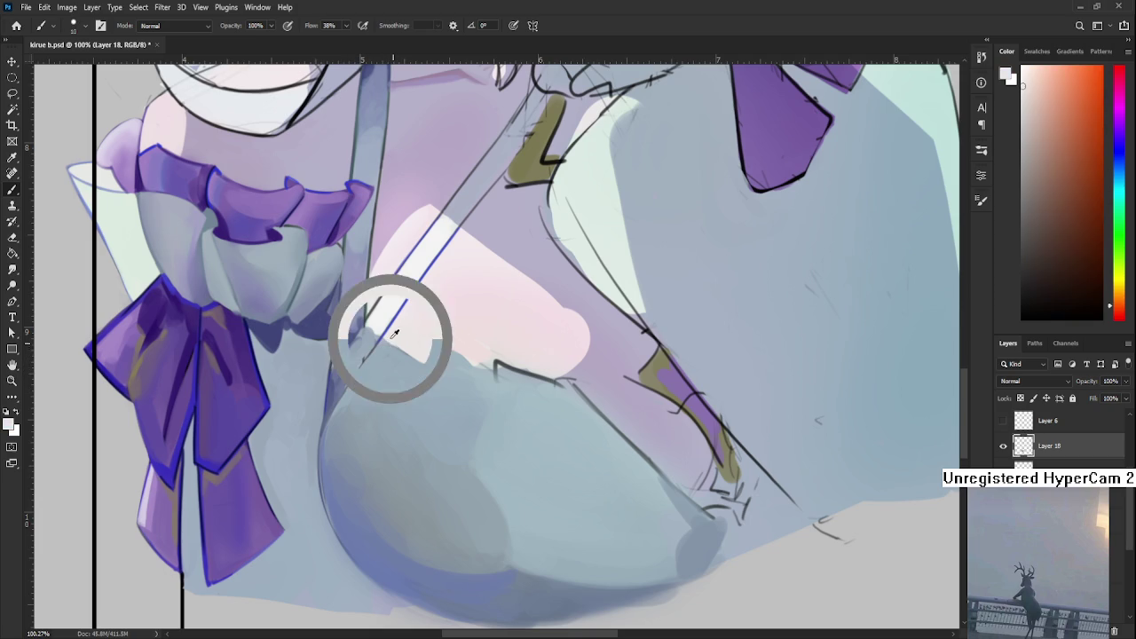
scroll(449, 392, up, 2)
drag(438, 407, 417, 377)
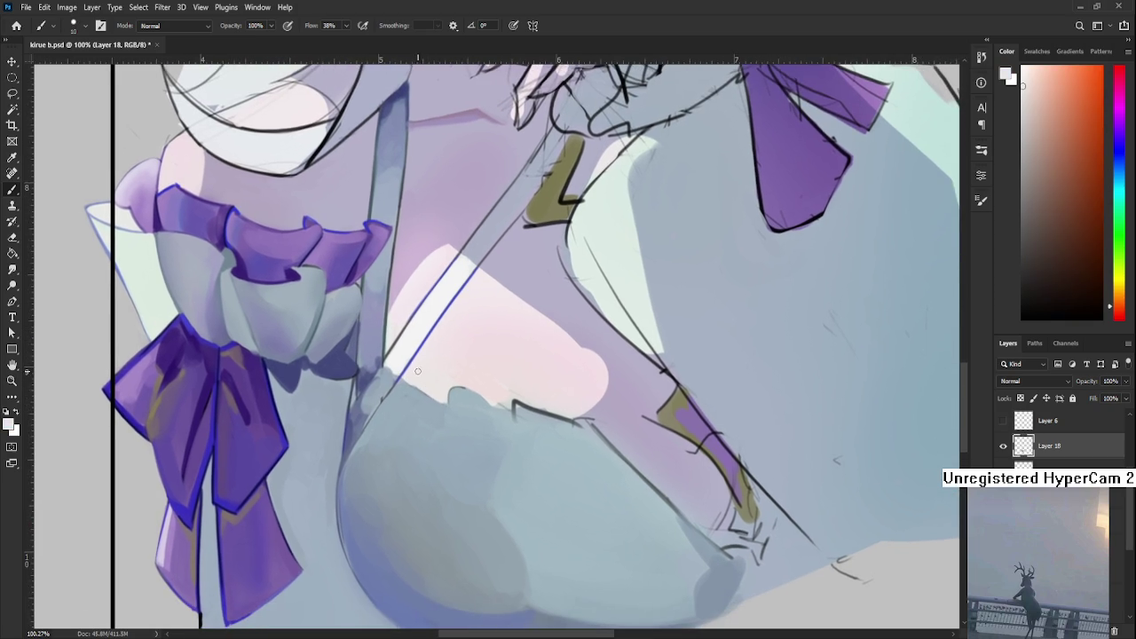
- Sample skin and light blue-grey dress tones over the bodice, settling on white
alt+click(411, 377)
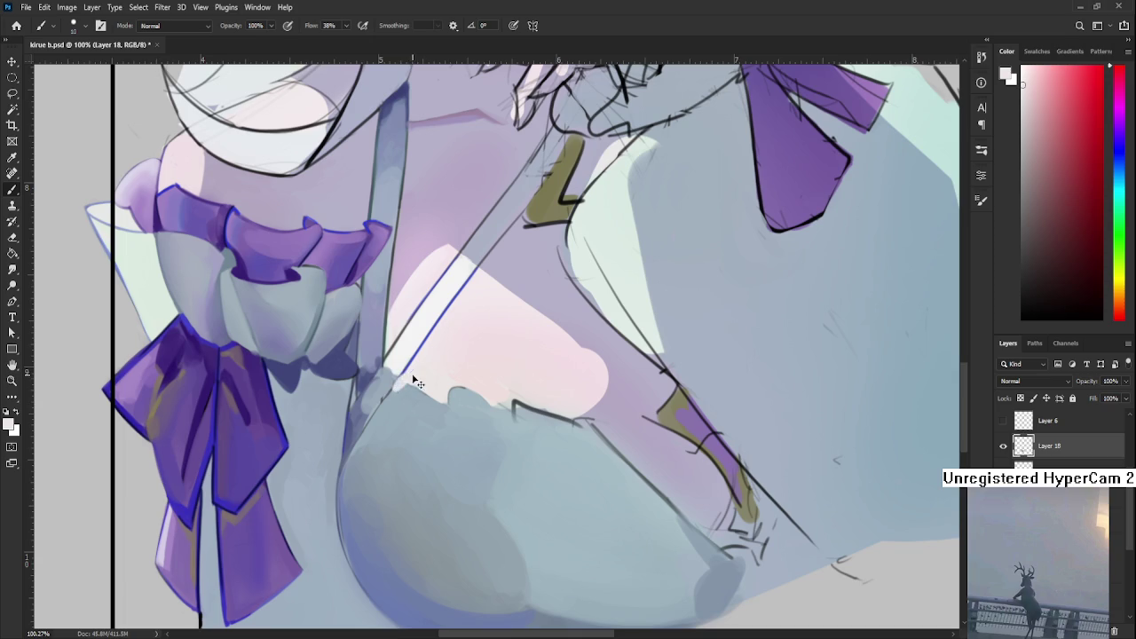
alt+click(397, 395)
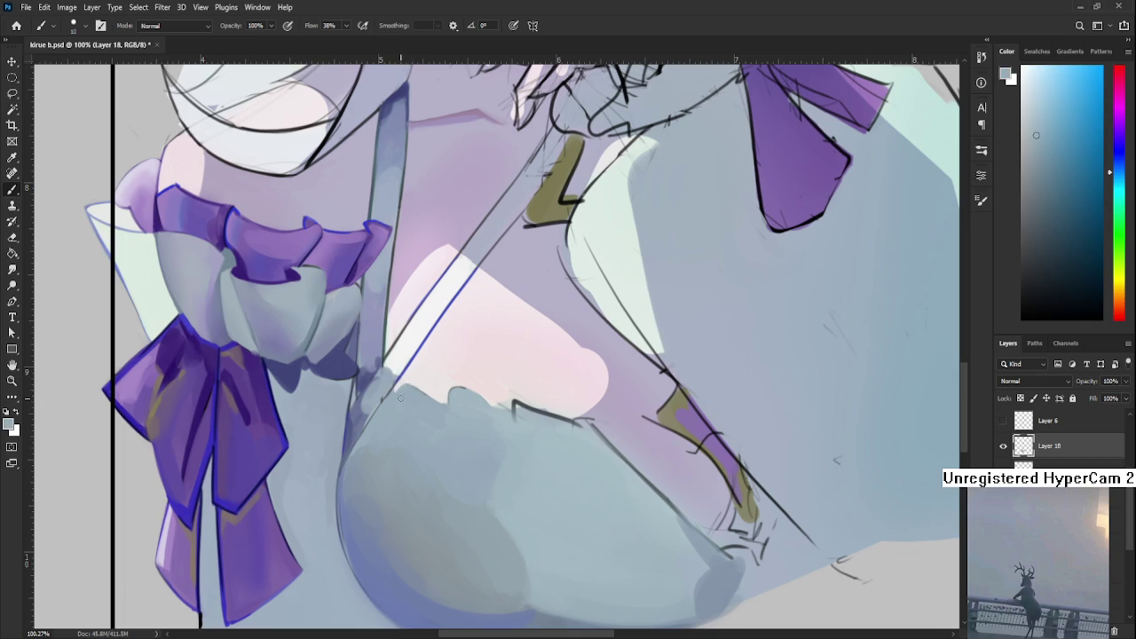
alt+click(414, 395)
alt+click(429, 395)
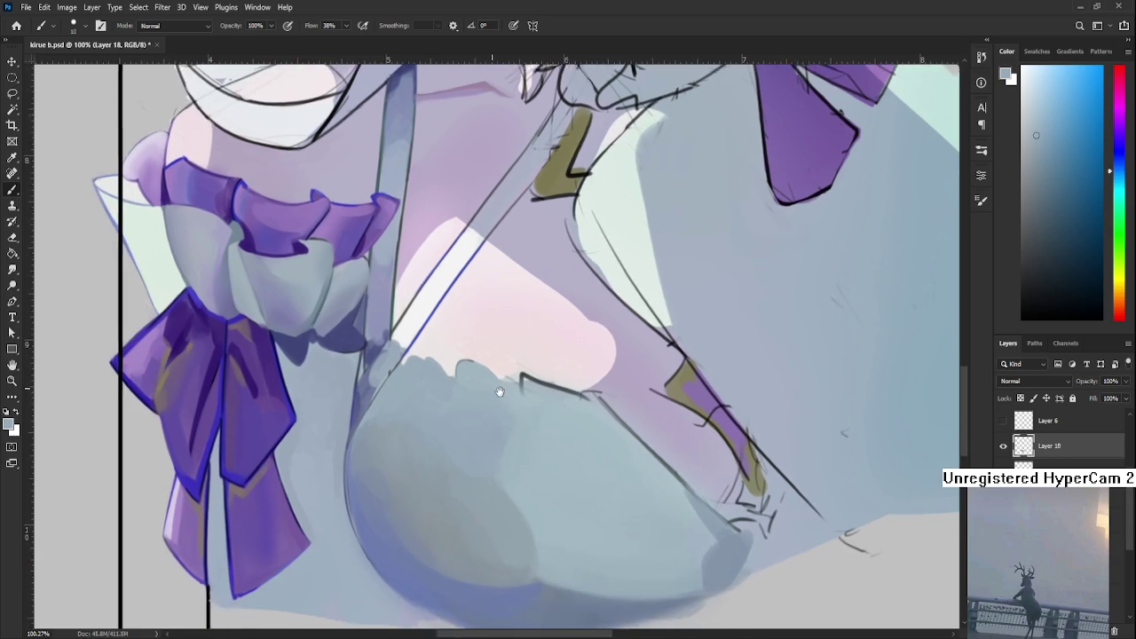
drag(423, 393, 406, 401)
alt+click(406, 401)
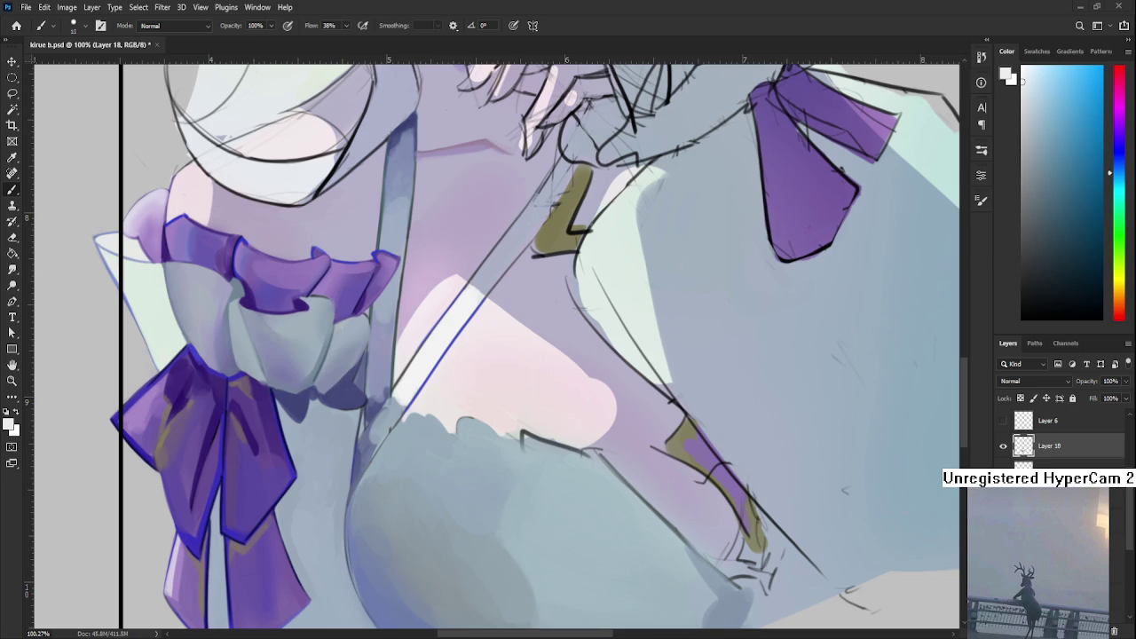
scroll(514, 477, down, 2)
scroll(514, 476, down, 1)
- Tilt the view about 14 degrees and cover the shoulder sketch lines with light blue-grey
scroll(513, 480, up, 2)
key(r)
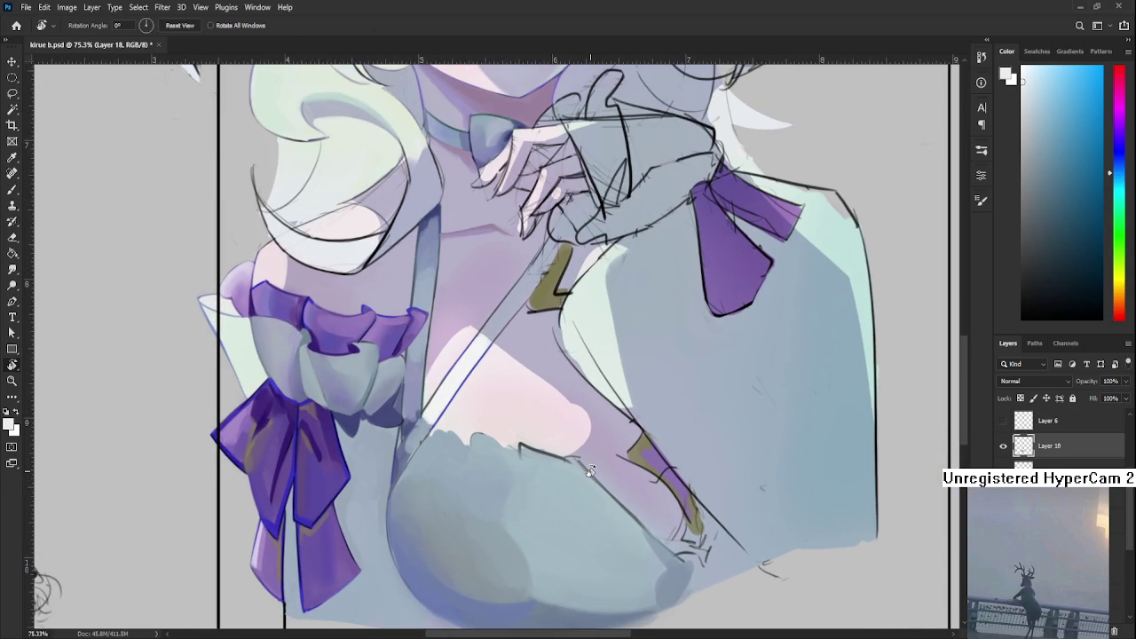
drag(589, 472, 500, 516)
key(b)
alt+click(511, 459)
drag(486, 482, 470, 448)
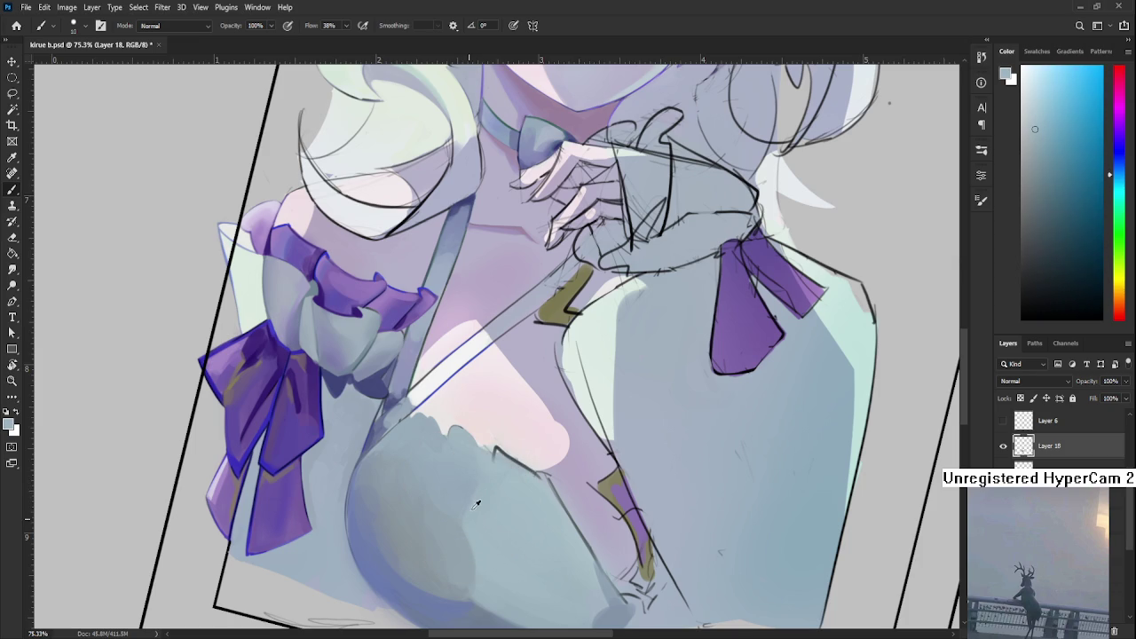
- Re-sample blue-grey shades from the chest shading and shoulder, including a slightly darker one
alt+click(481, 479)
alt+click(476, 481)
alt+click(481, 472)
alt+click(481, 494)
alt+click(467, 517)
alt+click(466, 527)
alt+click(476, 479)
- Sample several blue-grey shades from the chest shading
alt+click(473, 488)
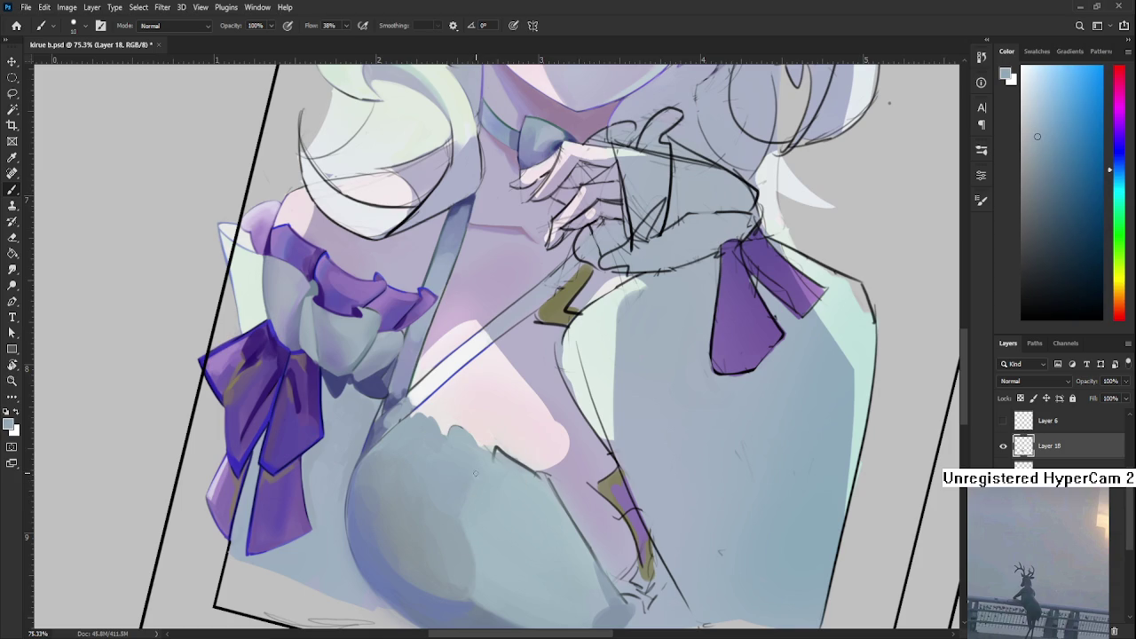
alt+click(479, 484)
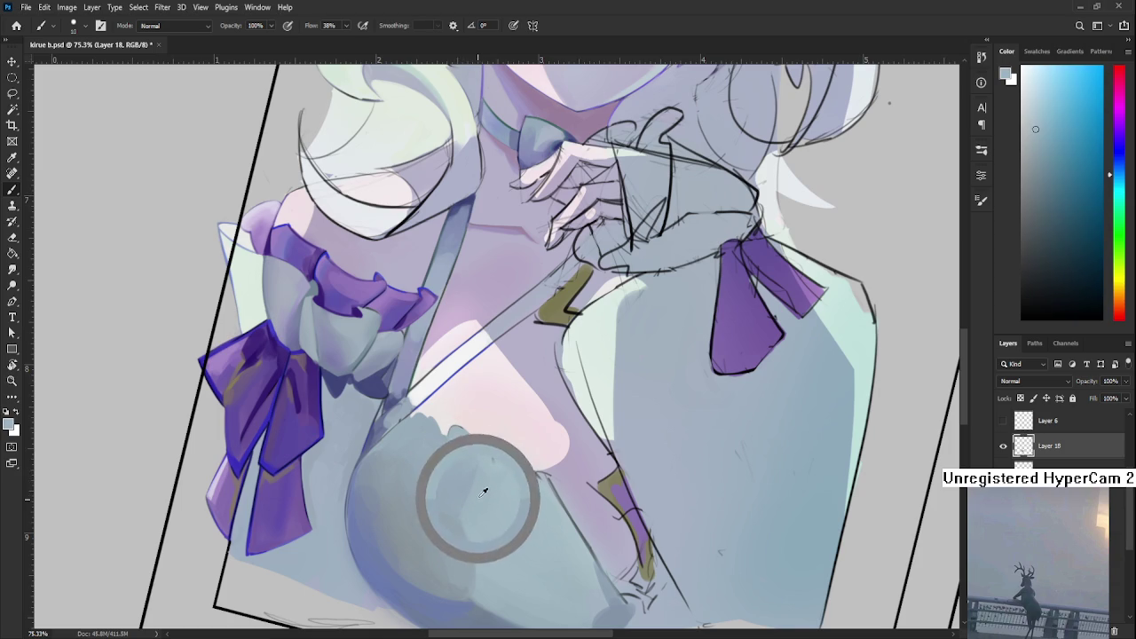
alt+click(476, 464)
alt+click(486, 483)
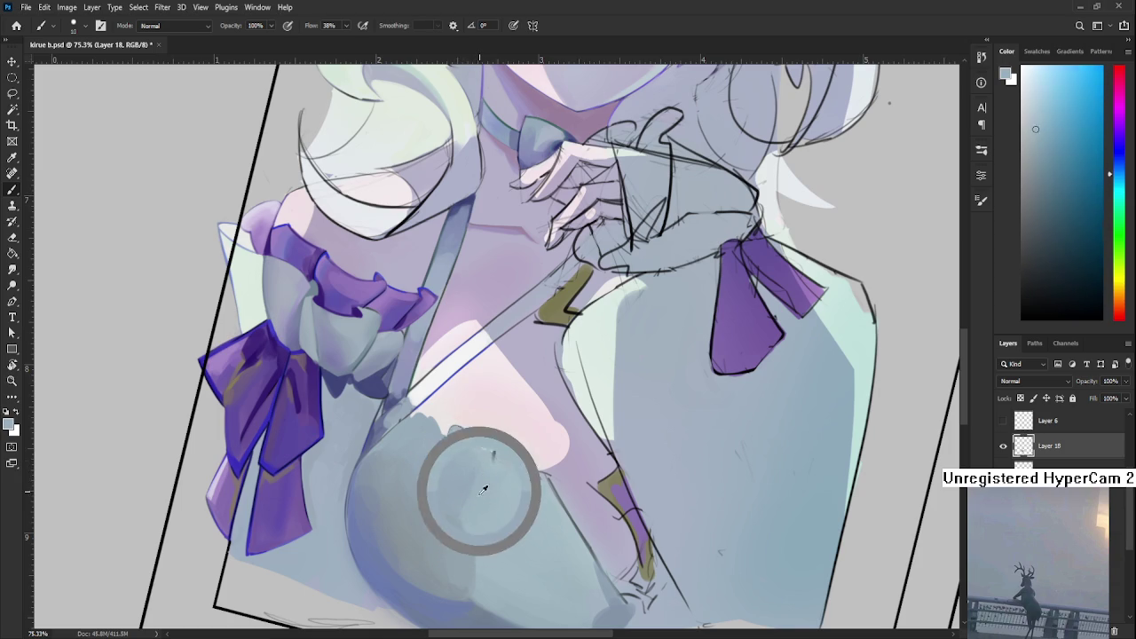
alt+click(478, 477)
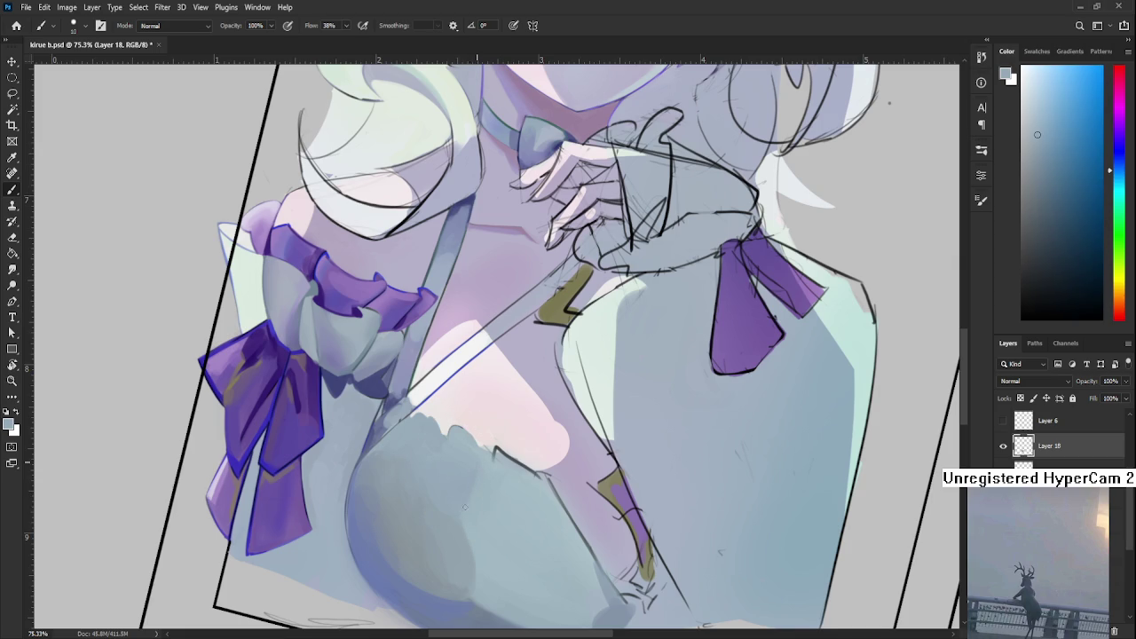
alt+click(469, 509)
alt+click(489, 489)
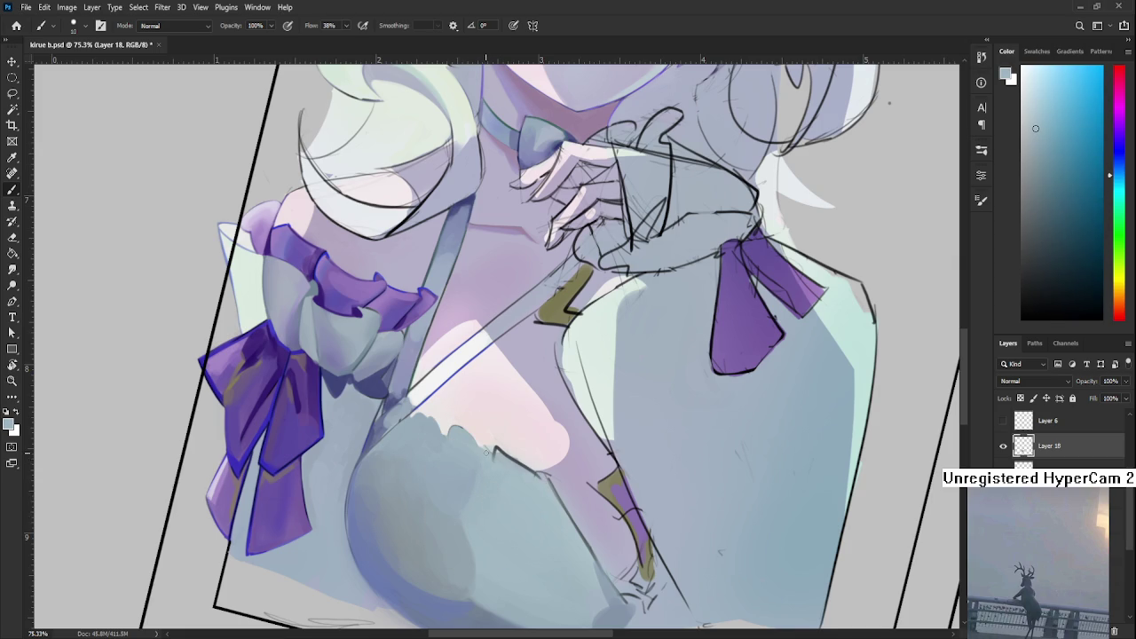
alt+click(463, 484)
alt+click(484, 497)
- Extend blue paint along the chest's upper edge and smudge it into the surrounding shading
mouse_move(497, 453)
mouse_down()
mouse_move(475, 490)
mouse_move(520, 559)
mouse_up()
key(r)
drag(471, 484, 529, 550)
drag(475, 510, 504, 536)
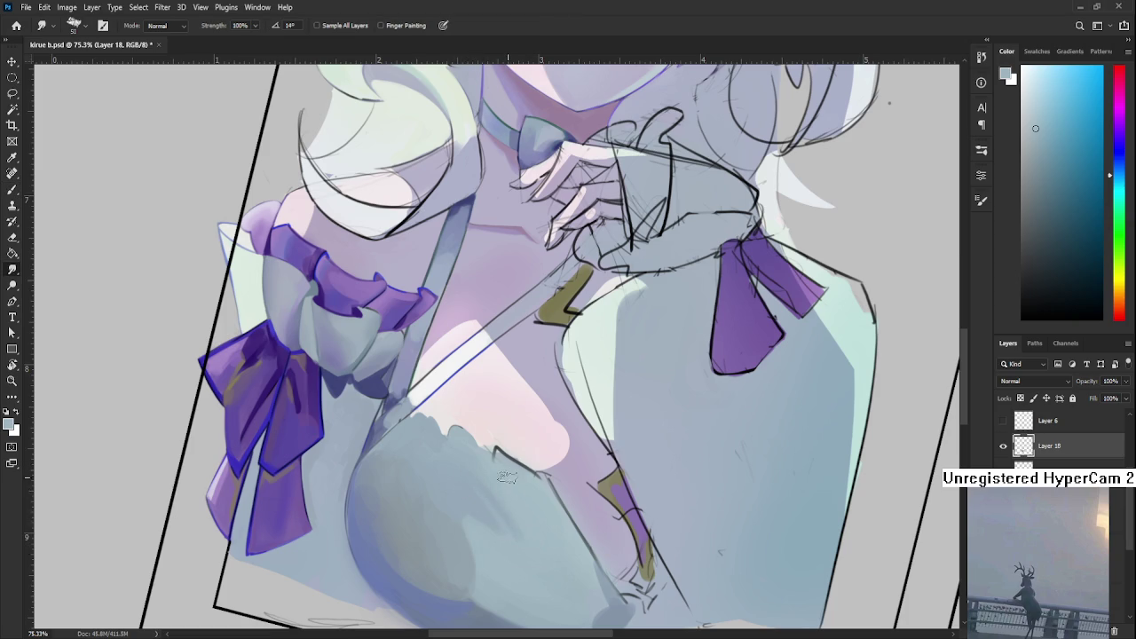
- Pick up fresh blue-grey tones and rotate the canvas to a comfortable painting angle
key(b)
alt+click(513, 503)
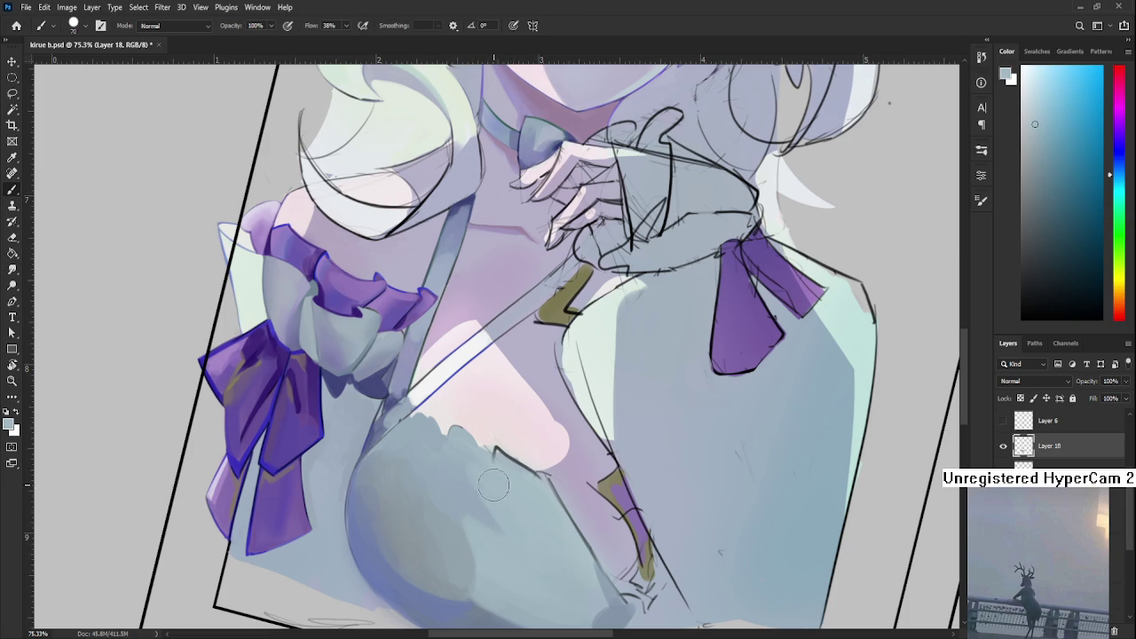
key(r)
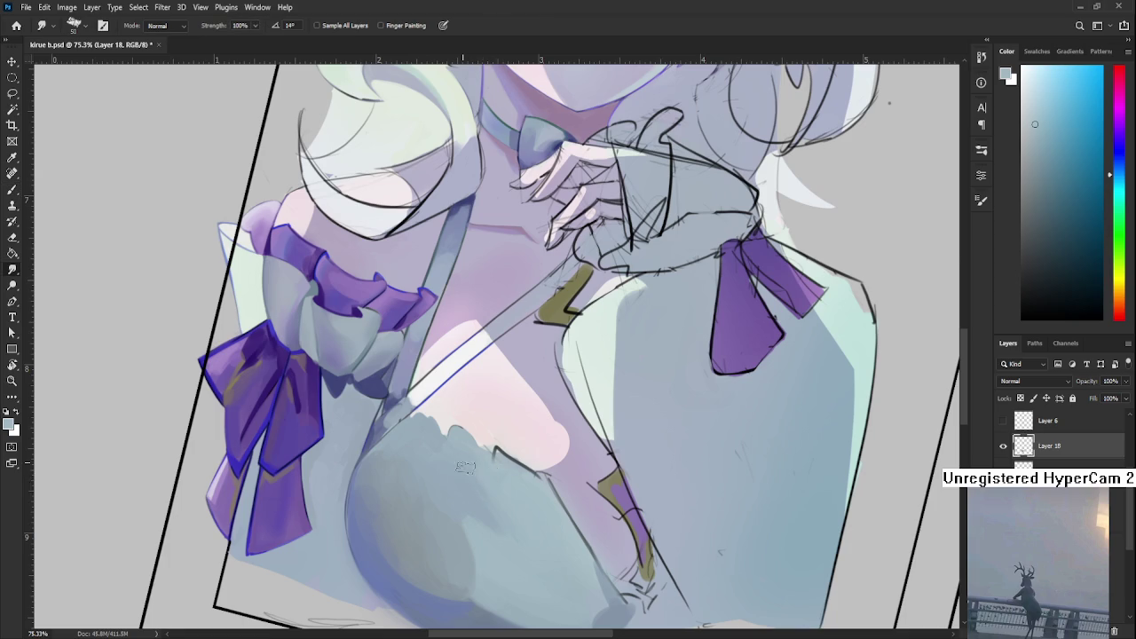
key(b)
alt+click(480, 485)
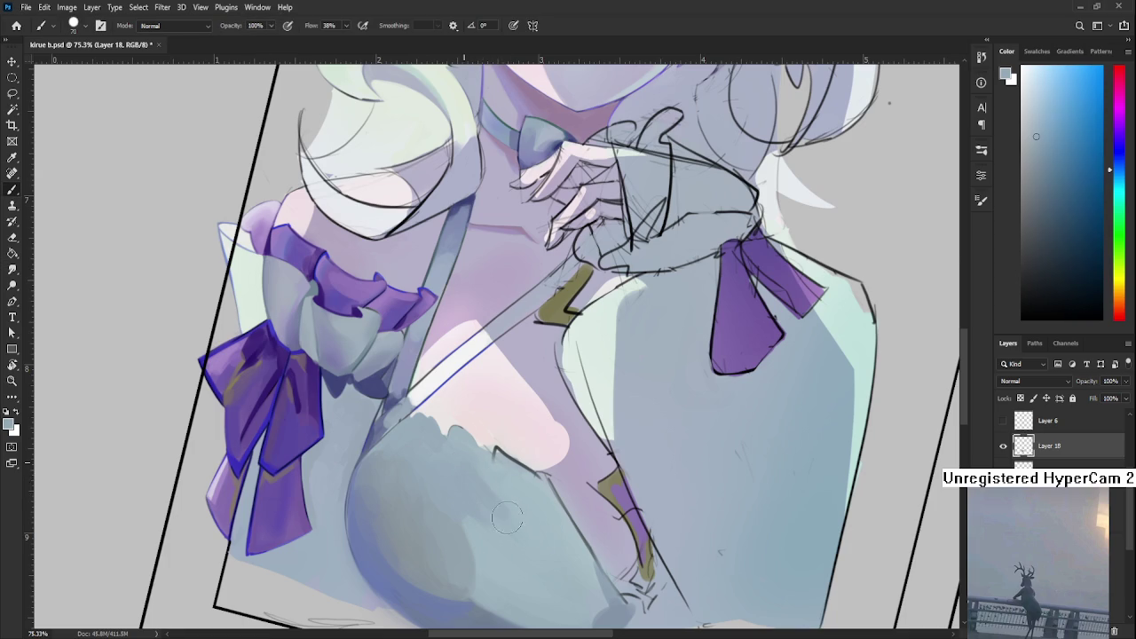
key(r)
mouse_move(536, 543)
mouse_down()
mouse_move(576, 459)
mouse_move(432, 431)
mouse_move(443, 372)
mouse_up()
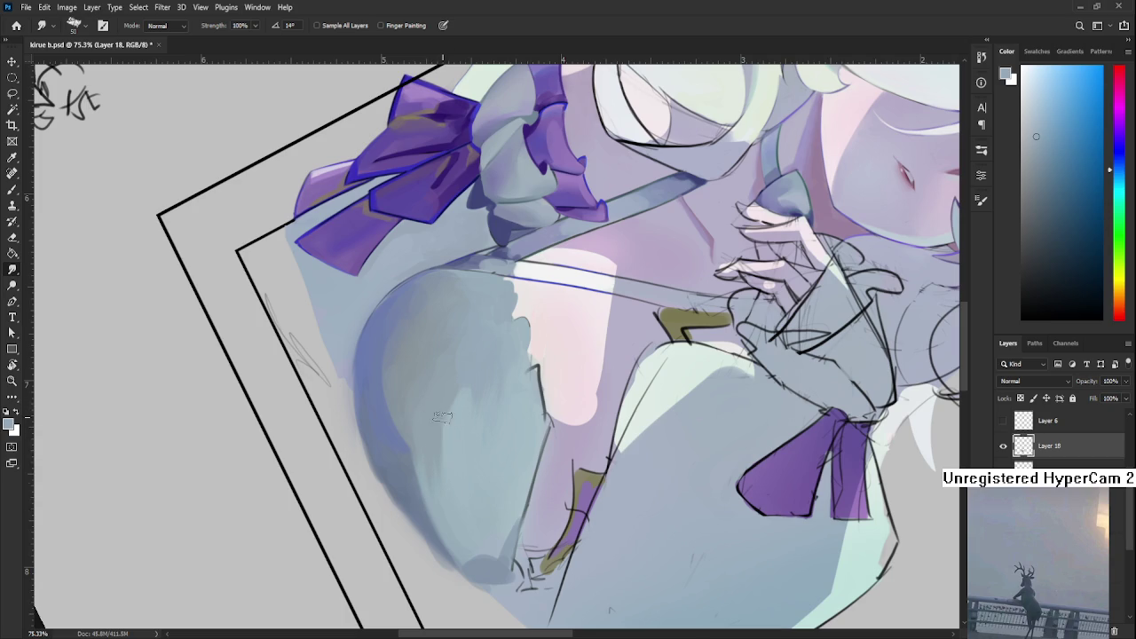
- Smudge the chest curve and paint larger grey-blue shading on the chest's lower left
drag(444, 377, 442, 369)
key(b)
alt+click(471, 454)
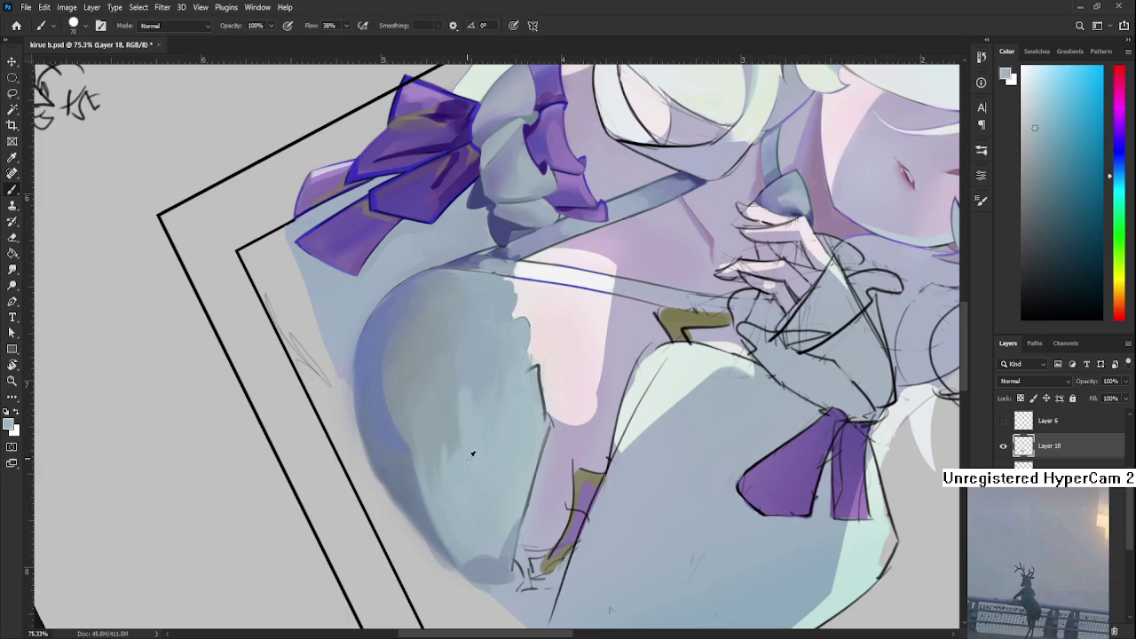
key(bracketright)
key(bracketright)
key(bracketright)
drag(439, 433, 448, 444)
key(bracketleft)
key(bracketleft)
key(bracketleft)
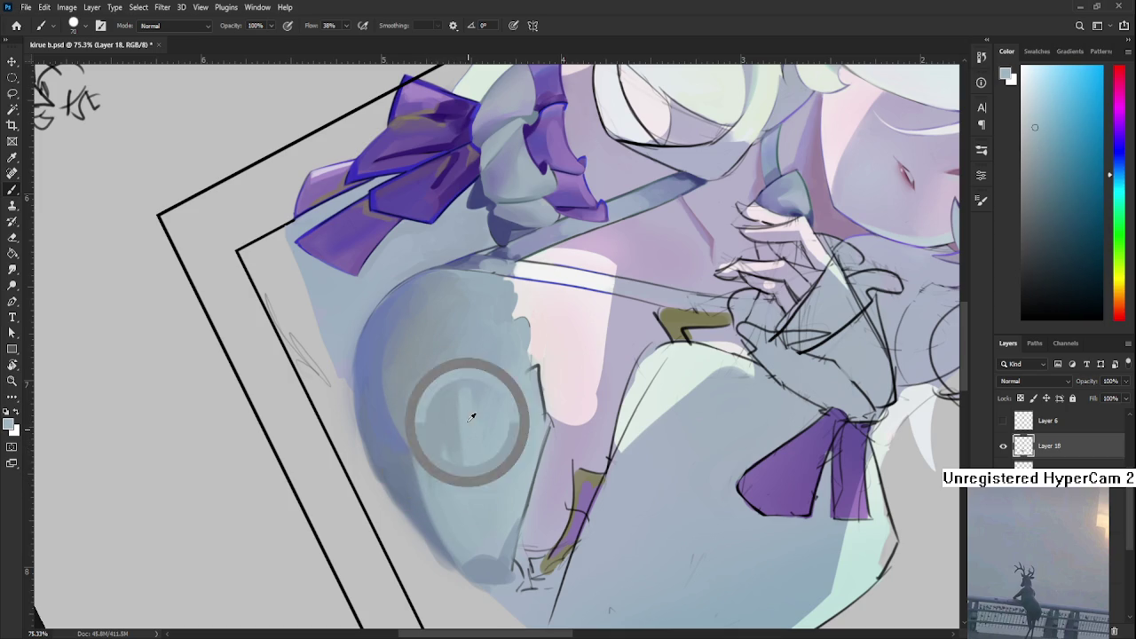
- Rotate the view further and smooth the lower chest with a lighter blue-grey
key(r)
mouse_move(469, 424)
mouse_down()
mouse_move(560, 448)
mouse_move(640, 384)
mouse_up()
scroll(560, 448, down, 5)
scroll(641, 384, up, 1)
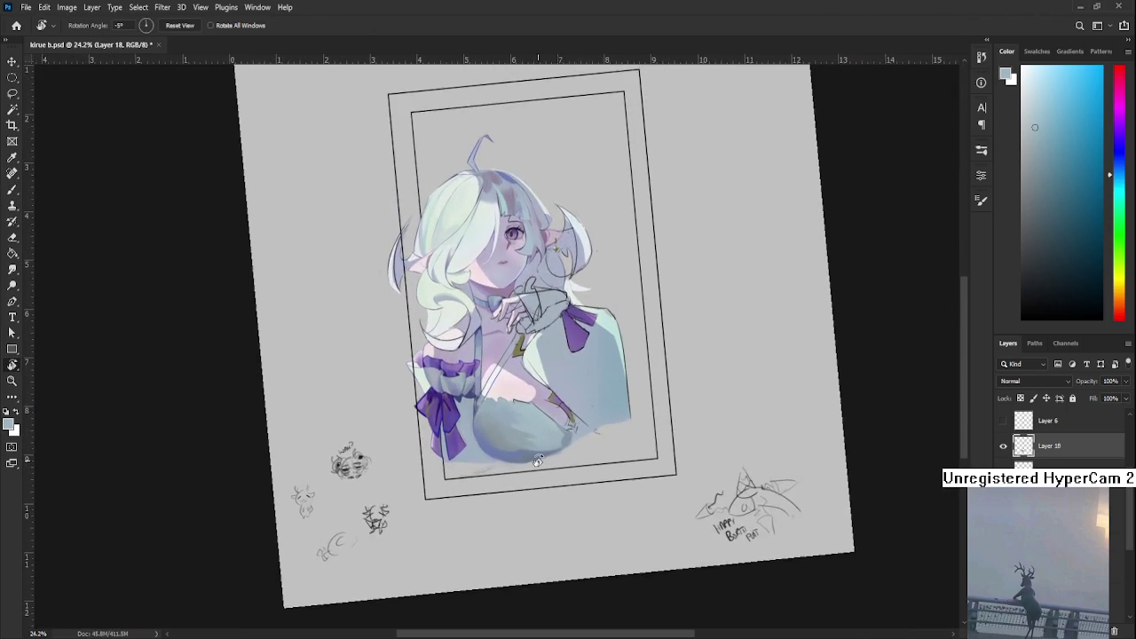
scroll(603, 417, up, 2)
scroll(550, 461, up, 2)
scroll(480, 518, up, 2)
key(b)
alt+click(485, 437)
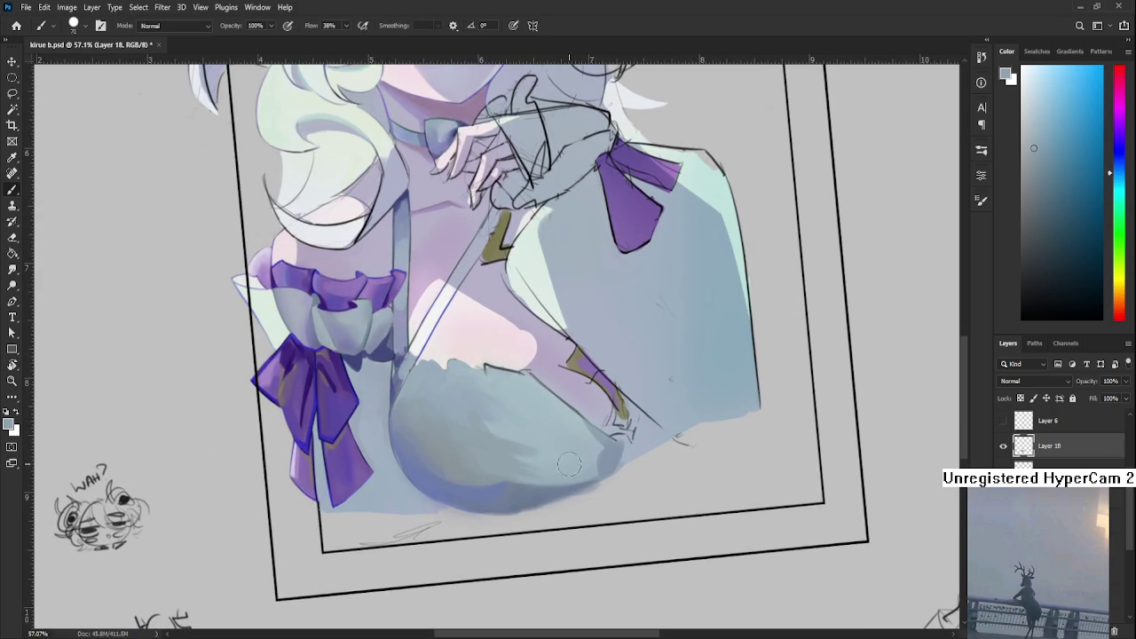
alt+click(547, 441)
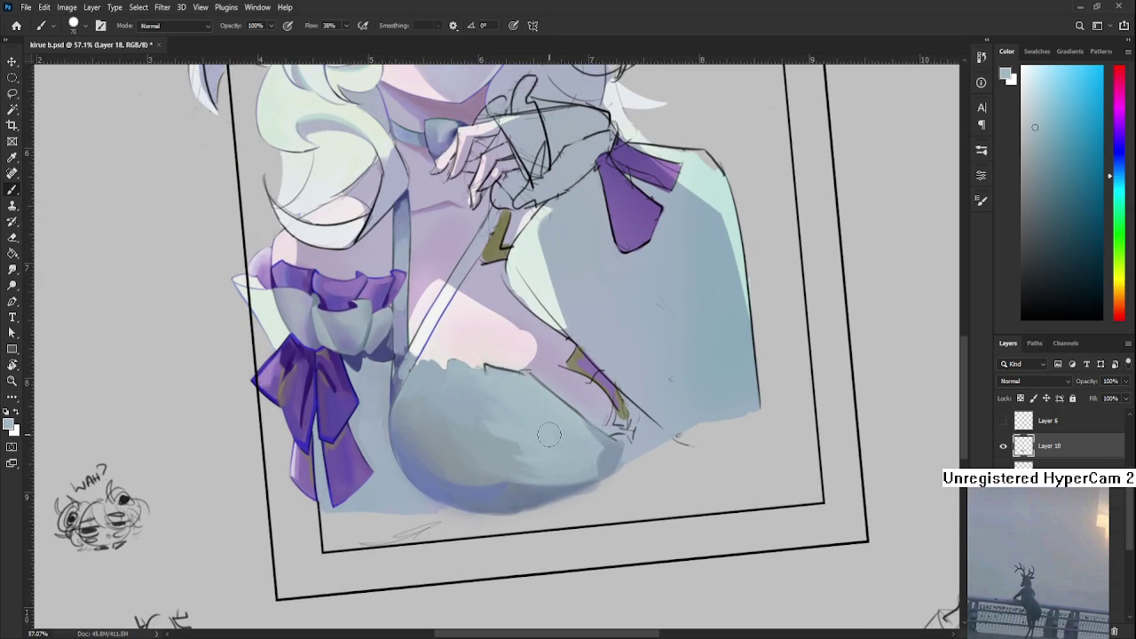
mouse_move(564, 439)
mouse_down()
mouse_move(535, 435)
mouse_move(521, 450)
mouse_up()
- Sample several chest shades, ending on a slightly darker blue-grey
alt+click(532, 439)
alt+click(532, 451)
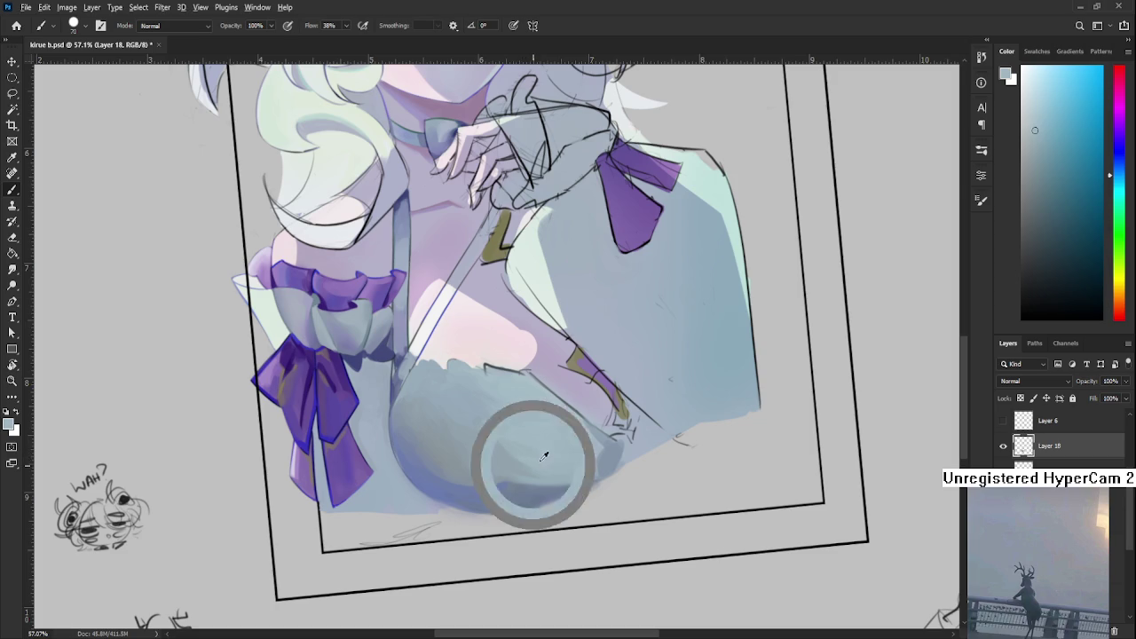
alt+click(541, 457)
alt+click(541, 463)
alt+click(575, 474)
scroll(597, 456, down, 1)
scroll(590, 448, down, 3)
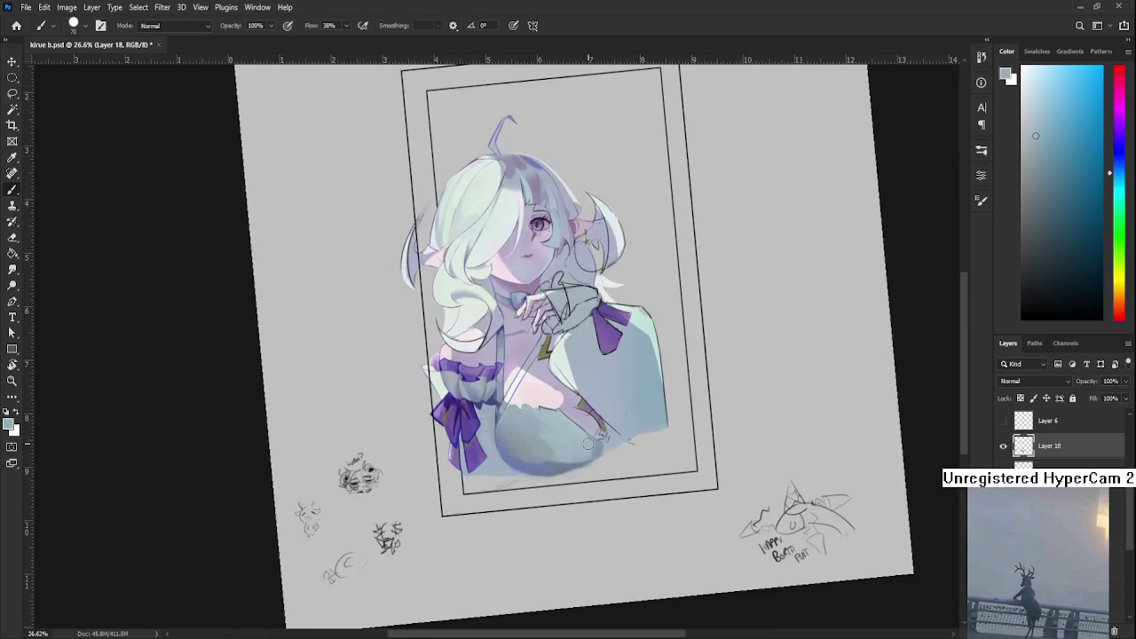
scroll(547, 455, up, 2)
scroll(552, 454, up, 1)
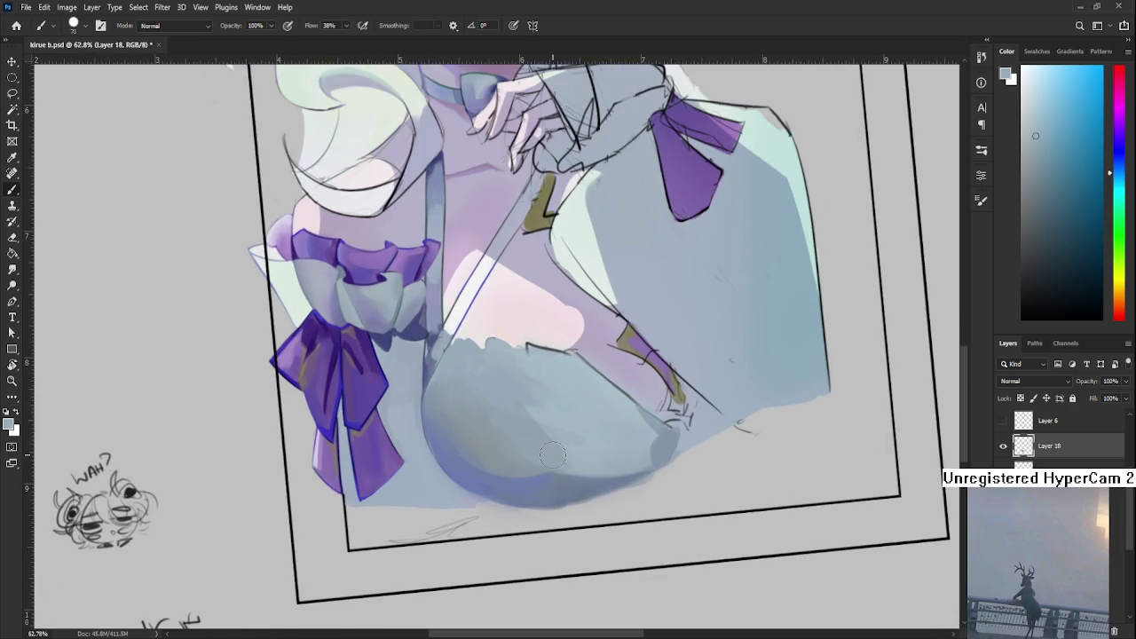
- Tilt the canvas view to 15 degrees, then rotate it back toward upright
key(r)
drag(585, 440, 270, 77)
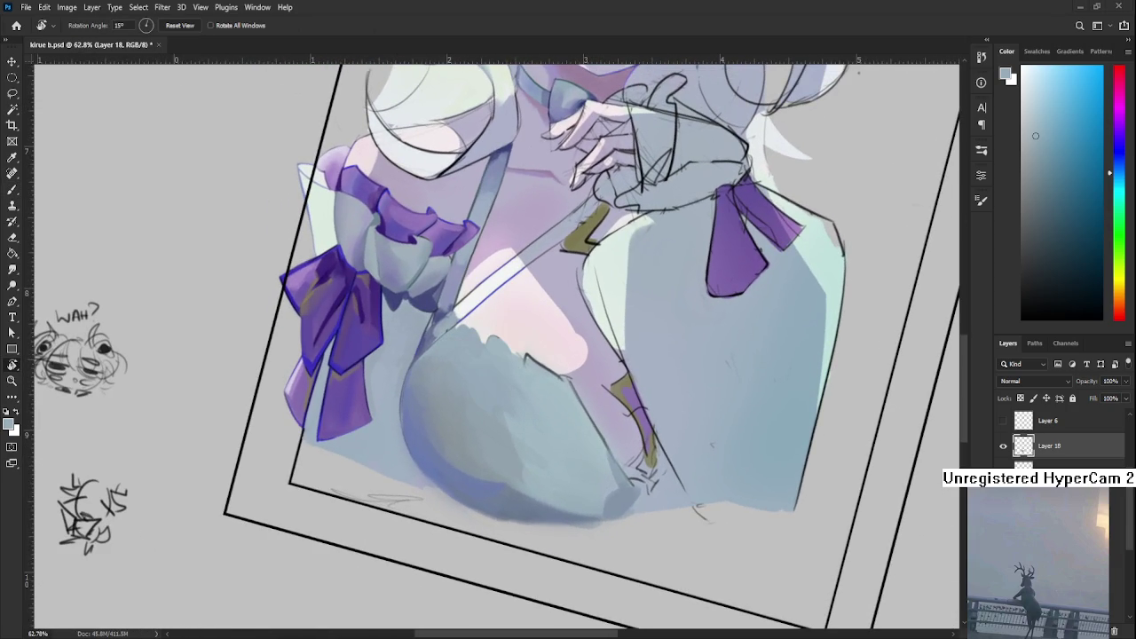
scroll(429, 446, down, 5)
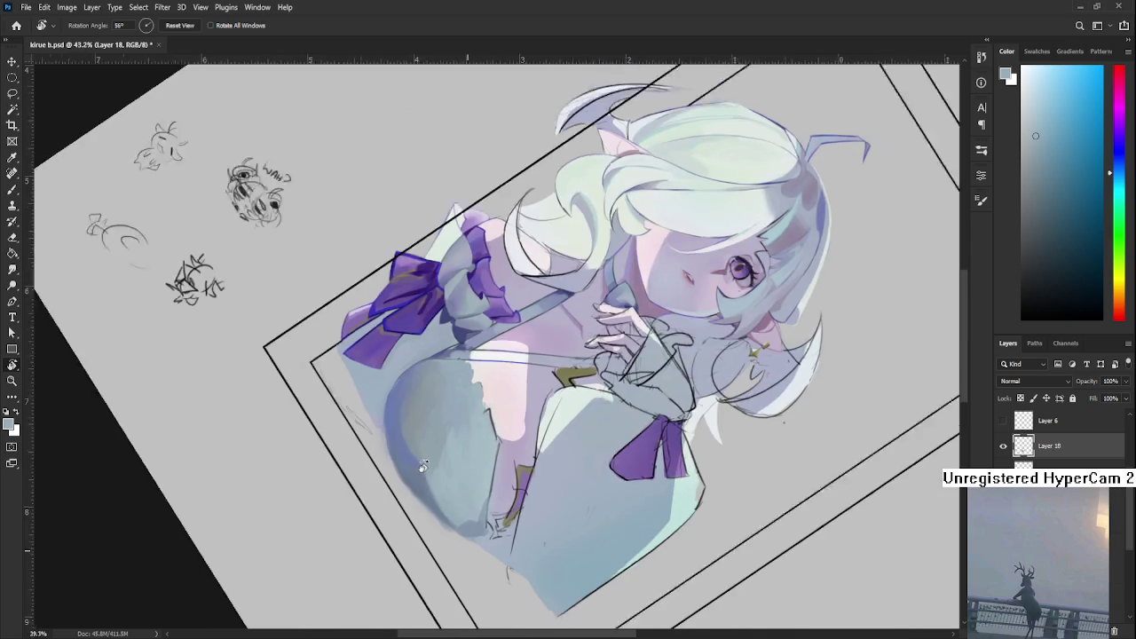
mouse_move(429, 445)
mouse_down()
mouse_move(430, 466)
mouse_move(820, 374)
mouse_up()
scroll(430, 466, down, 1)
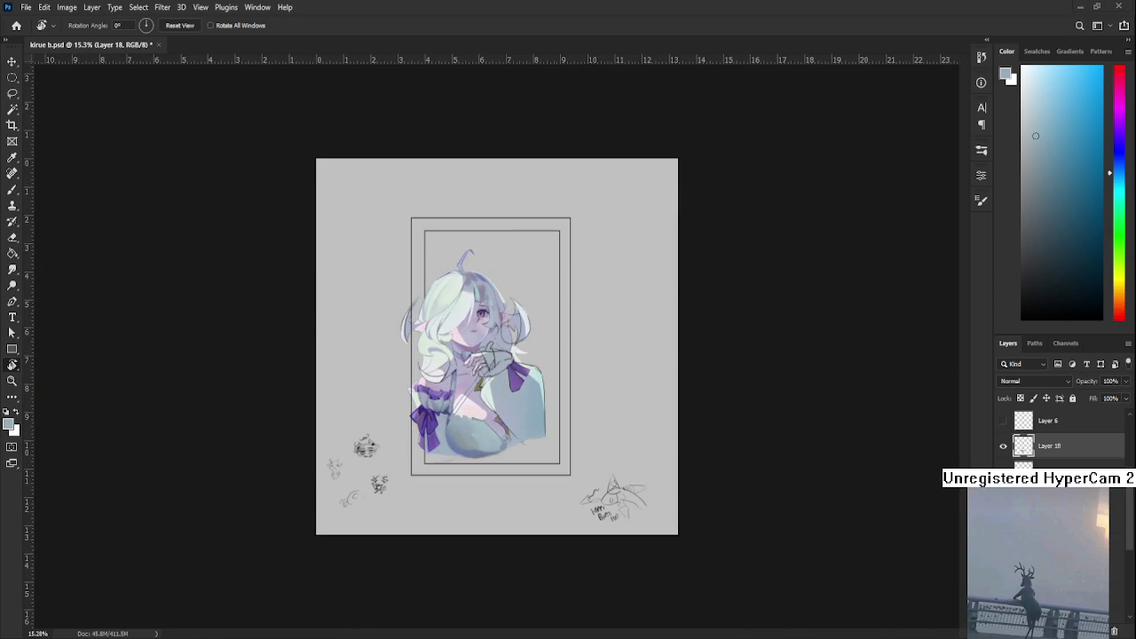
scroll(1020, 409, up, 3)
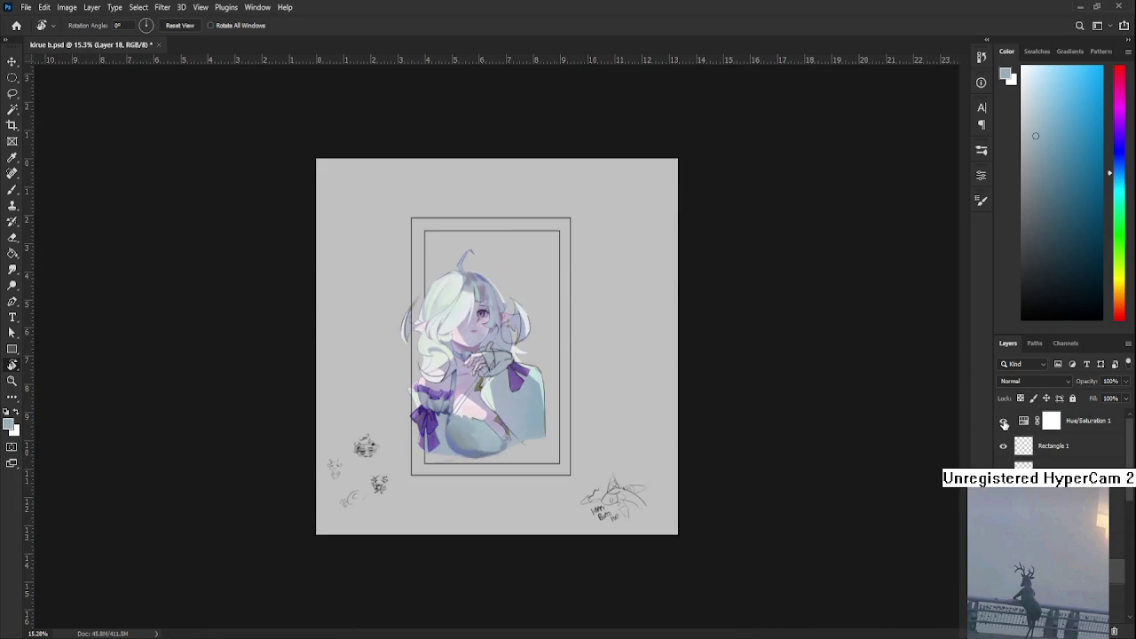
- Toggle the Hue/Saturation 1 layer's visibility to check the values in grayscale
click(1004, 423)
click(1004, 424)
scroll(449, 411, up, 2)
scroll(426, 461, up, 3)
scroll(524, 518, up, 2)
scroll(505, 518, up, 1)
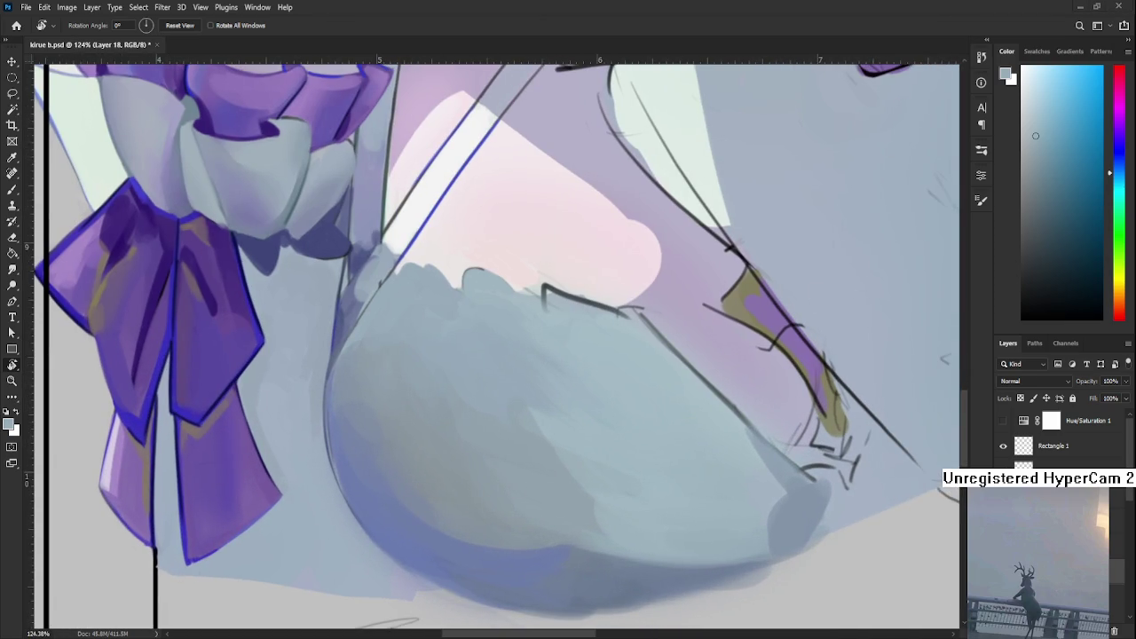
- Switch to a 30-size brush, pick a darker grey-blue, and enlarge the brush
key(b)
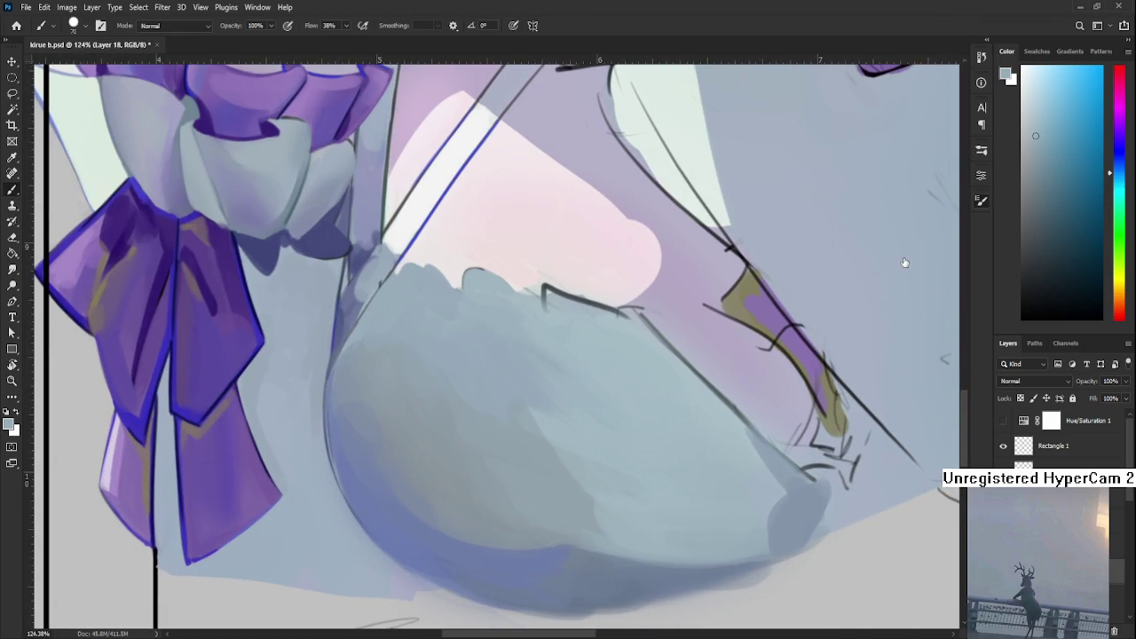
key(bracketleft)
key(bracketleft)
key(bracketleft)
alt+click(434, 461)
key(bracketright)
- Sample blue-grey shades from the chest and dress and brush them along the underside
alt+click(457, 435)
alt+click(488, 425)
alt+click(435, 399)
alt+click(415, 421)
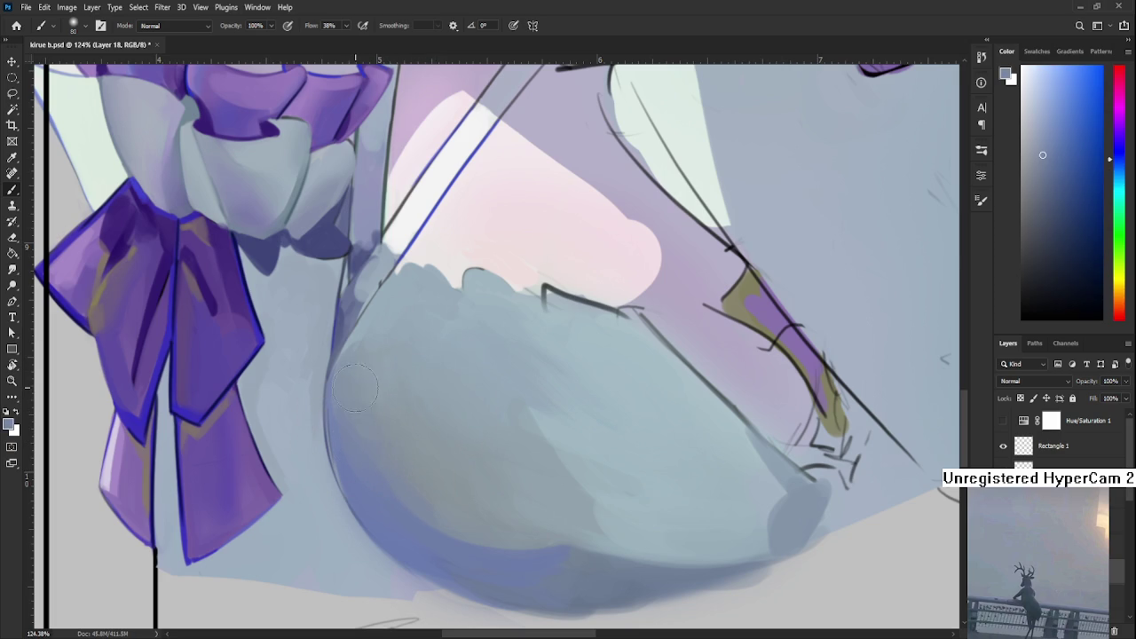
alt+click(426, 436)
alt+click(380, 439)
alt+click(414, 438)
alt+click(408, 507)
alt+click(444, 497)
alt+click(415, 536)
alt+click(466, 509)
- Blend lighter blue-greys into the chest's lower curve, fine-tuning the sampled shade
alt+click(404, 490)
alt+click(455, 479)
alt+click(444, 526)
alt+click(441, 524)
alt+click(466, 519)
alt+click(471, 506)
alt+click(433, 479)
alt+click(477, 489)
alt+click(490, 427)
alt+click(543, 454)
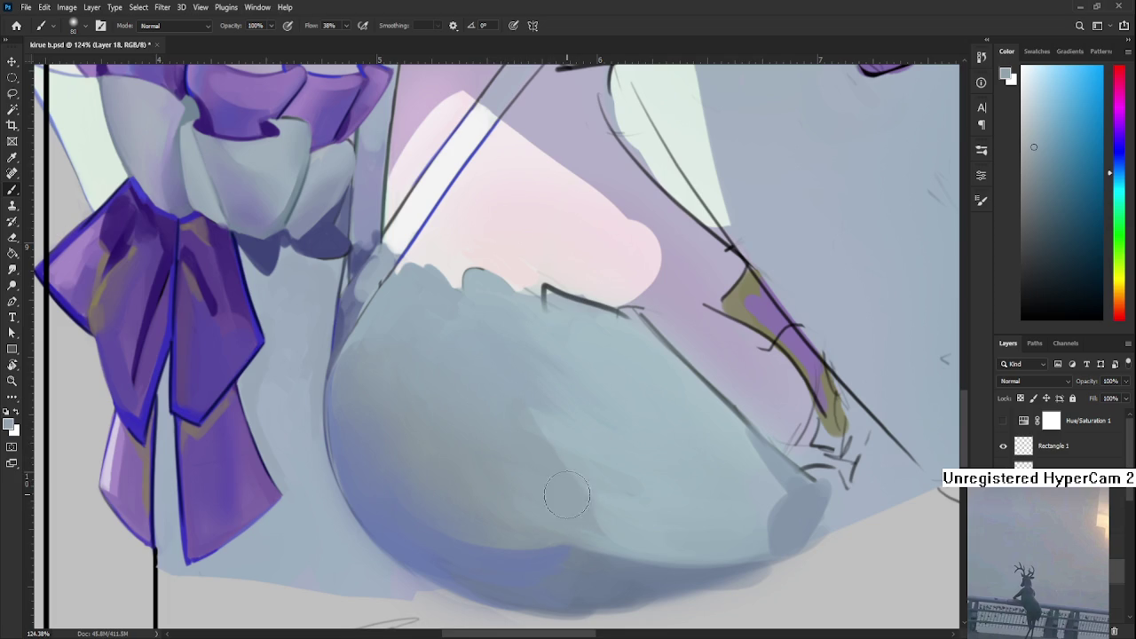
scroll(477, 400, up, 5)
scroll(476, 400, left, 2)
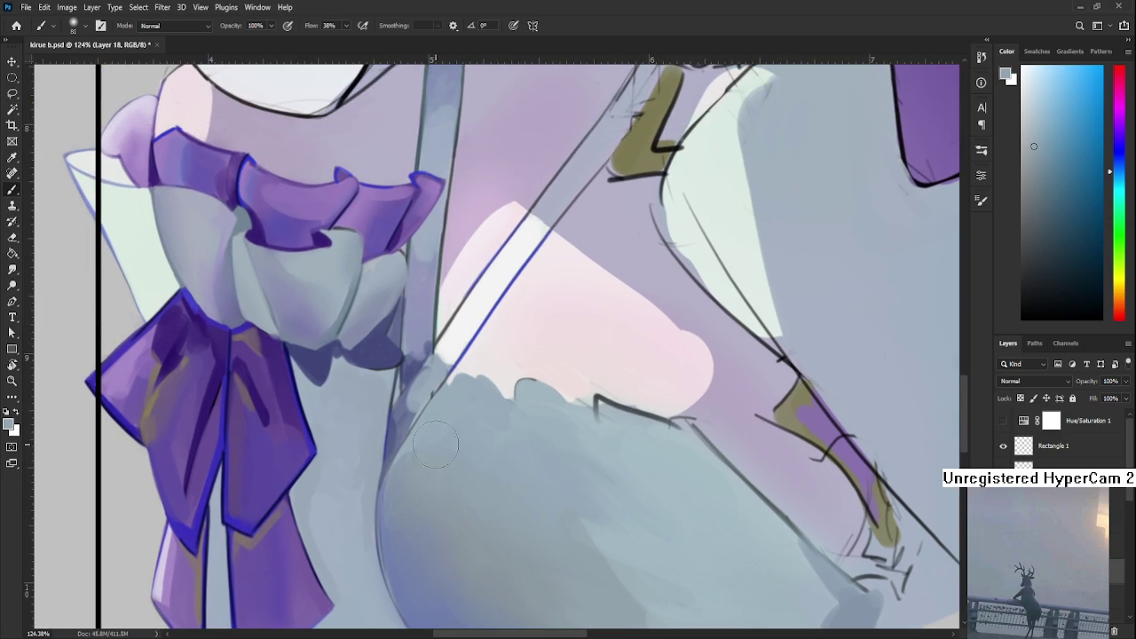
alt+click(480, 450)
alt+click(512, 427)
- Lay a darker shadow colour along the chest's underside
scroll(613, 293, down, 3)
scroll(613, 294, down, 3)
scroll(613, 294, down, 3)
scroll(614, 294, down, 2)
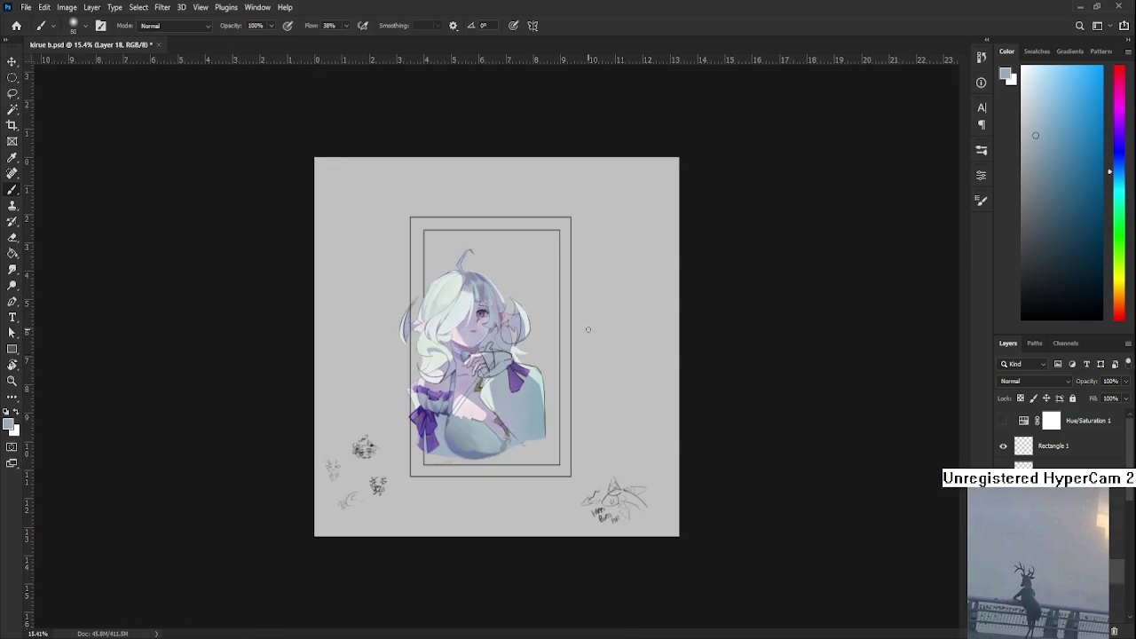
scroll(594, 319, up, 2)
scroll(497, 426, up, 3)
scroll(447, 517, up, 3)
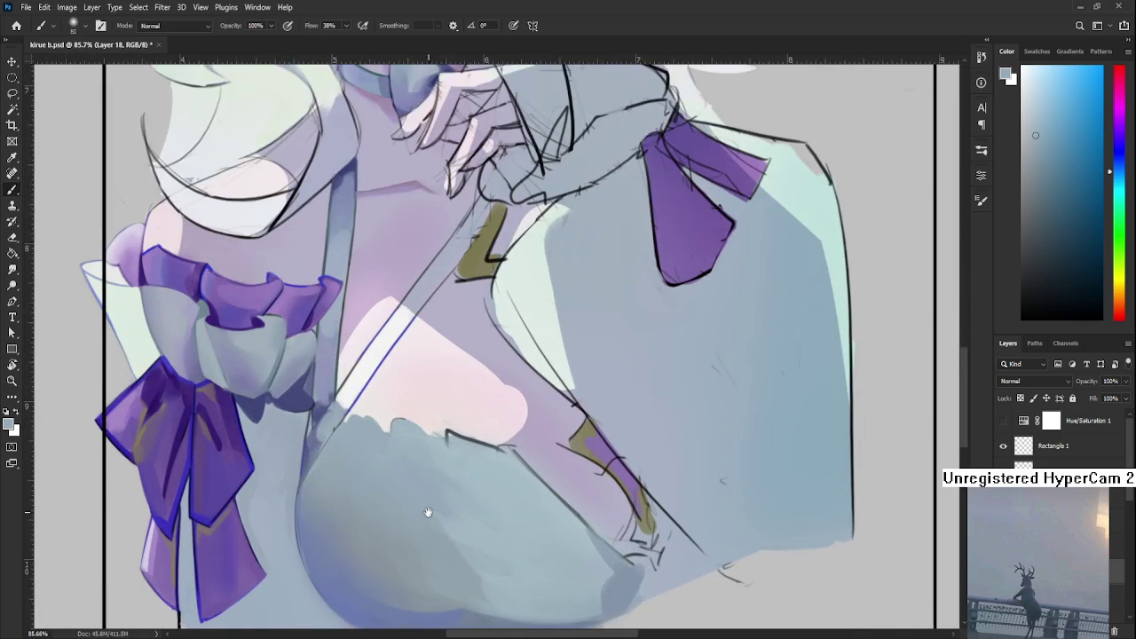
scroll(434, 506, down, 3)
alt+click(432, 466)
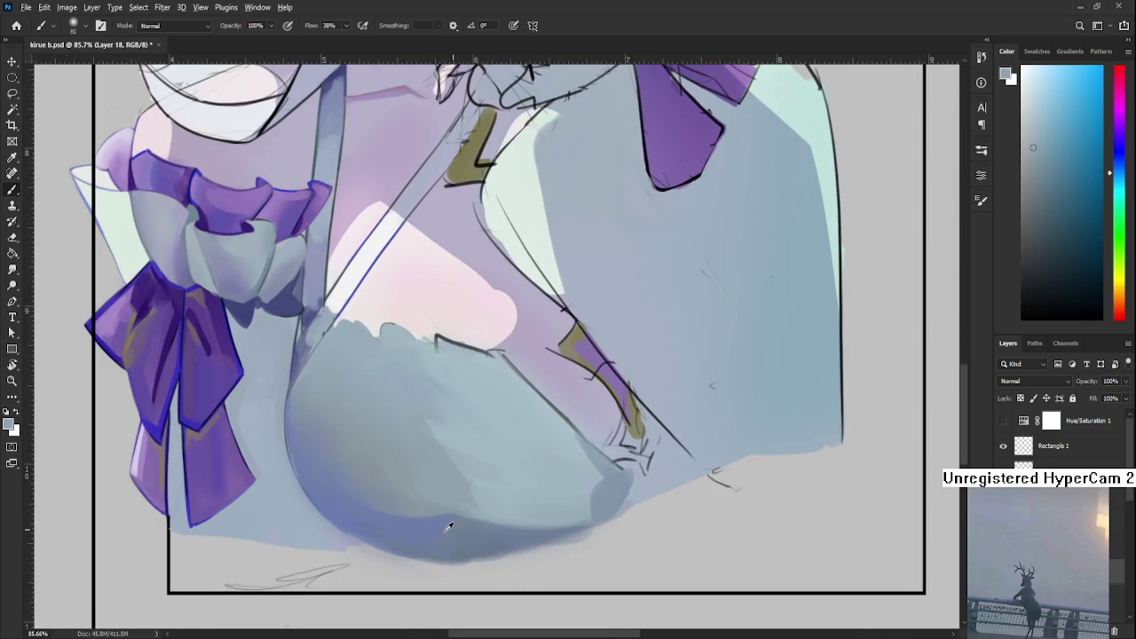
alt+click(474, 540)
- Rotate and zoom toward the chest's left edge and use a slightly smaller brush
key(r)
mouse_move(470, 535)
mouse_down()
mouse_move(395, 376)
mouse_move(448, 467)
mouse_up()
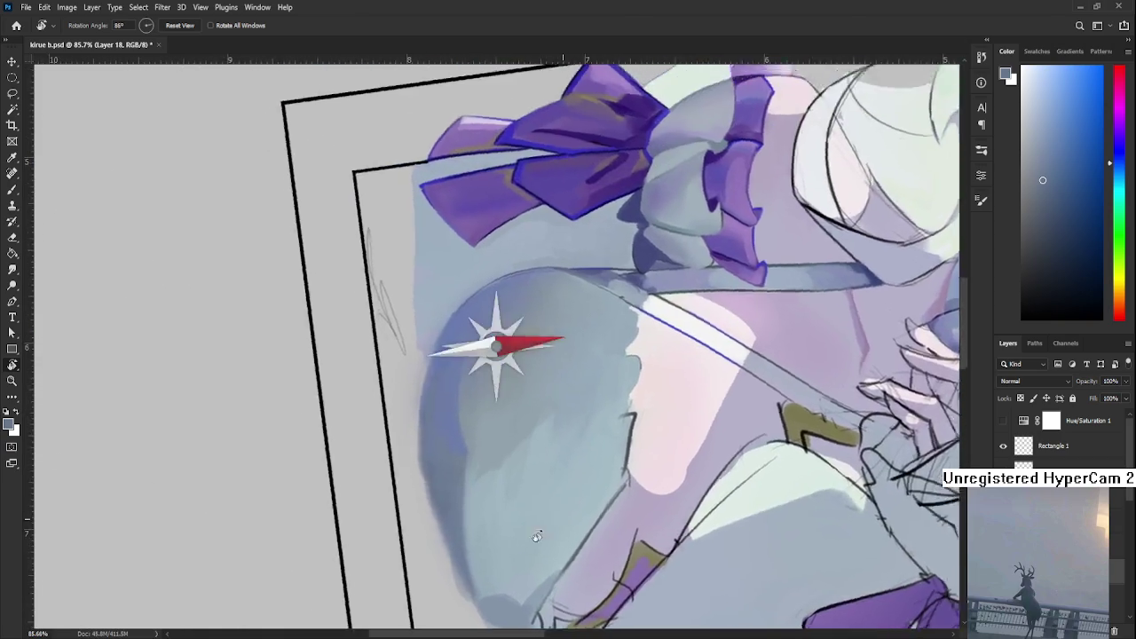
scroll(446, 465, up, 4)
key(b)
alt+click(461, 452)
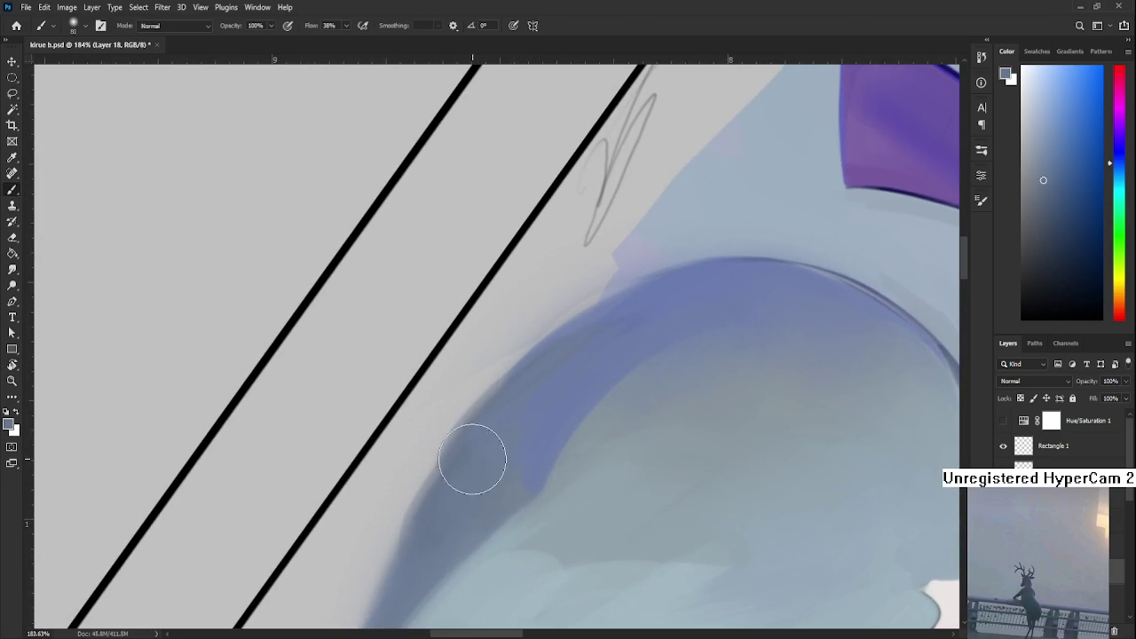
key(bracketleft)
- Build the shadow along the chest curve with sampled lighter blues and darker violet
alt+click(506, 407)
alt+click(482, 446)
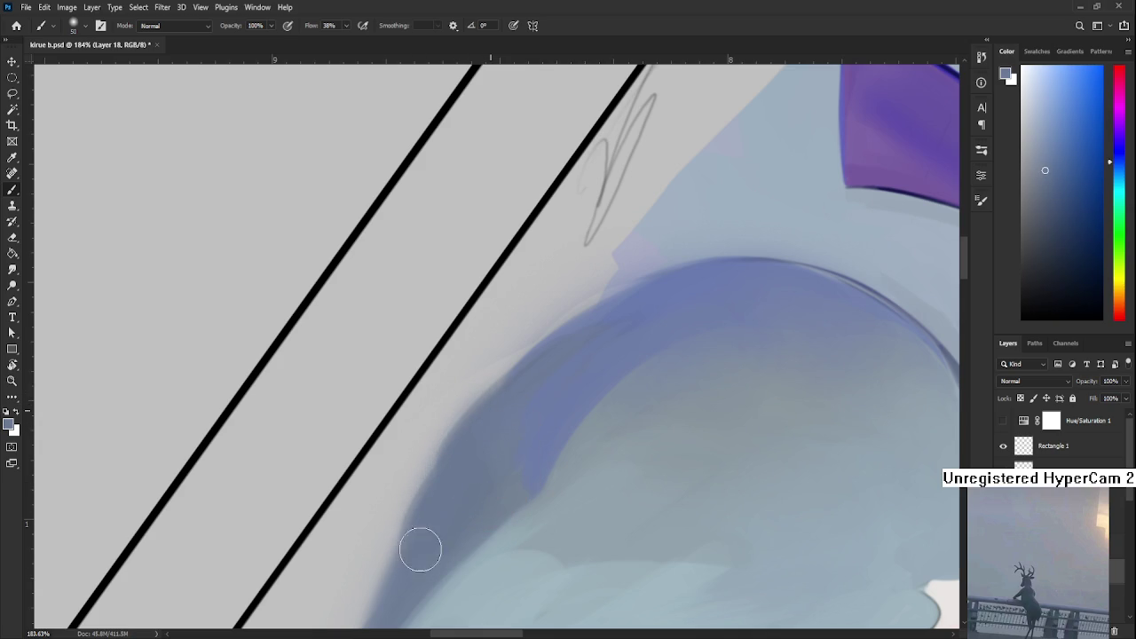
alt+click(568, 412)
drag(594, 367, 524, 429)
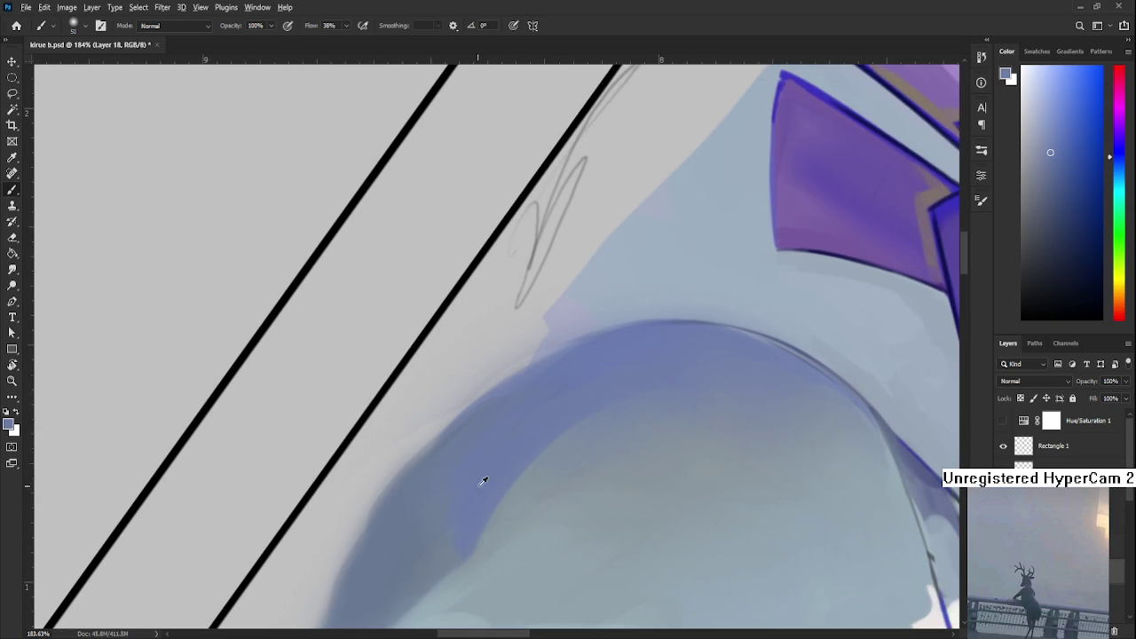
alt+click(533, 407)
alt+click(404, 464)
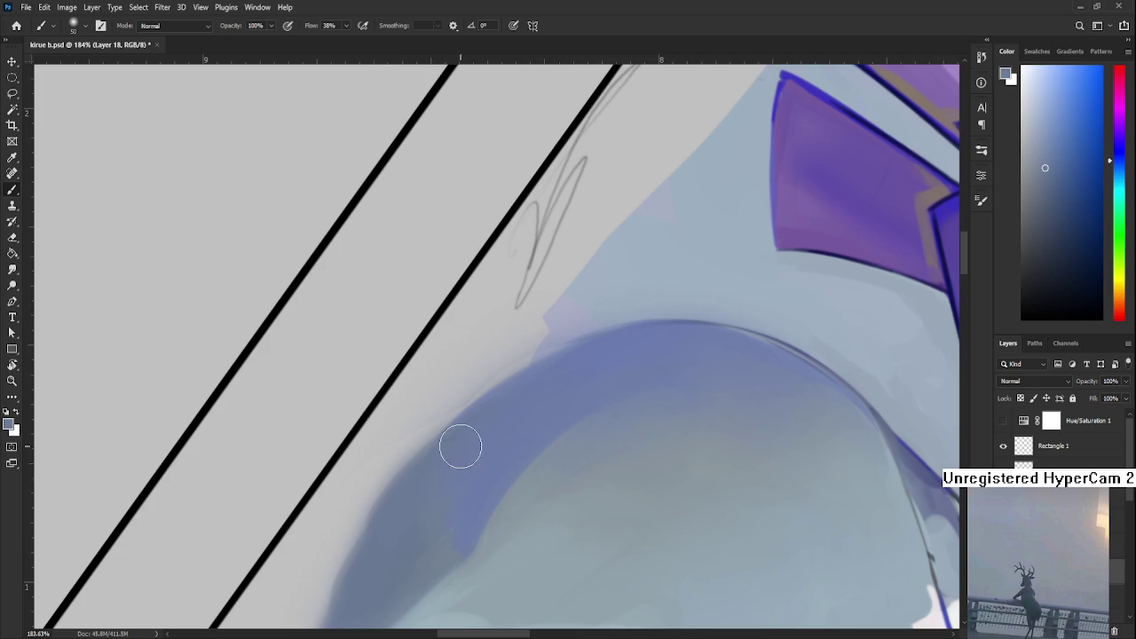
alt+click(506, 426)
drag(459, 476, 494, 412)
alt+click(481, 436)
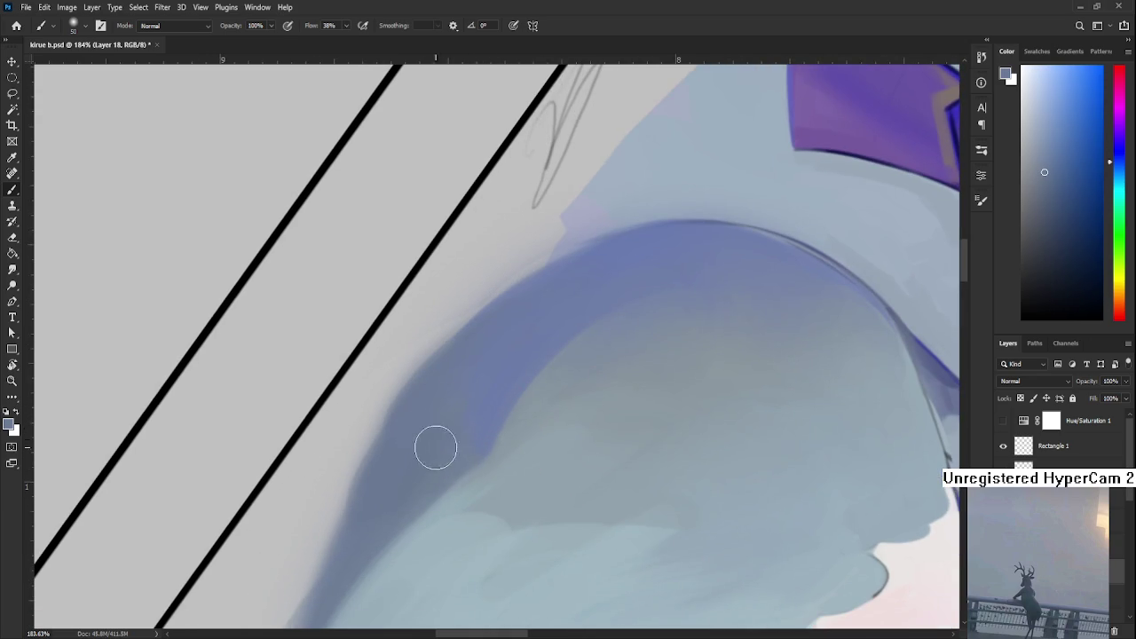
- With the canvas turned nearly upright, blend pale and darker blues into the chest shadow
key(r)
mouse_move(441, 459)
mouse_down()
mouse_move(481, 473)
mouse_move(547, 406)
mouse_up()
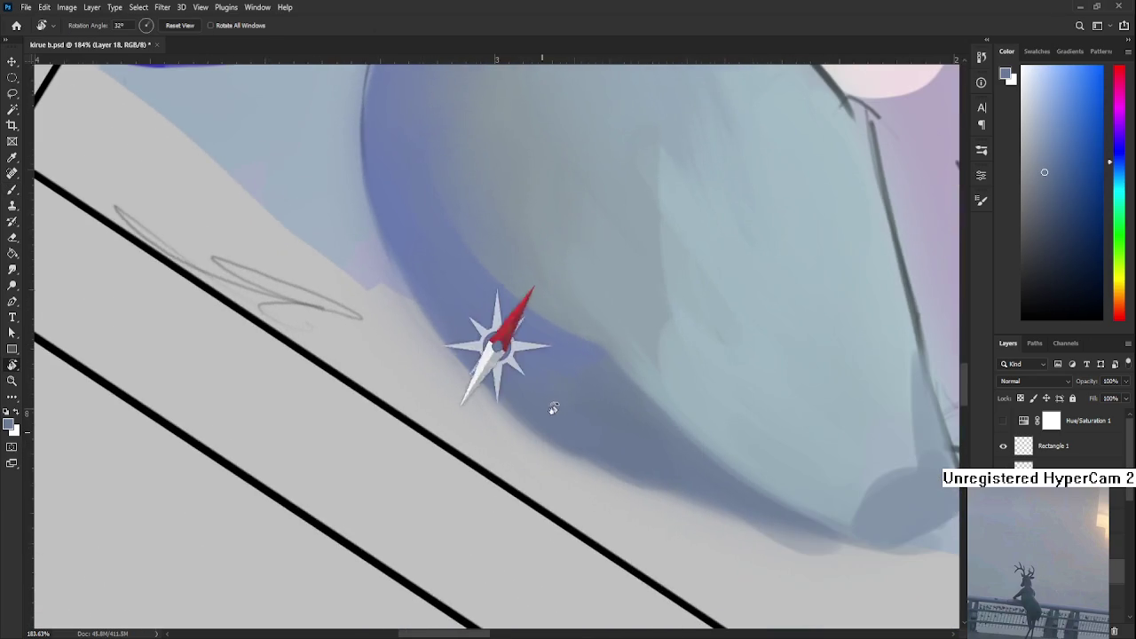
scroll(532, 393, down, 4)
scroll(523, 380, down, 2)
scroll(528, 379, down, 2)
scroll(567, 380, up, 1)
scroll(541, 382, up, 3)
mouse_move(639, 464)
mouse_down()
mouse_move(474, 411)
mouse_move(435, 434)
mouse_up()
key(b)
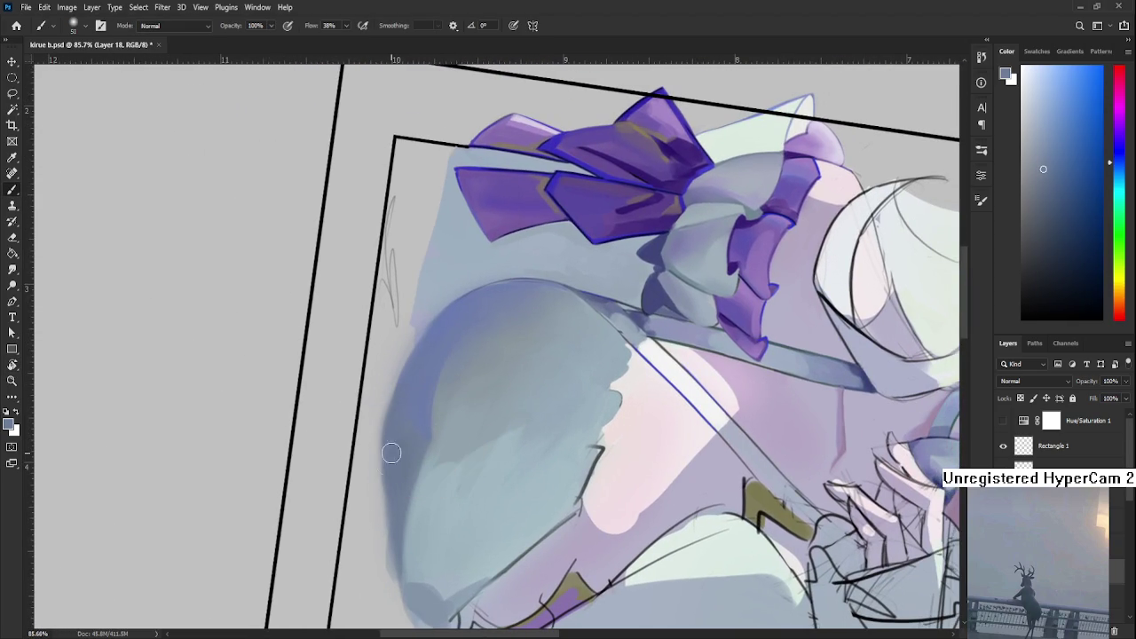
alt+click(420, 383)
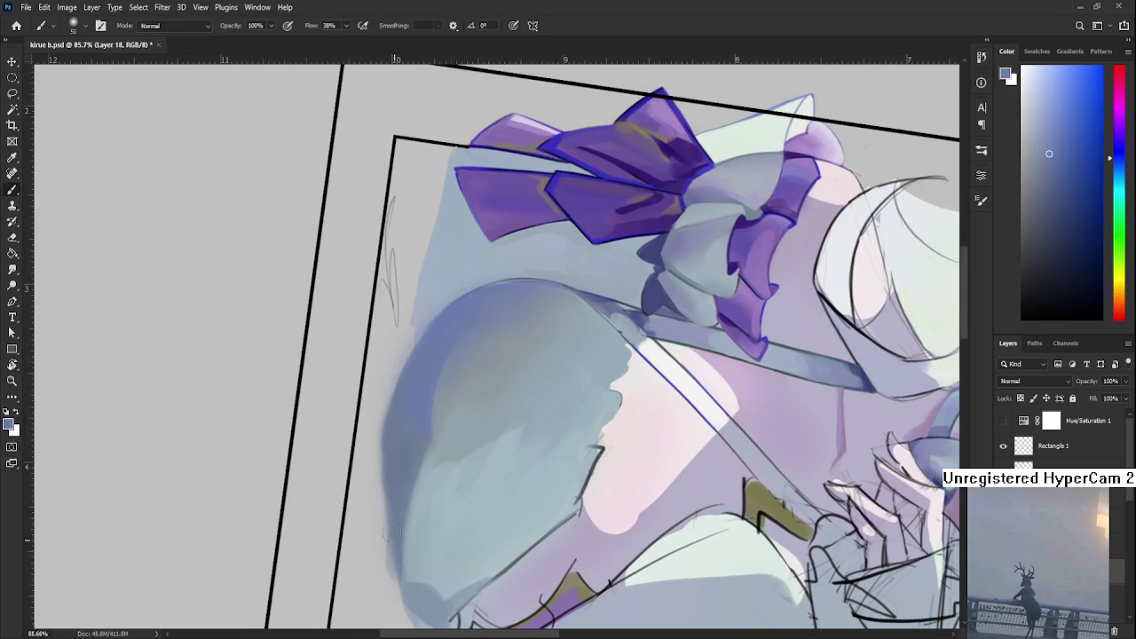
alt+click(406, 474)
alt+click(421, 456)
alt+click(418, 545)
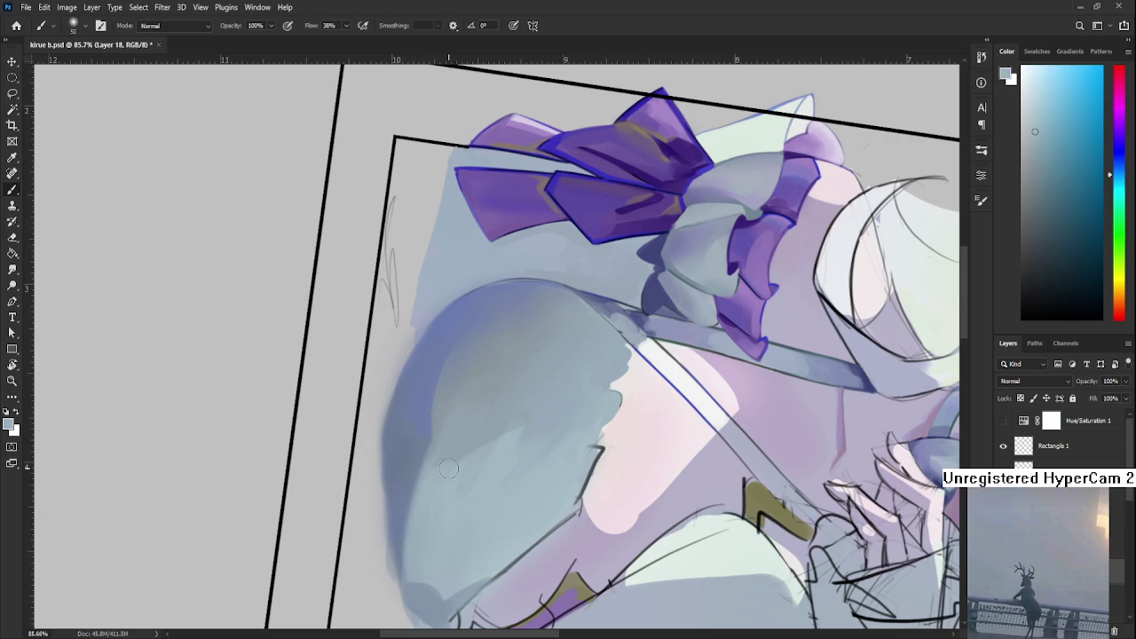
- Soften the shadow into the dress using mid-tone and slightly lighter blue-greys
scroll(448, 468, down, 3)
scroll(453, 488, up, 3)
scroll(460, 519, up, 2)
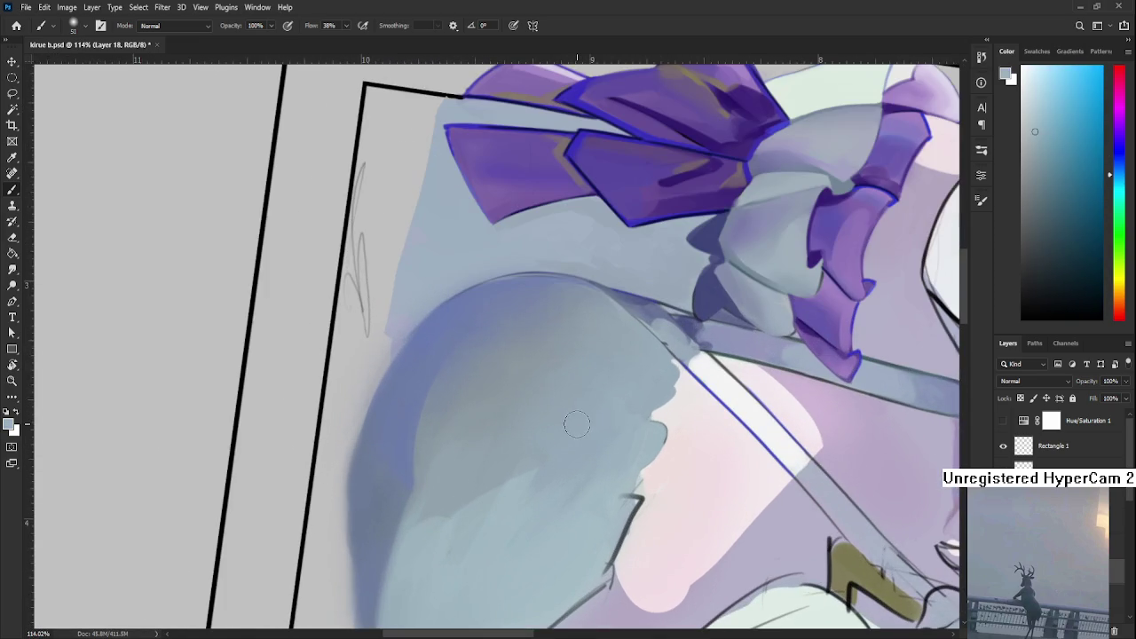
drag(462, 525, 439, 415)
alt+click(462, 390)
alt+click(431, 479)
alt+click(451, 420)
alt+click(408, 449)
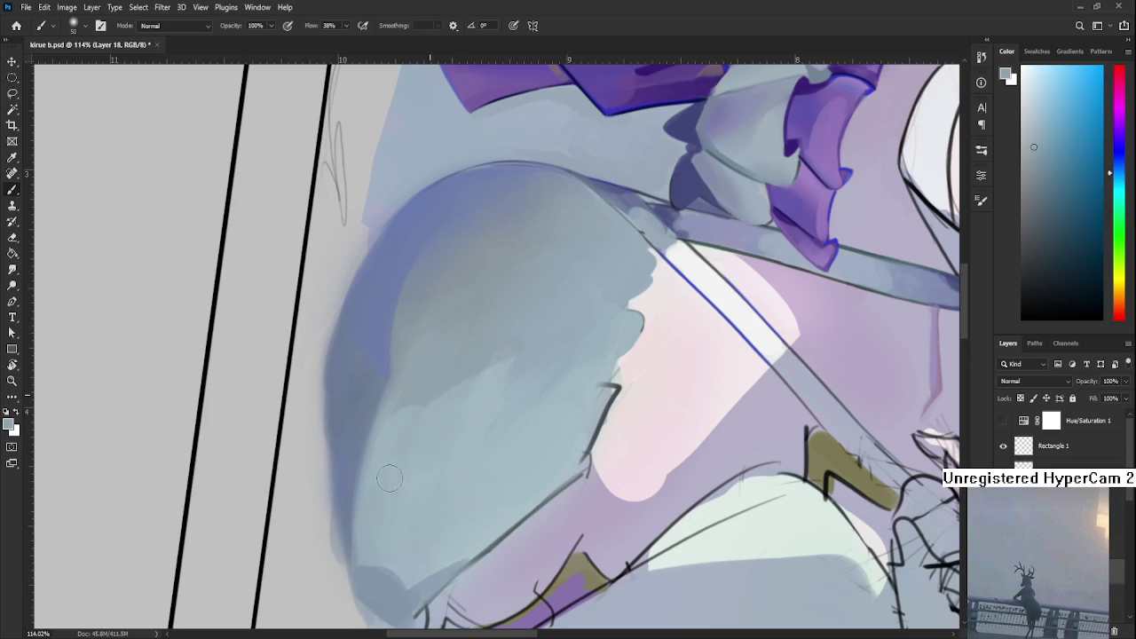
alt+click(438, 426)
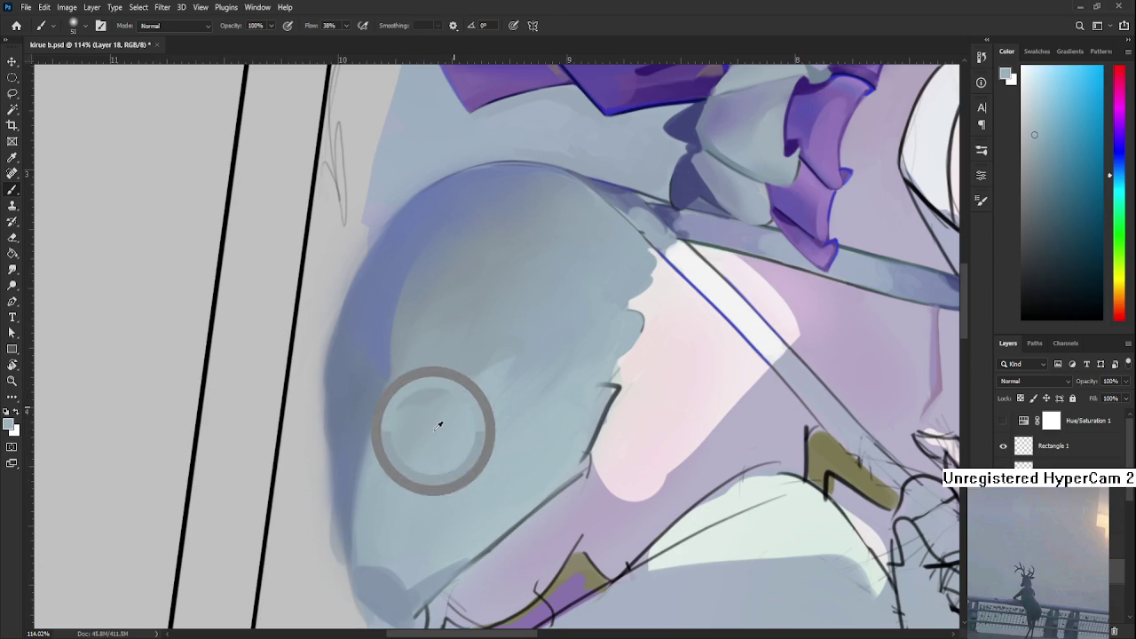
alt+click(458, 368)
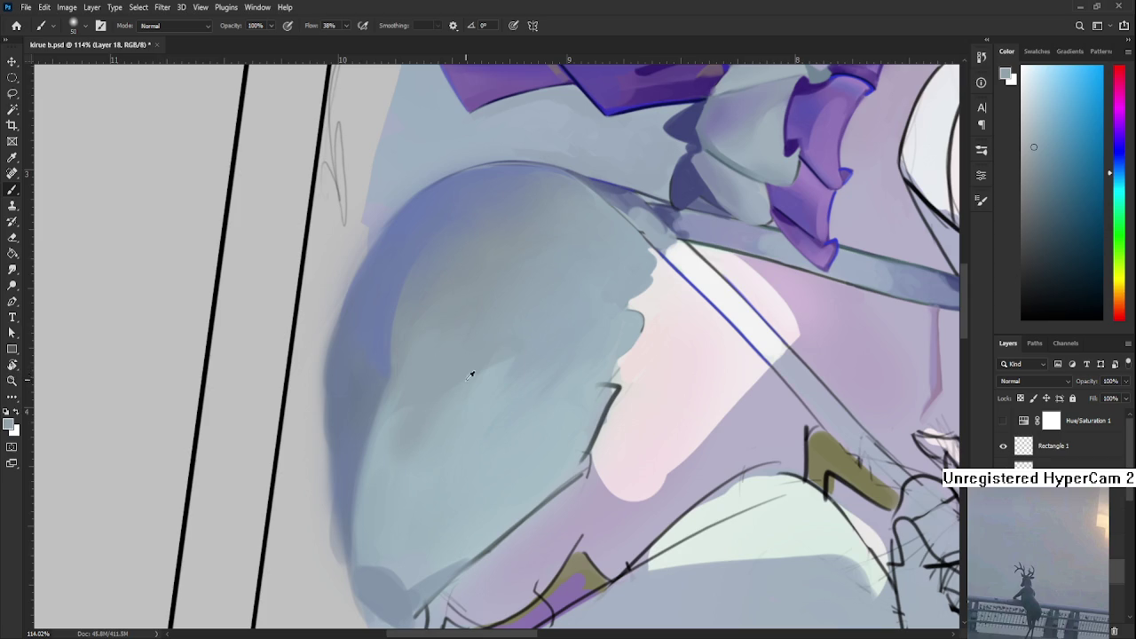
alt+click(452, 370)
scroll(452, 446, down, 2)
drag(581, 433, 507, 441)
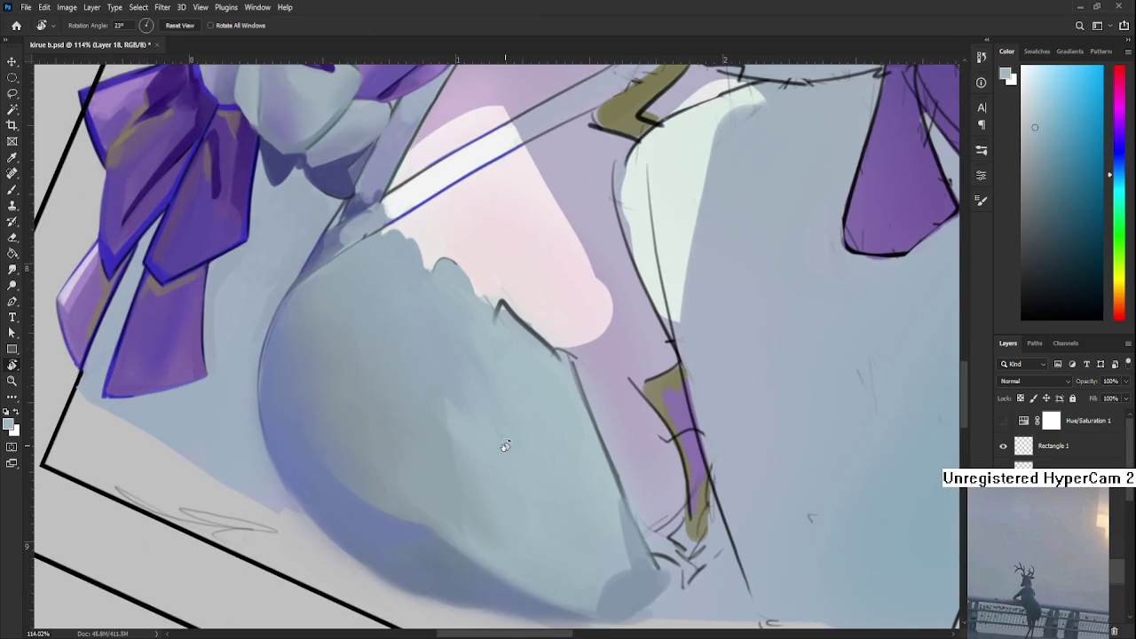
scroll(507, 442, down, 2)
scroll(508, 442, up, 2)
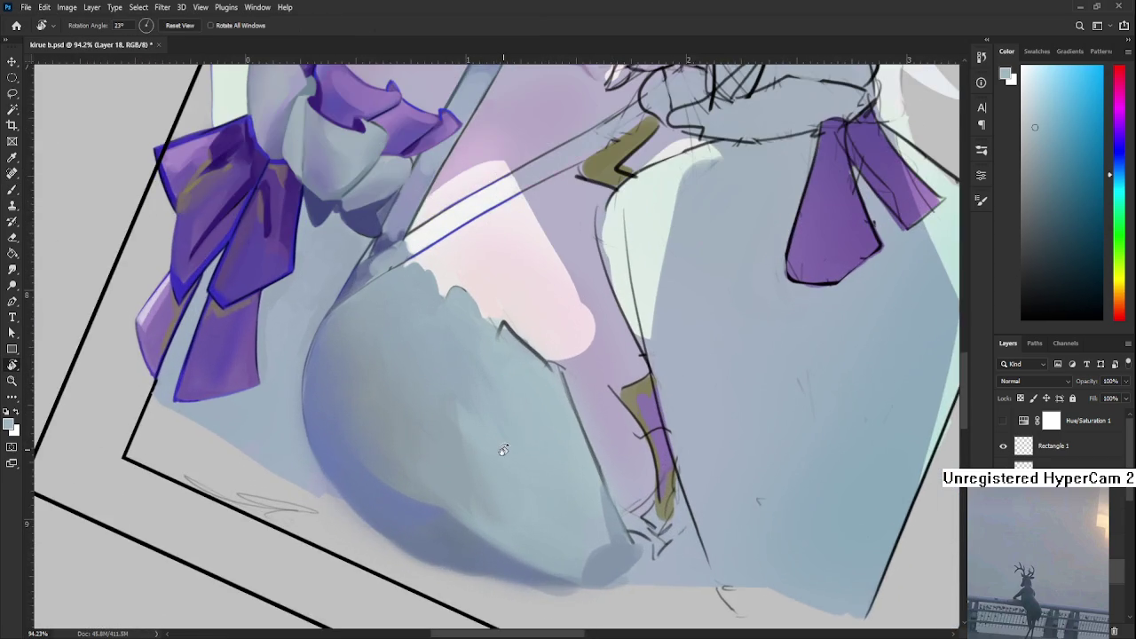
scroll(482, 471, up, 1)
key(l)
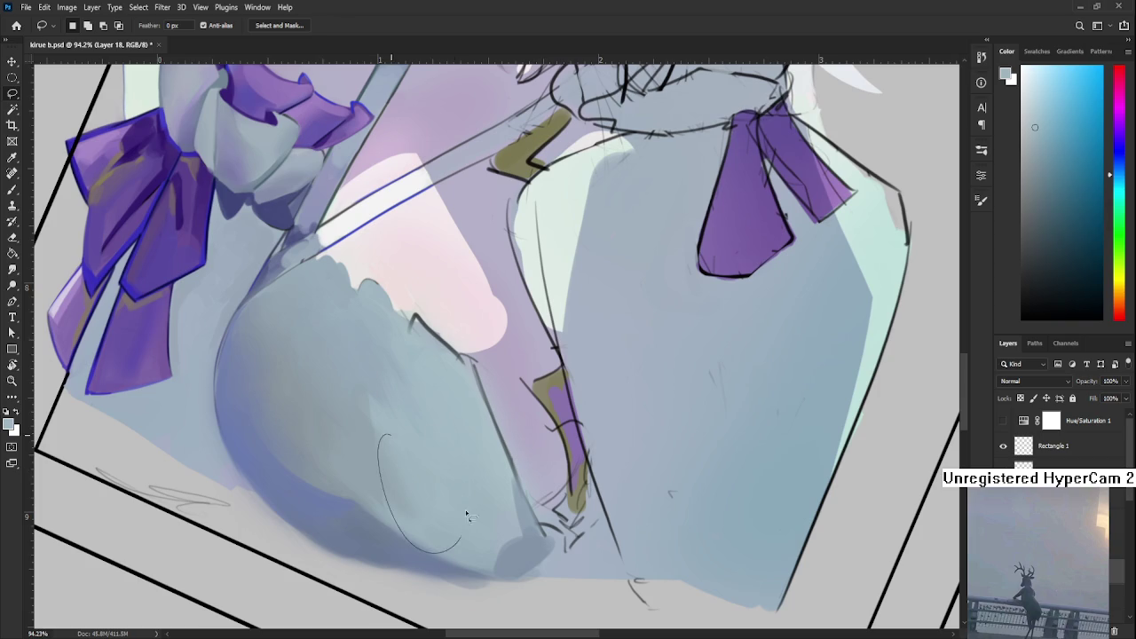
mouse_move(385, 424)
mouse_down()
mouse_move(460, 460)
mouse_move(390, 423)
mouse_up()
key(b)
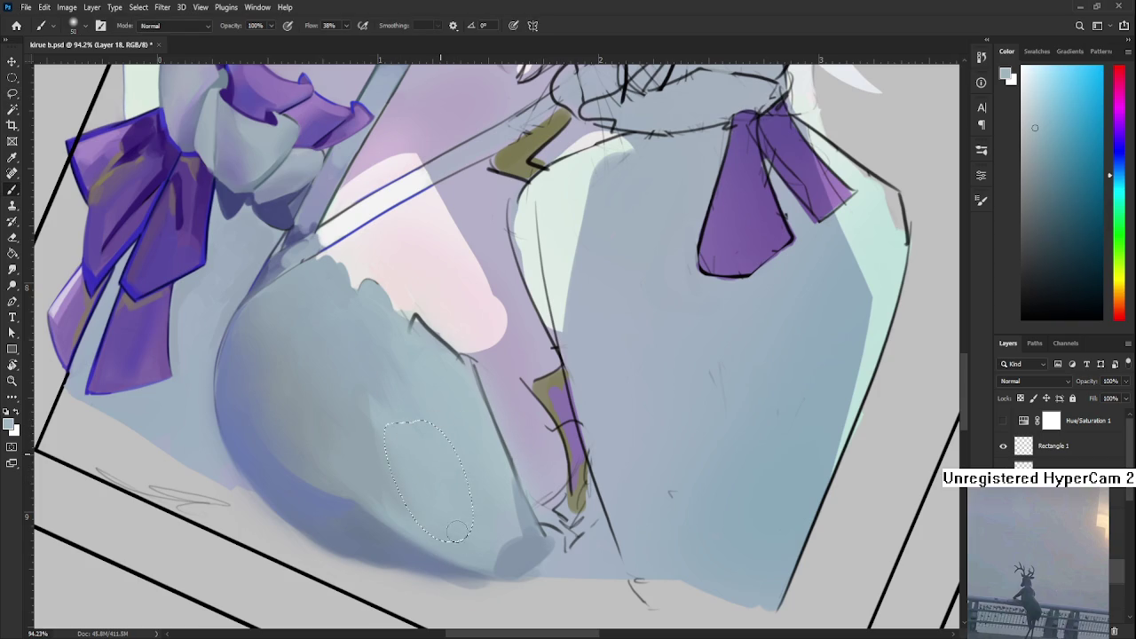
key(ctrl+d)
key(l)
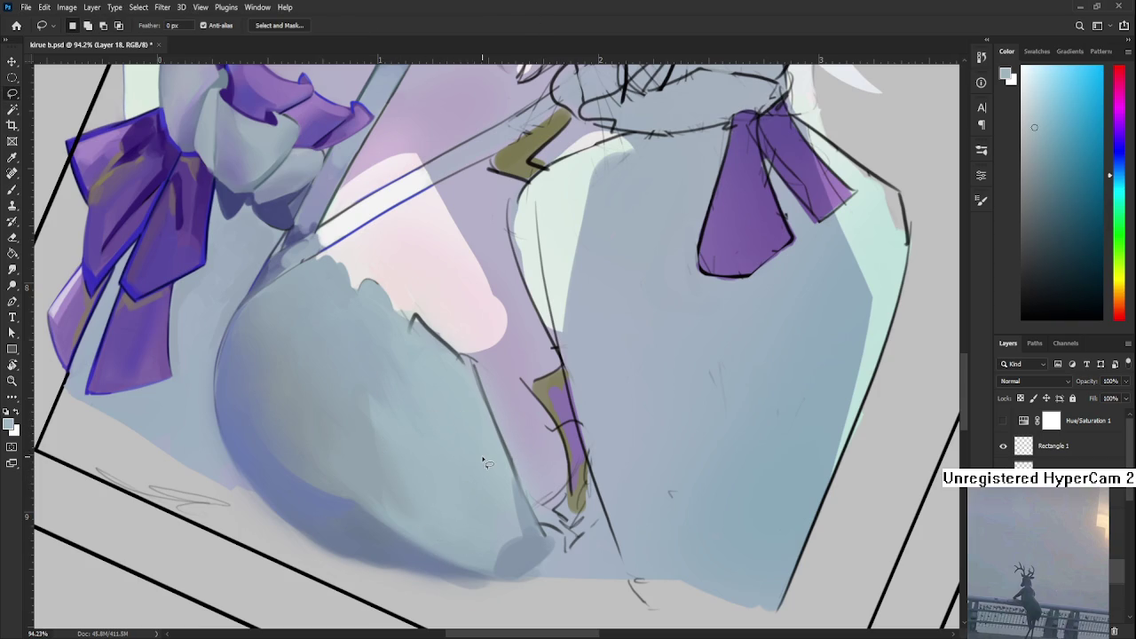
key(r)
scroll(484, 461, down, 4)
scroll(484, 463, down, 4)
scroll(482, 469, down, 3)
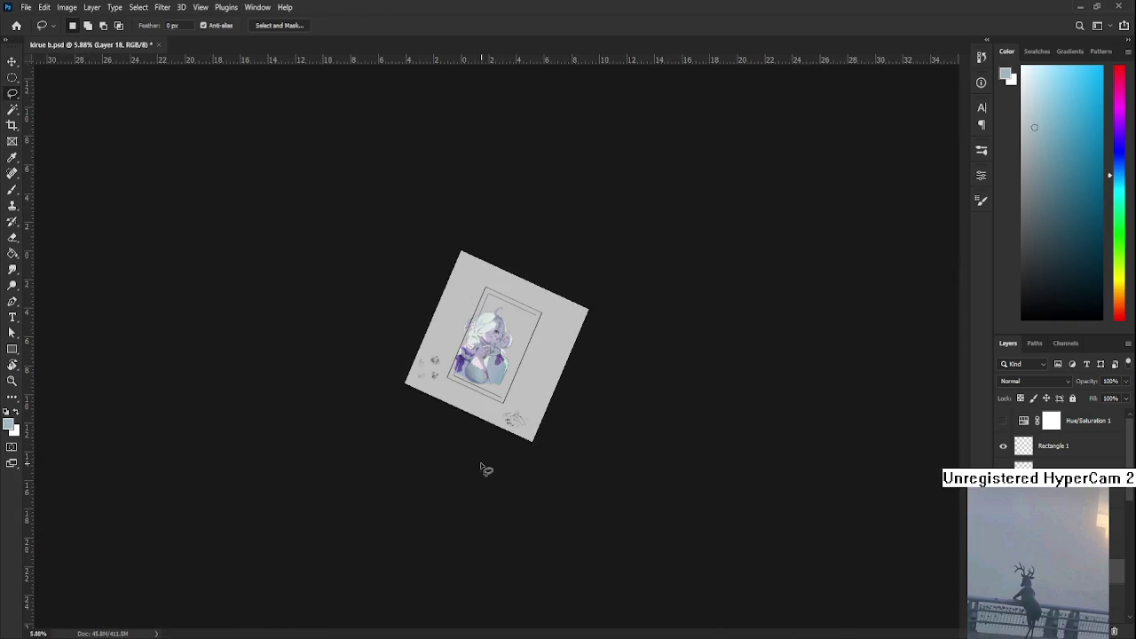
key(Escape)
scroll(536, 450, up, 1)
scroll(533, 443, up, 2)
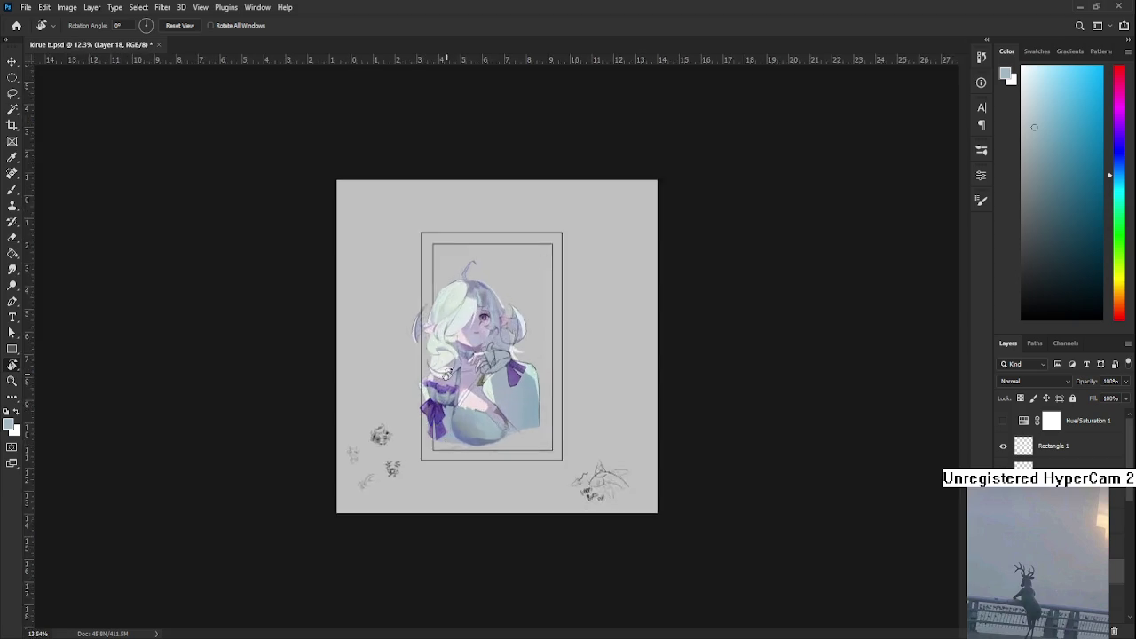
scroll(490, 428, up, 3)
scroll(490, 428, up, 2)
scroll(489, 444, up, 2)
scroll(489, 497, up, 2)
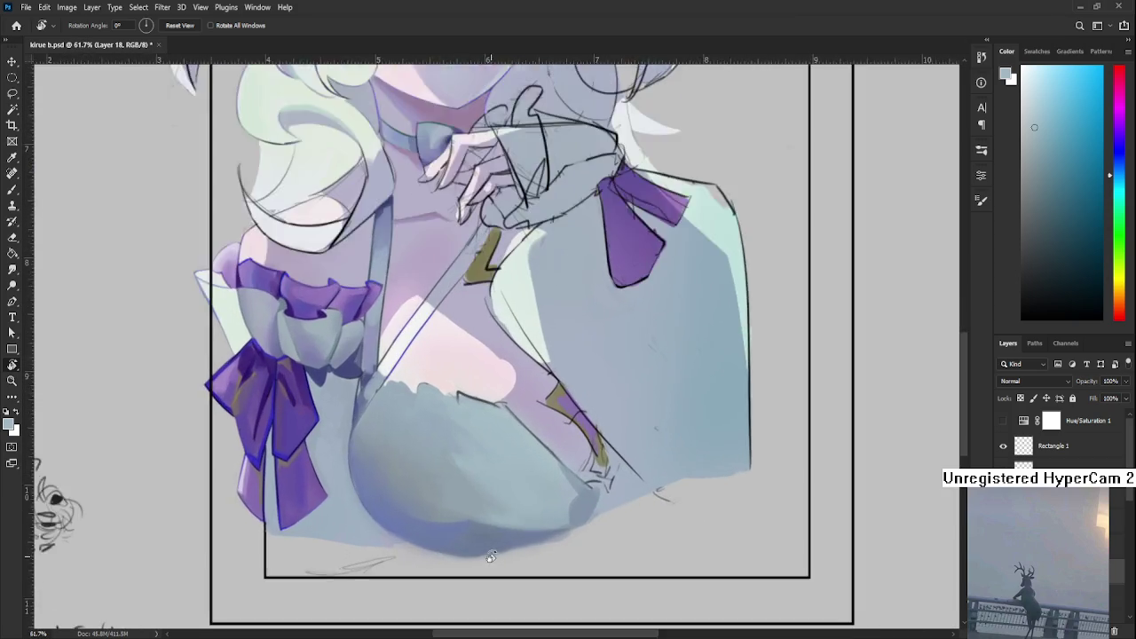
scroll(489, 543, up, 2)
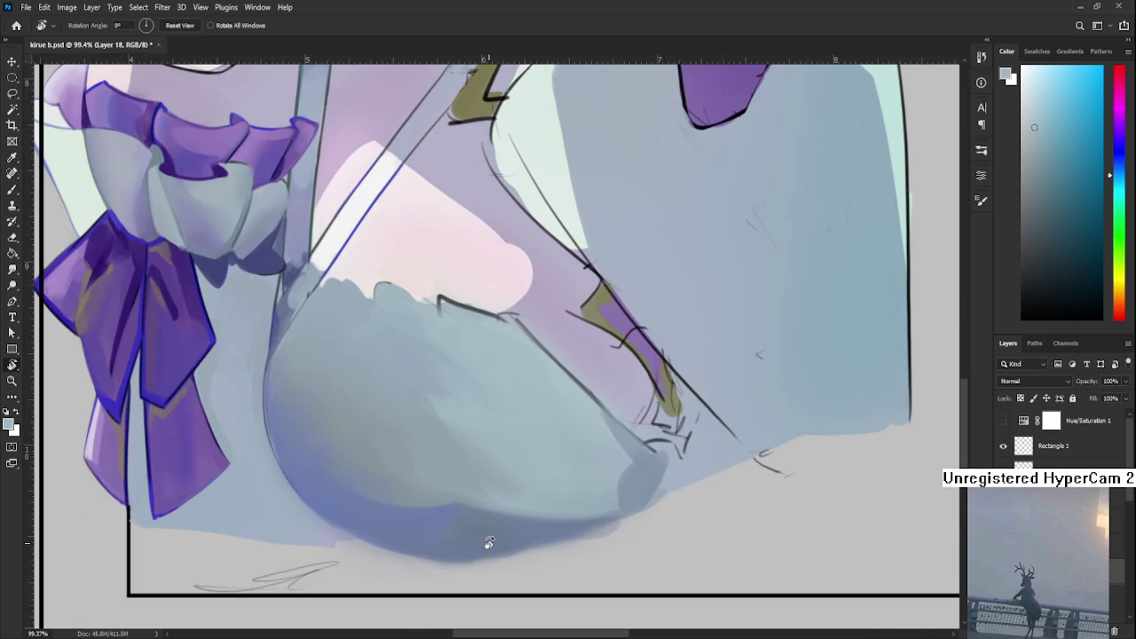
key(b)
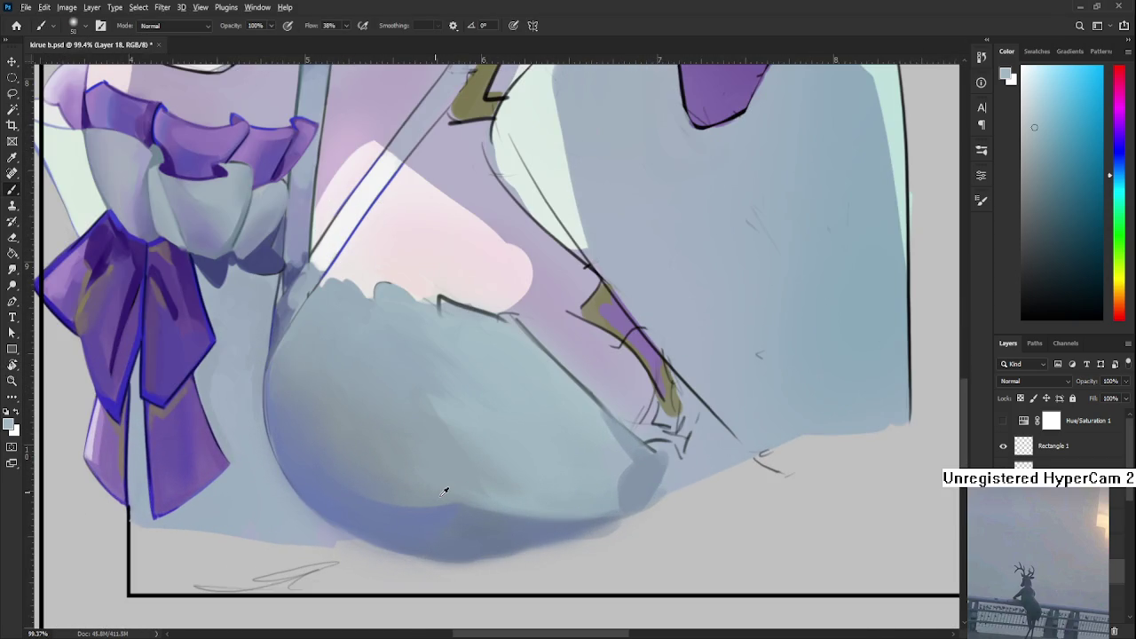
mouse_move(434, 473)
mouse_down()
mouse_move(491, 477)
mouse_move(388, 454)
mouse_move(397, 491)
mouse_up()
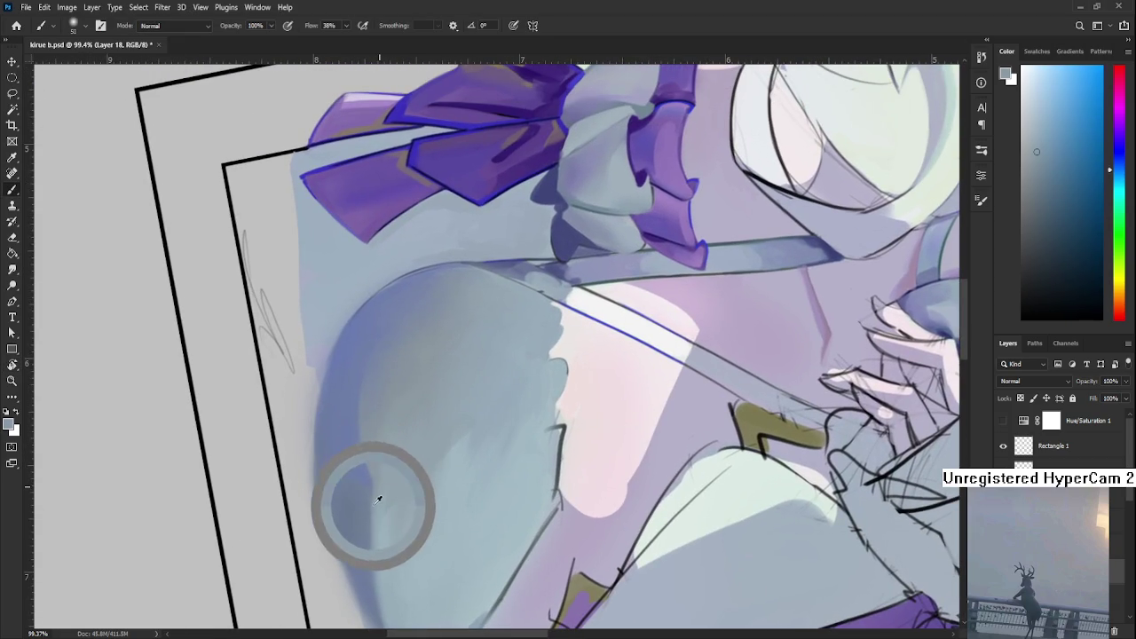
- Sample a blue-grey from the chest shadow and stroke it along the lower-left outer edge
alt+click(348, 462)
alt+click(340, 461)
alt+click(352, 485)
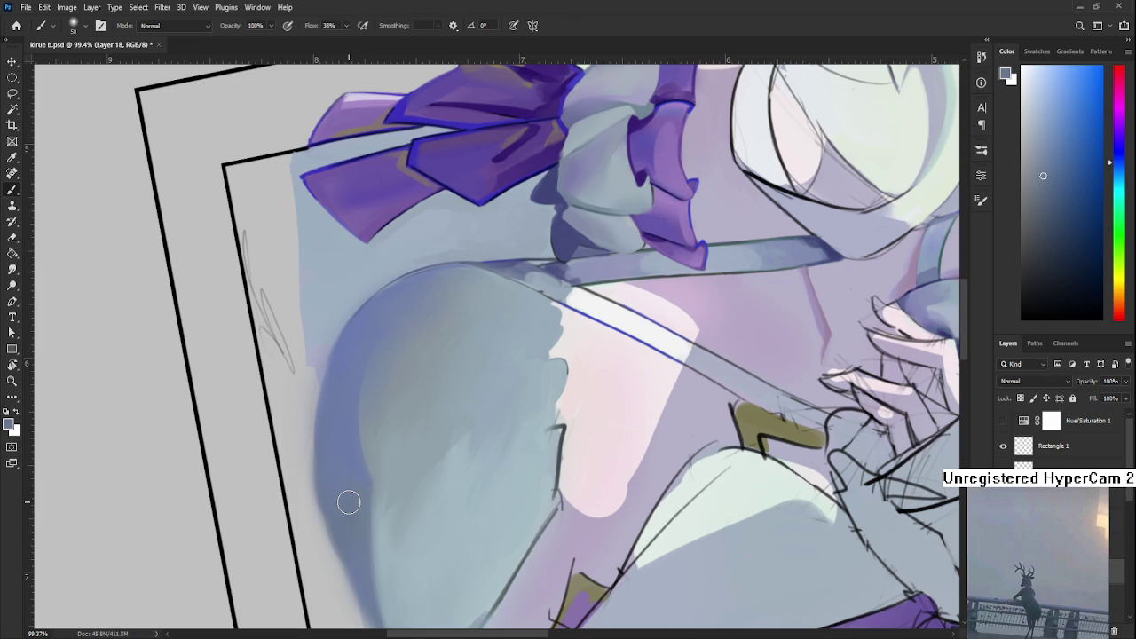
drag(348, 502, 332, 479)
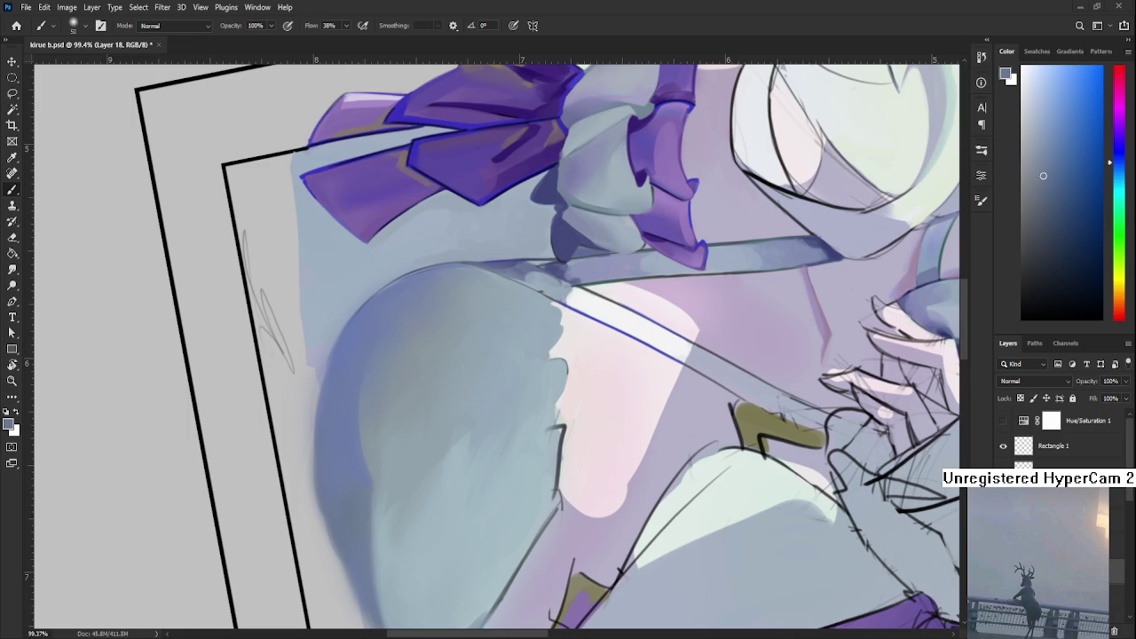
- Blend the lavender dress's shading using blue-grey tones sampled from the dress itself
scroll(422, 472, down, 2)
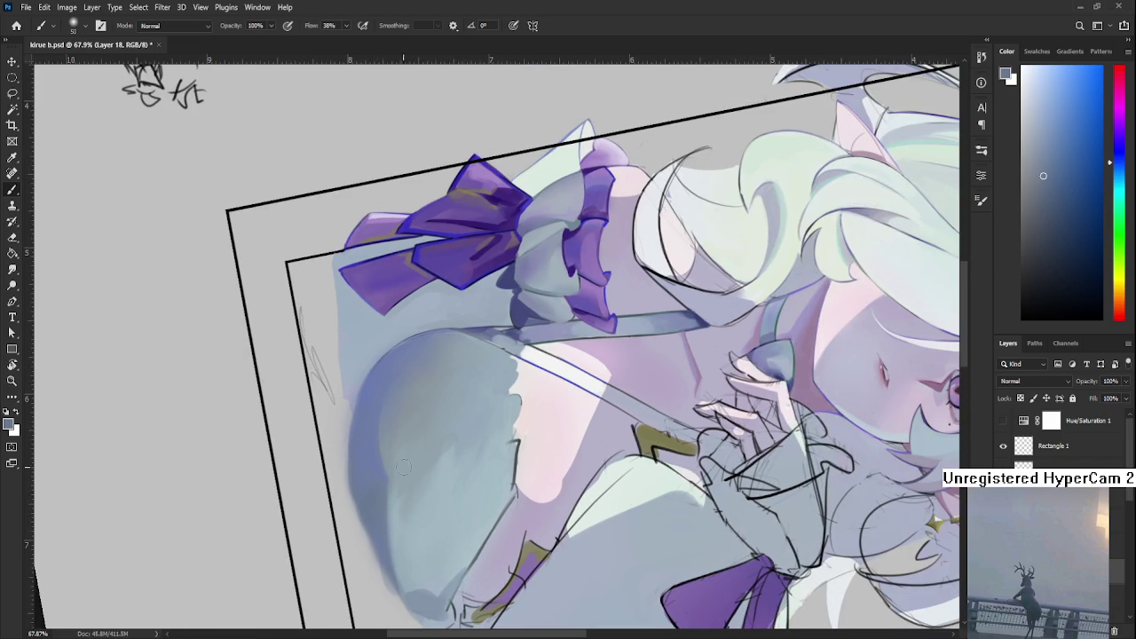
scroll(412, 477, up, 1)
alt+click(455, 460)
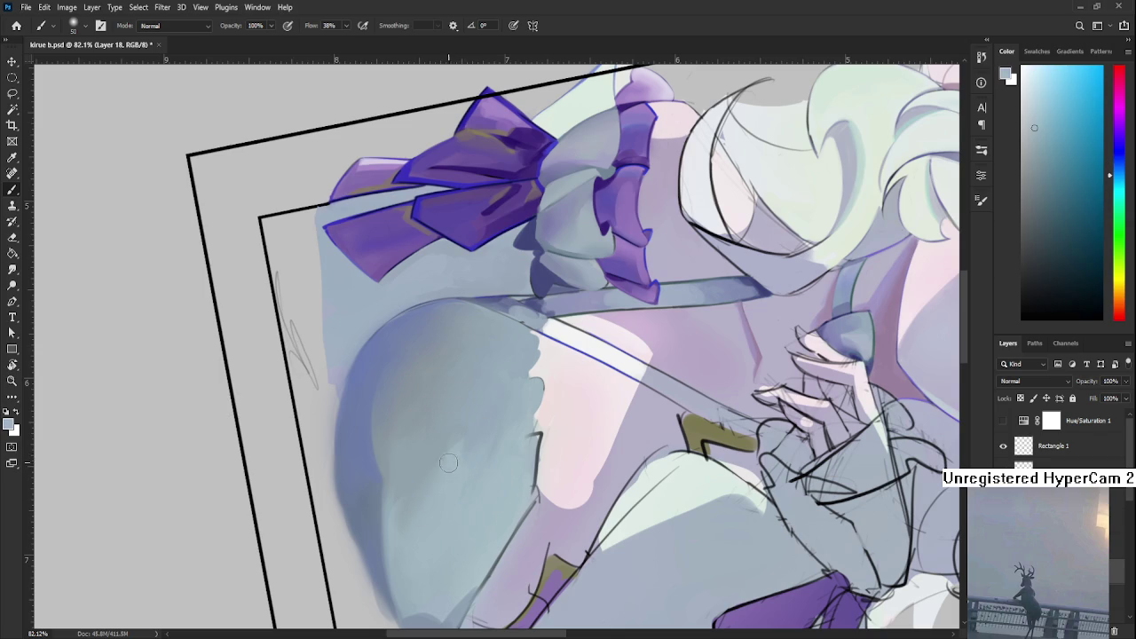
alt+click(472, 456)
alt+click(477, 422)
alt+click(448, 469)
alt+click(434, 498)
alt+click(444, 471)
alt+click(465, 470)
alt+click(452, 462)
alt+click(450, 460)
alt+click(481, 439)
alt+click(463, 477)
alt+click(478, 433)
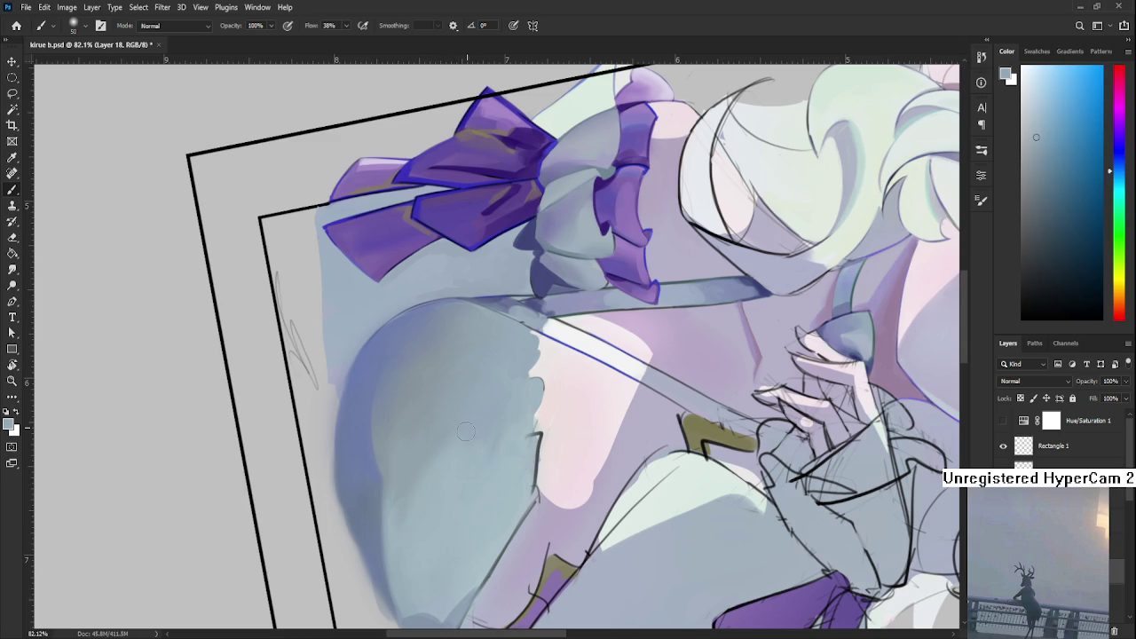
- Carry the sampled blue-grey blending down into the rounded lower-left part of the dress
alt+click(417, 477)
alt+click(419, 497)
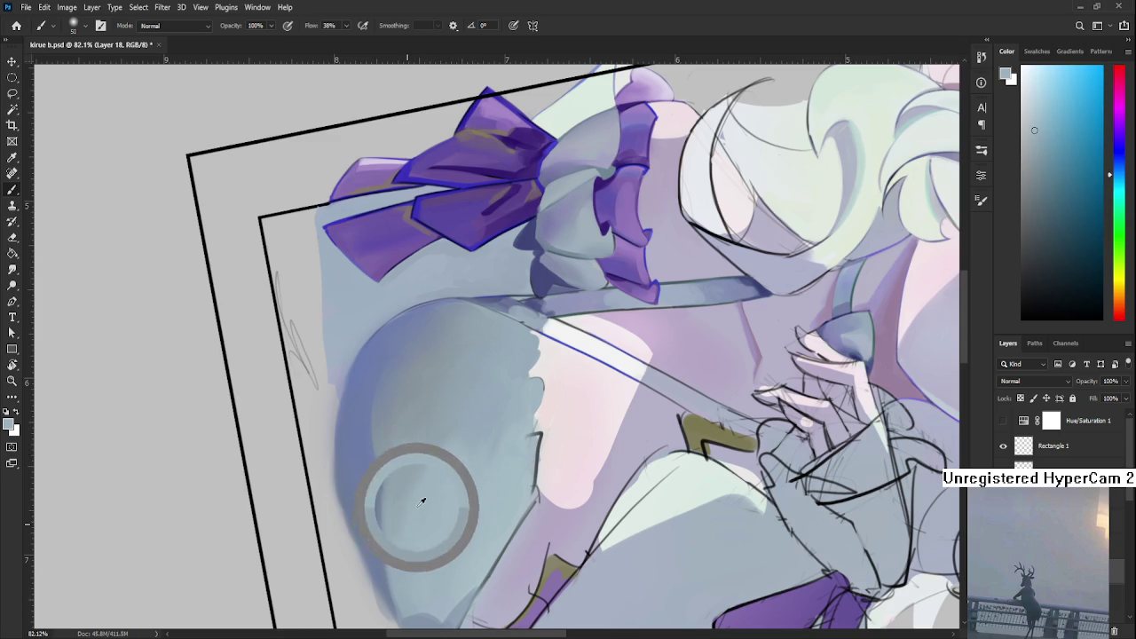
alt+click(397, 544)
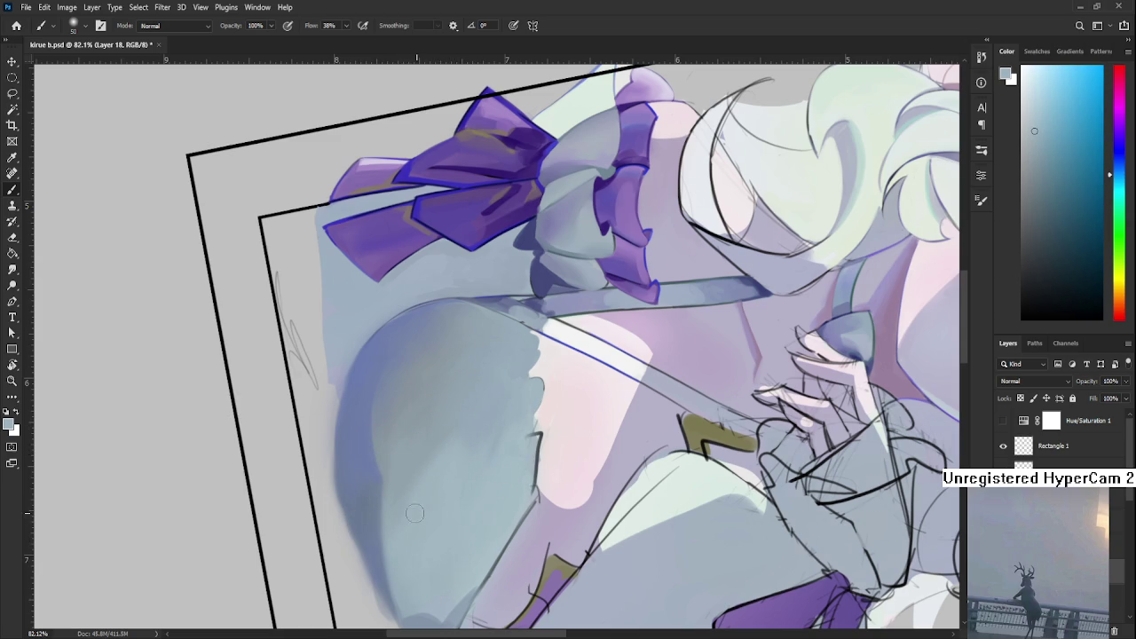
alt+click(461, 428)
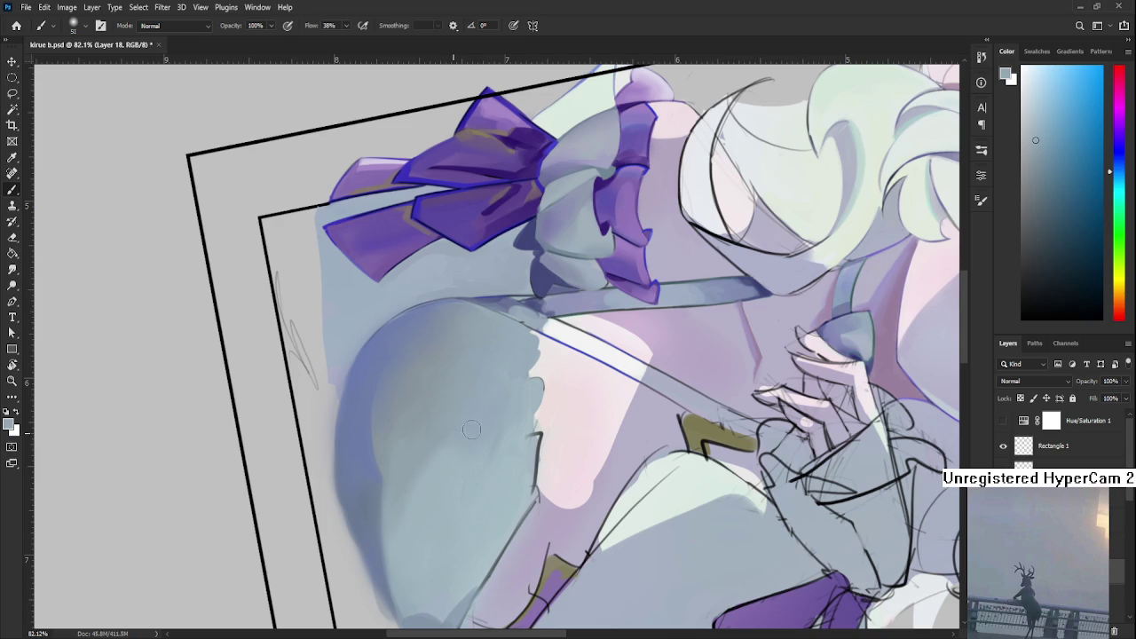
scroll(490, 406, down, 10)
- Rotate the canvas to a comfortable painting angle and enlarge the brush to size 100
key(r)
mouse_move(567, 417)
mouse_down()
mouse_move(511, 471)
mouse_move(483, 413)
mouse_up()
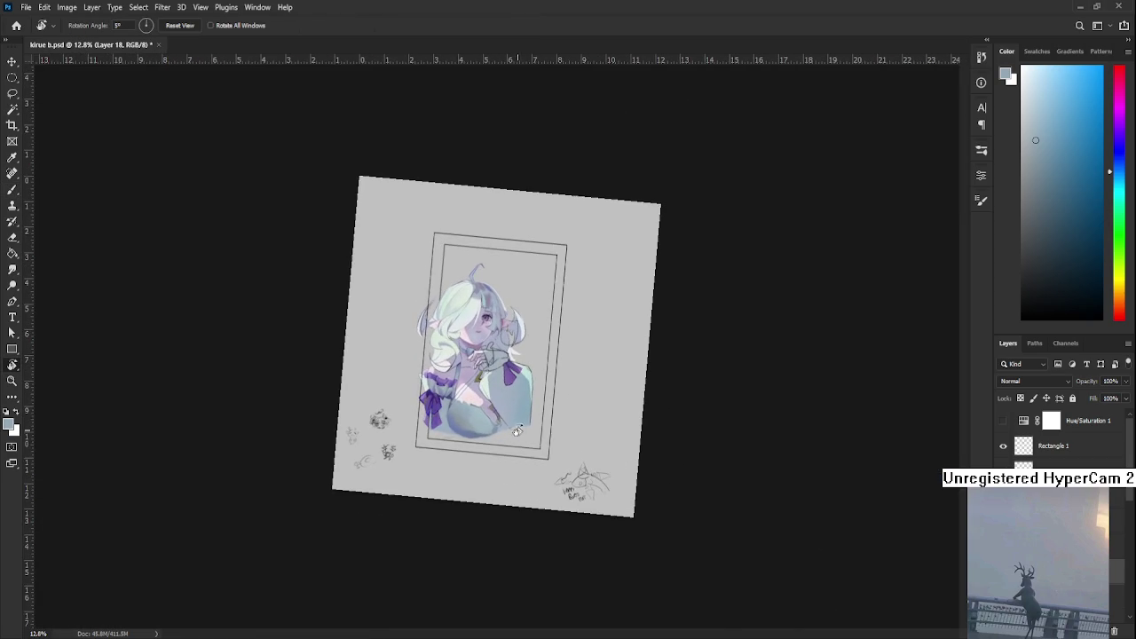
scroll(484, 413, up, 1)
scroll(484, 413, up, 3)
scroll(484, 413, up, 3)
key(b)
mouse_move(483, 413)
mouse_down()
mouse_move(584, 461)
mouse_move(495, 530)
mouse_up()
key(r)
key(b)
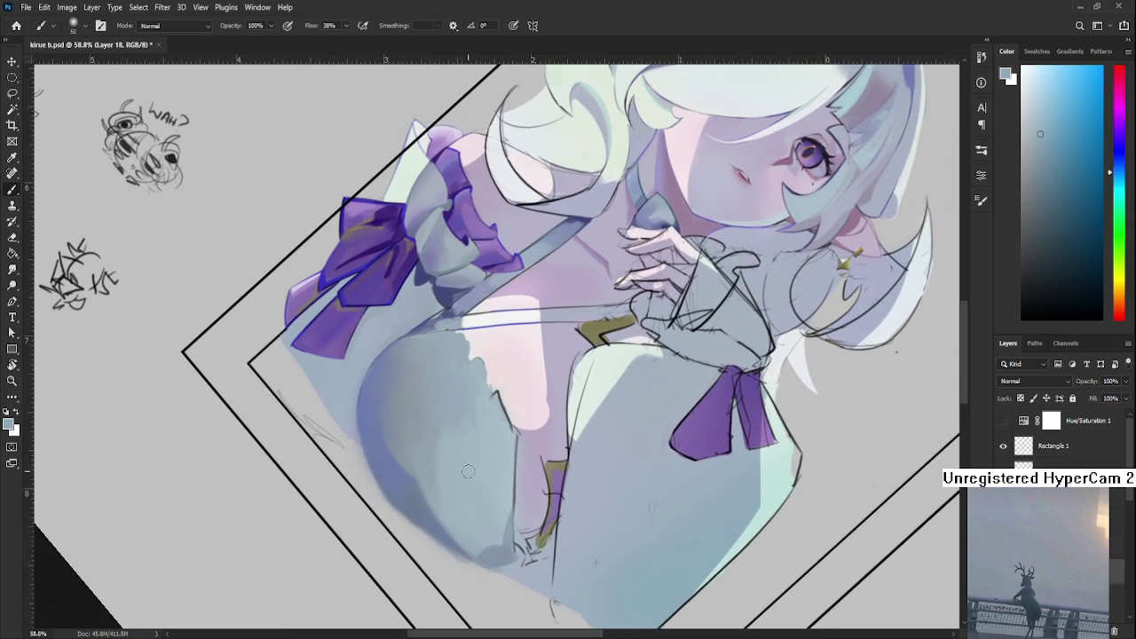
key(bracketright)
key(bracketright)
key(bracketright)
- Soften the dress shading with the large brush and bluish-grey tones sampled from the dress
alt+click(489, 505)
alt+click(460, 468)
alt+click(491, 465)
alt+click(482, 503)
scroll(476, 461, down, 3)
scroll(476, 461, down, 2)
scroll(477, 460, up, 3)
scroll(476, 460, up, 1)
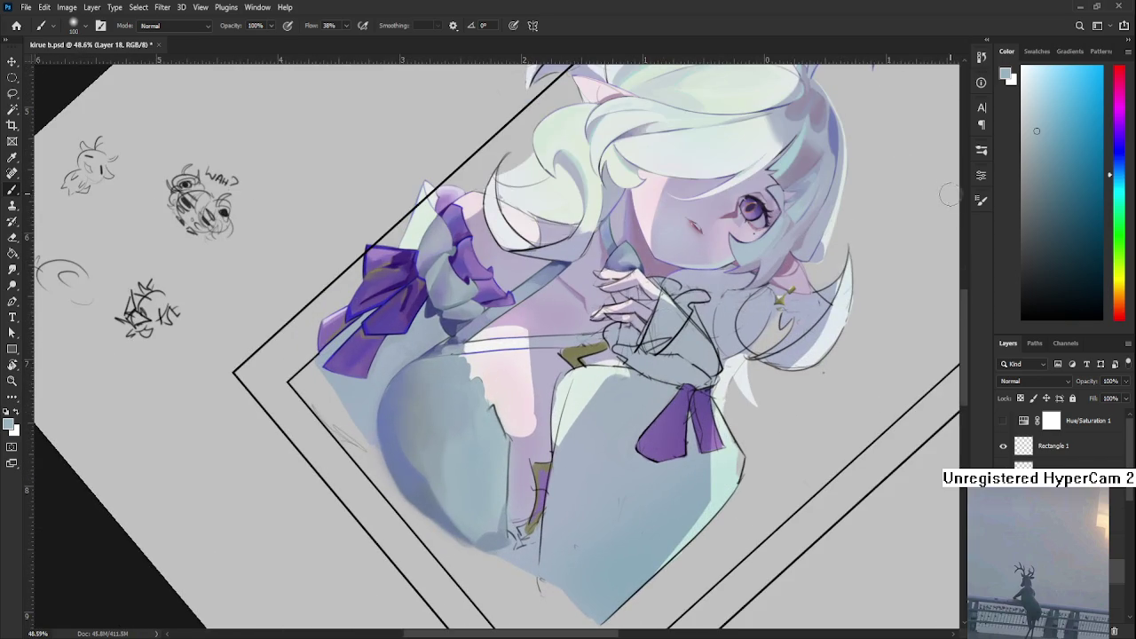
- Switch to a small hard round brush and turn the view steeply onto the lower dress
key(period)
scroll(240, 577, up, 2)
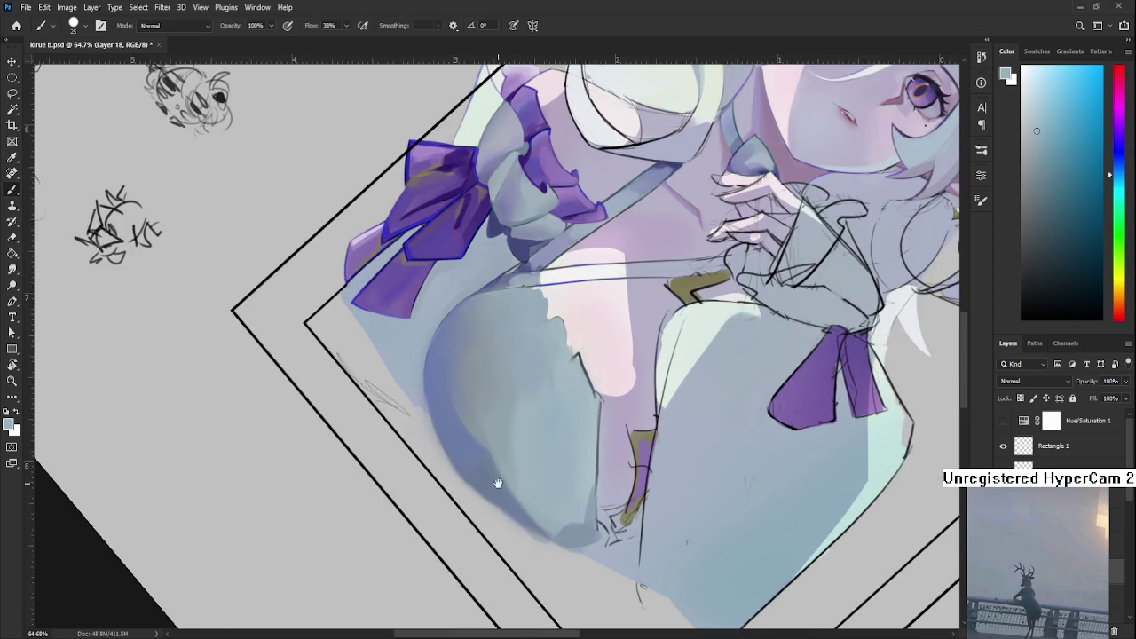
drag(487, 487, 373, 509)
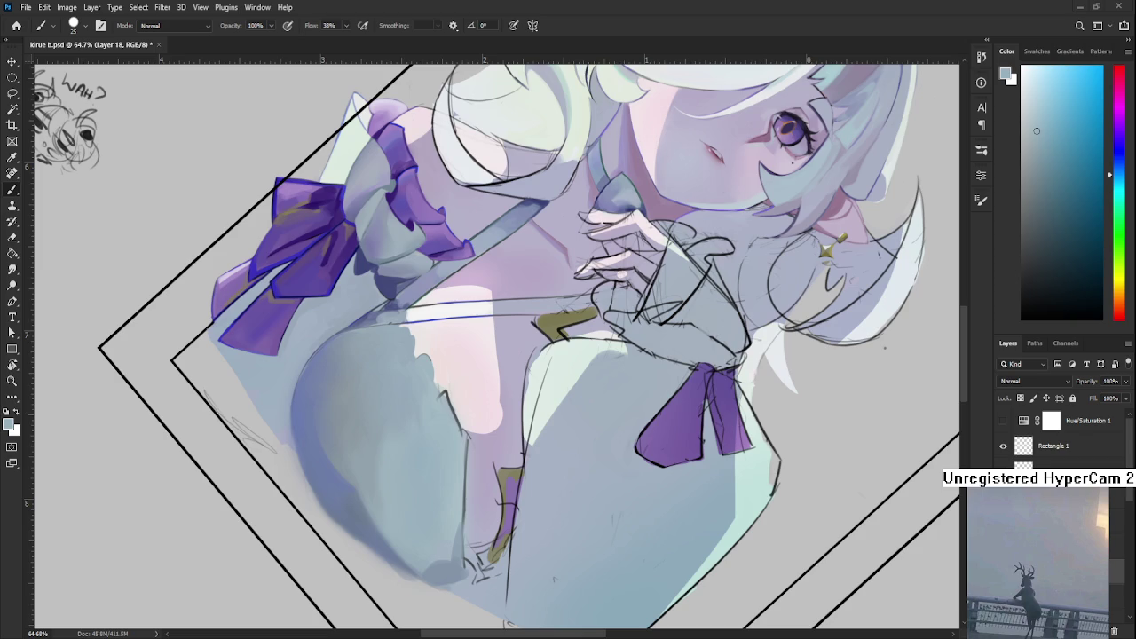
scroll(417, 487, up, 1)
key(r)
mouse_move(401, 482)
mouse_down()
mouse_move(451, 399)
mouse_move(401, 395)
mouse_move(358, 467)
mouse_up()
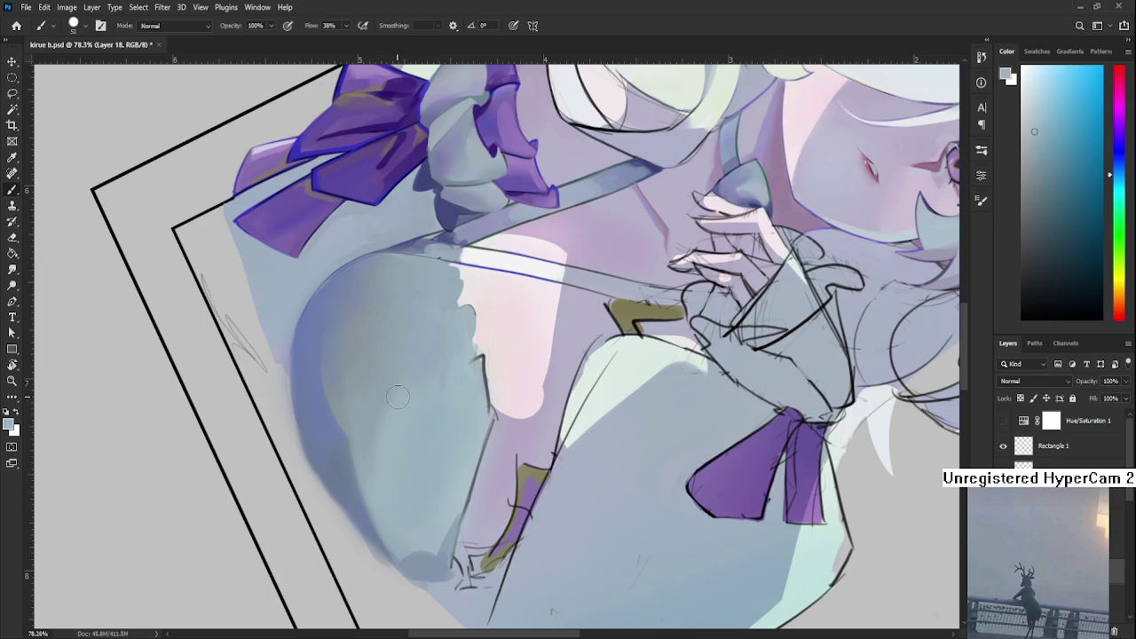
- Deepen the blue shadow along the rounded sleeve's outer edge with sampled dress tones
alt+click(377, 477)
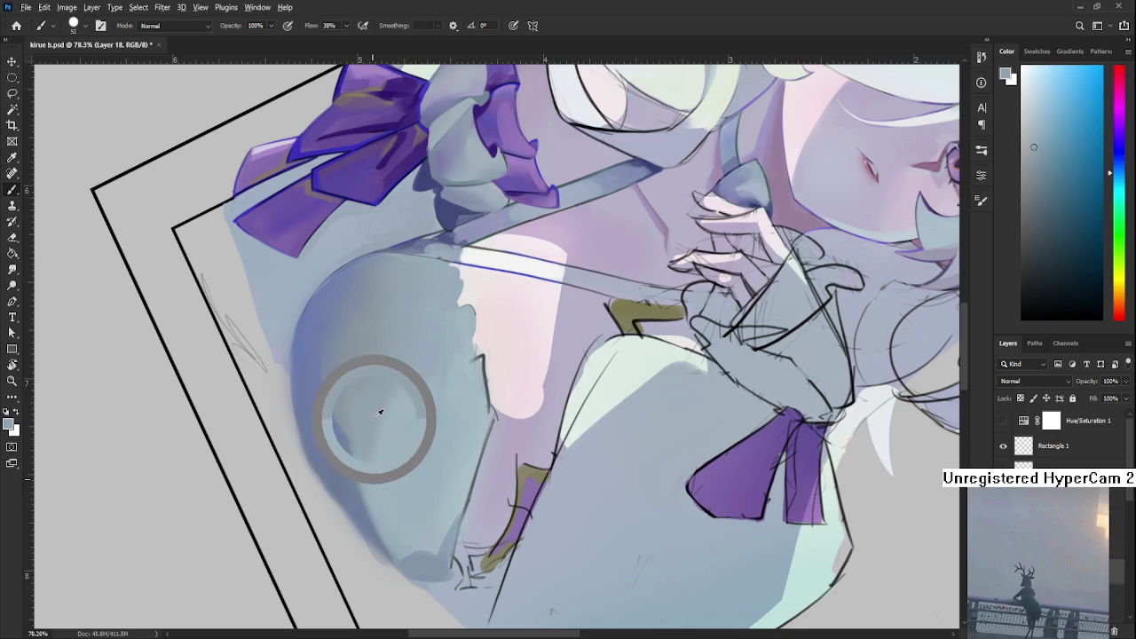
alt+click(409, 371)
alt+click(411, 381)
alt+click(403, 392)
alt+click(396, 399)
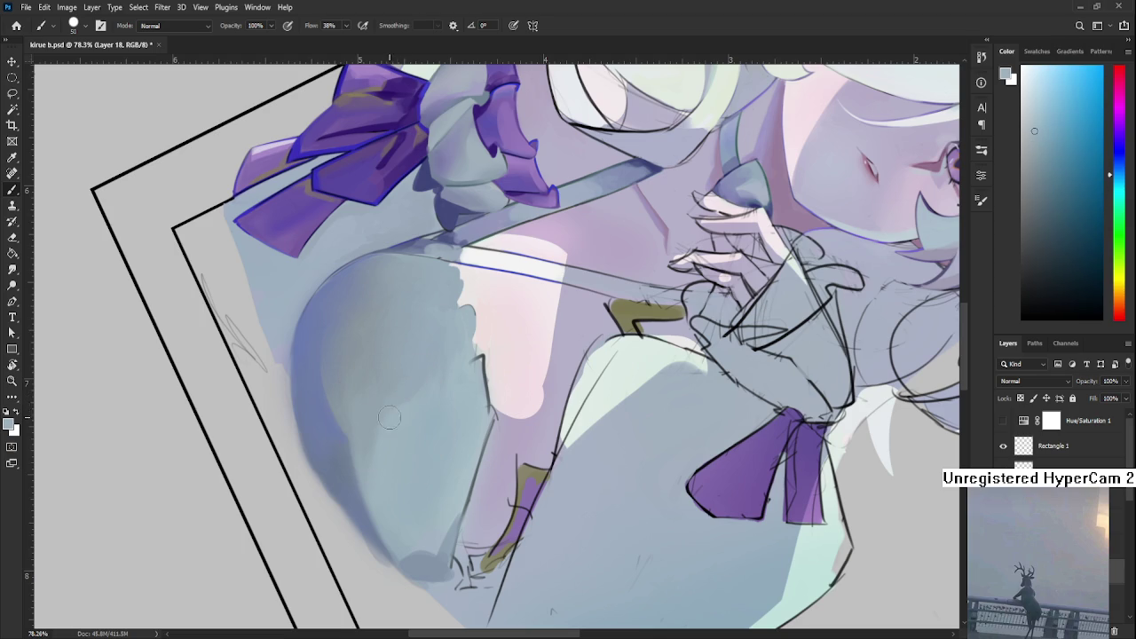
alt+click(414, 381)
alt+click(413, 408)
alt+click(435, 390)
- Draw a thin dark blue-grey line along the dress's inner fold, softened with lighter blue-grey
scroll(404, 419, up, 1)
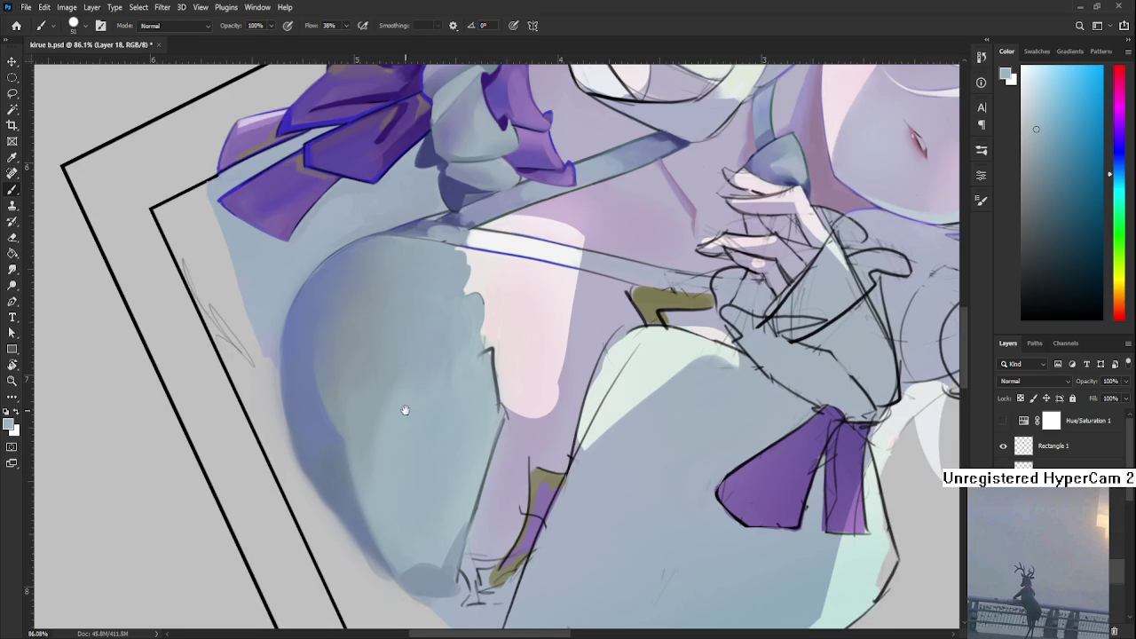
drag(362, 319, 400, 372)
alt+click(342, 367)
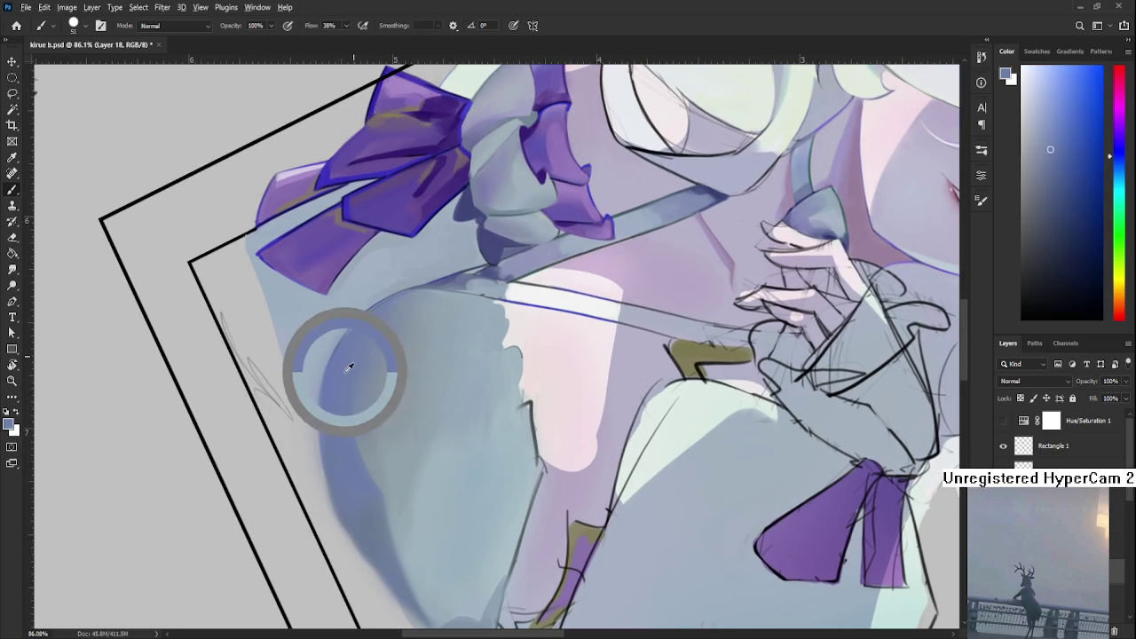
drag(444, 499, 436, 392)
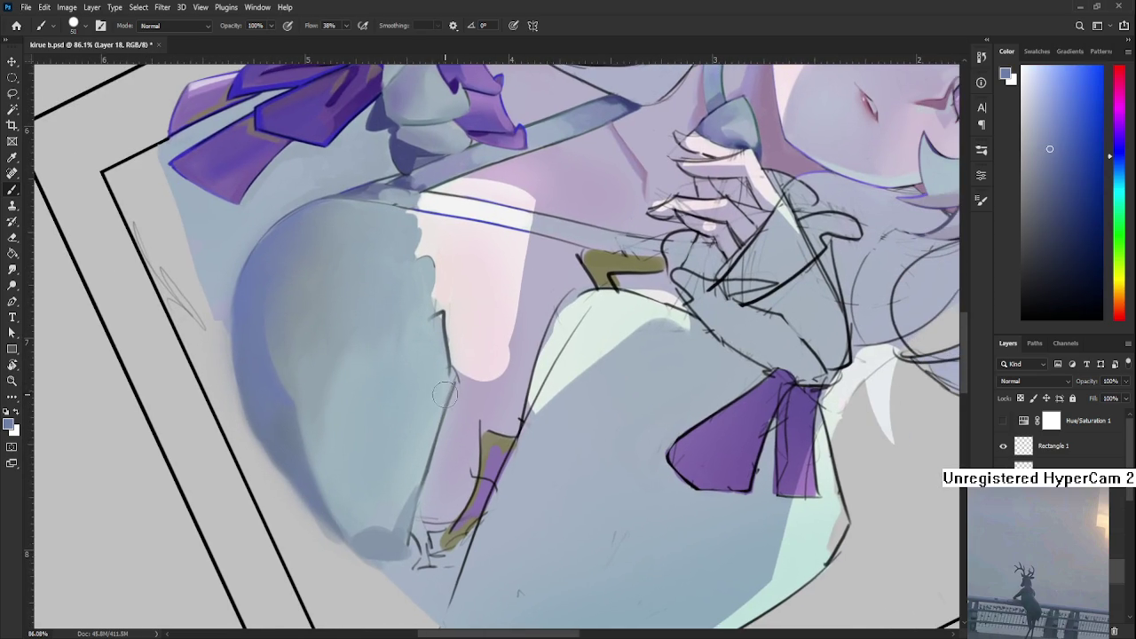
shift+click(449, 399)
alt+click(448, 401)
alt+click(437, 388)
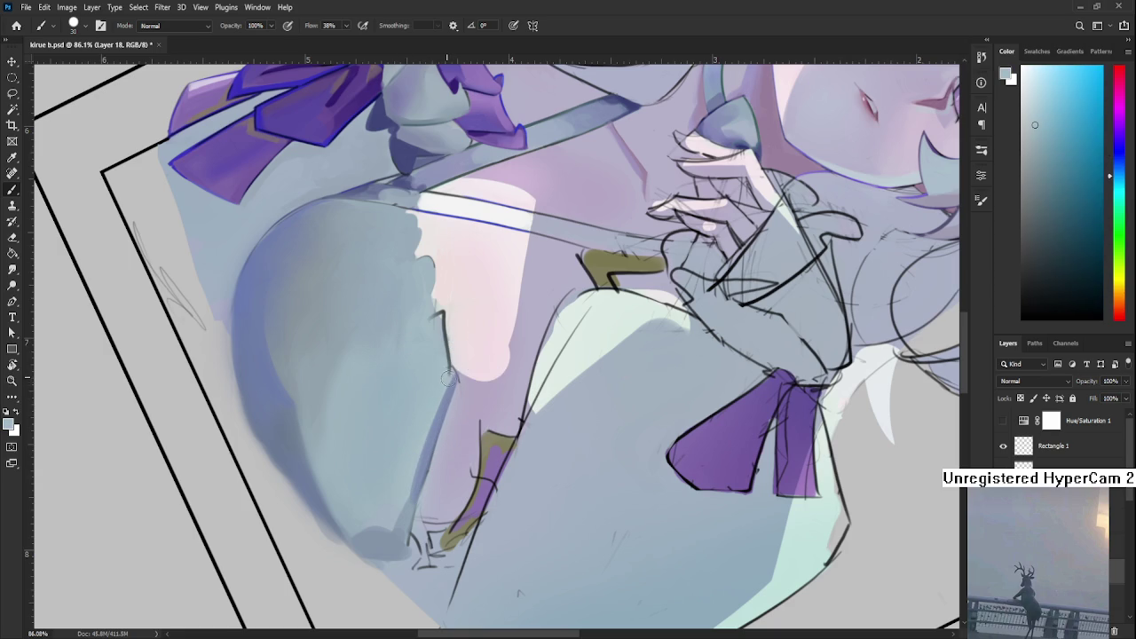
alt+click(418, 412)
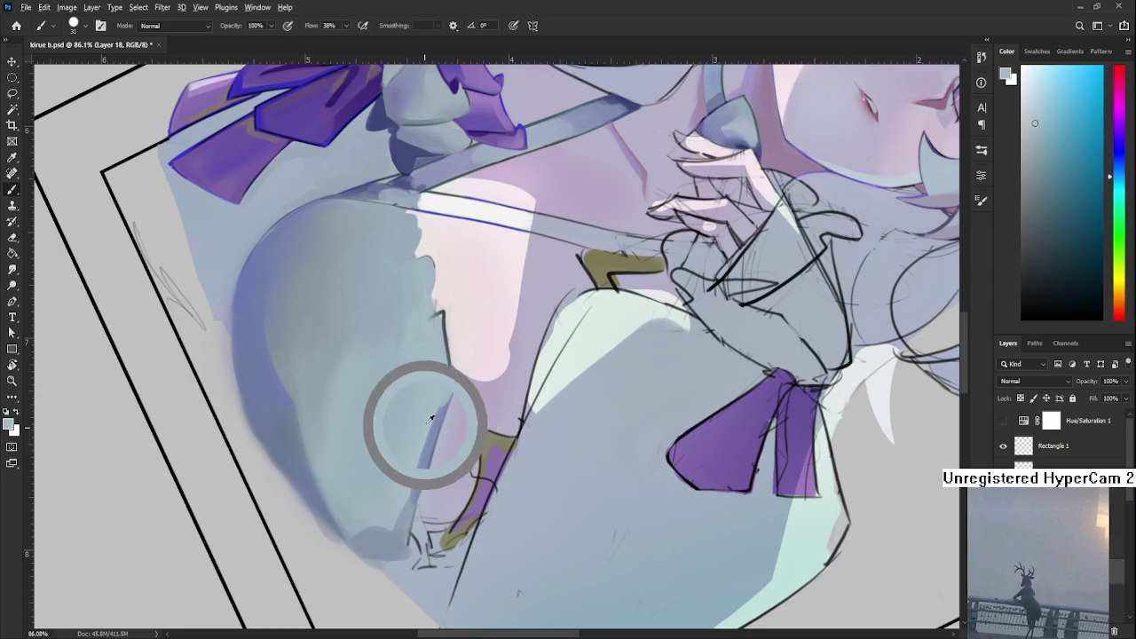
alt+click(424, 443)
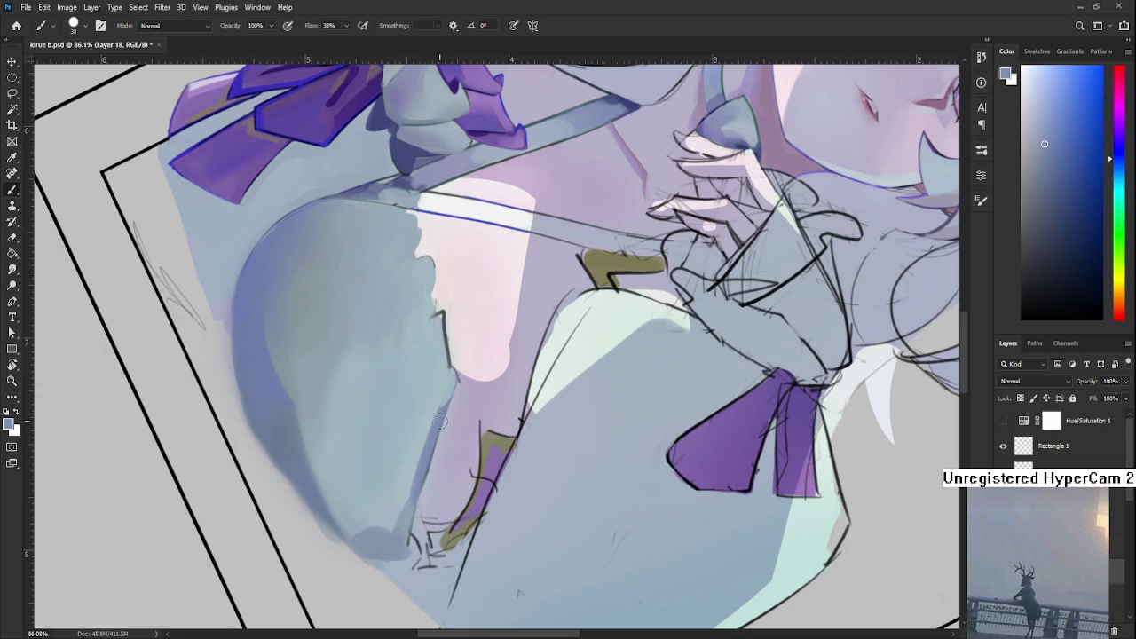
key(r)
mouse_move(421, 494)
mouse_down()
mouse_move(619, 366)
mouse_move(517, 403)
mouse_up()
scroll(619, 366, down, 10)
- Zoom in on the lower dress and sample a lighter blue-grey from its shading
scroll(495, 383, up, 2)
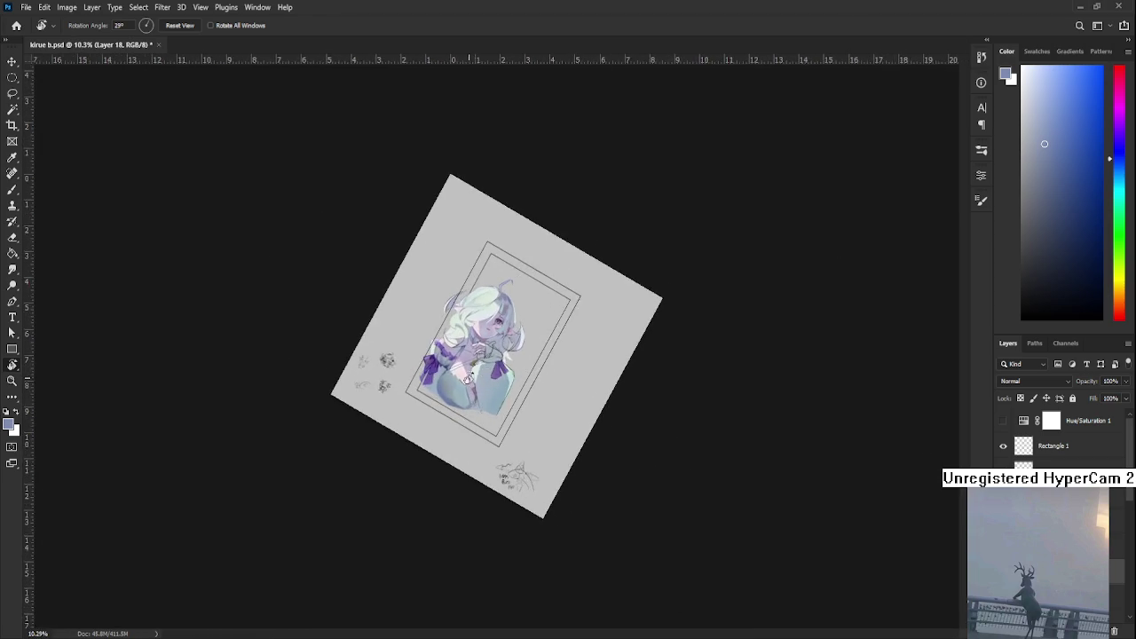
scroll(472, 412, up, 3)
scroll(473, 413, up, 3)
scroll(444, 404, up, 4)
scroll(434, 399, up, 2)
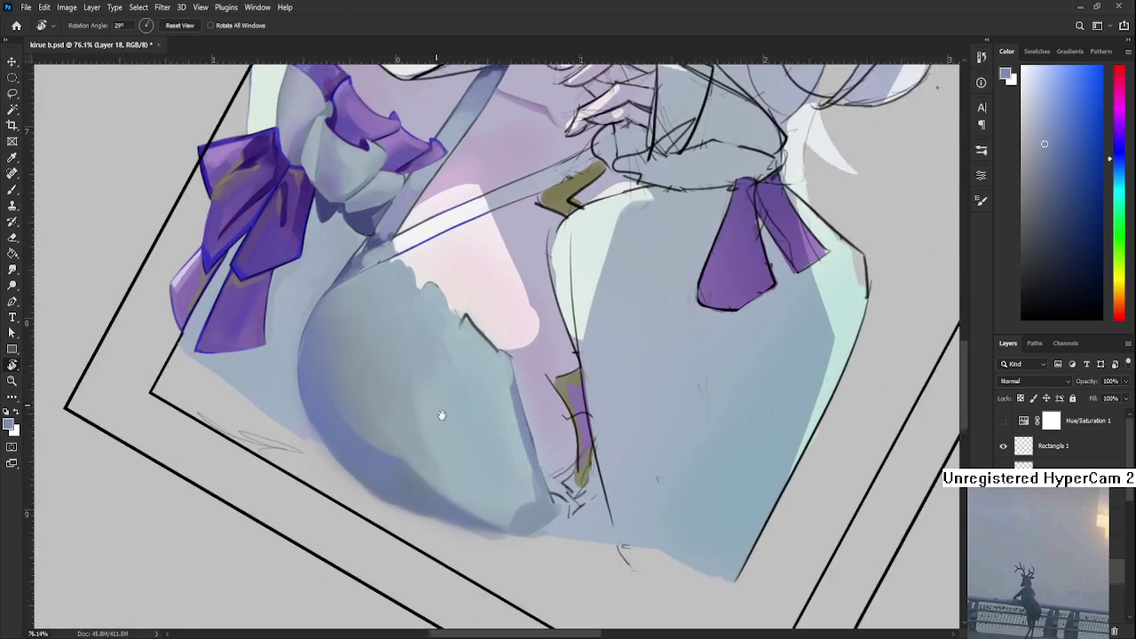
scroll(448, 426, up, 2)
key(b)
alt+click(439, 441)
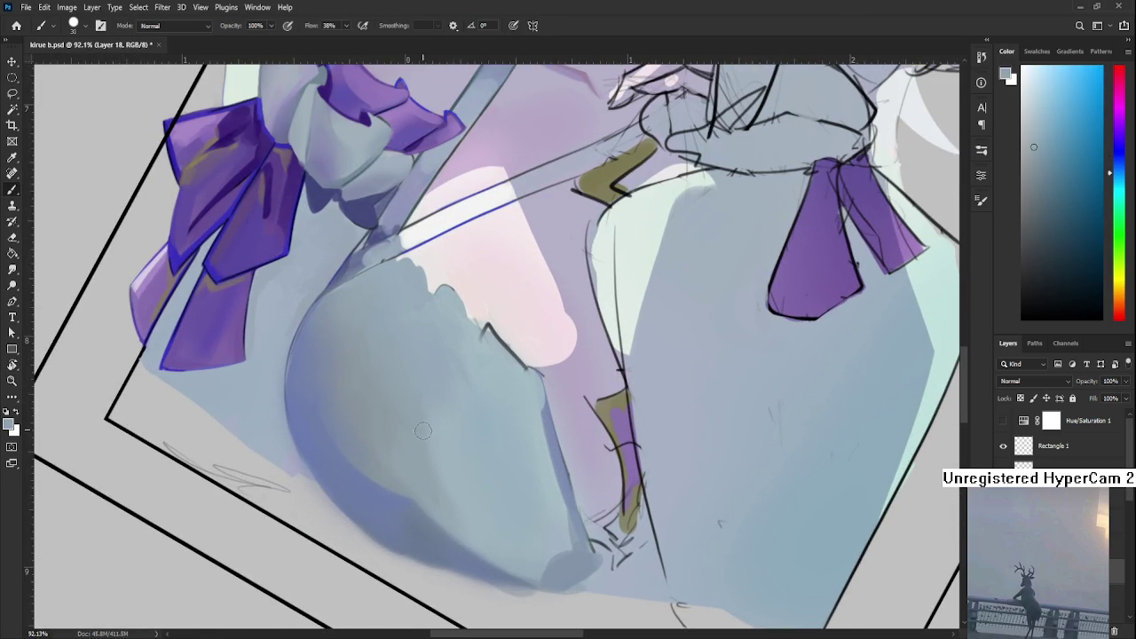
alt+click(447, 443)
alt+click(437, 433)
- Brush the light blue-grey onto the lower dress shading, then fit the whole portrait on screen
drag(455, 464, 459, 492)
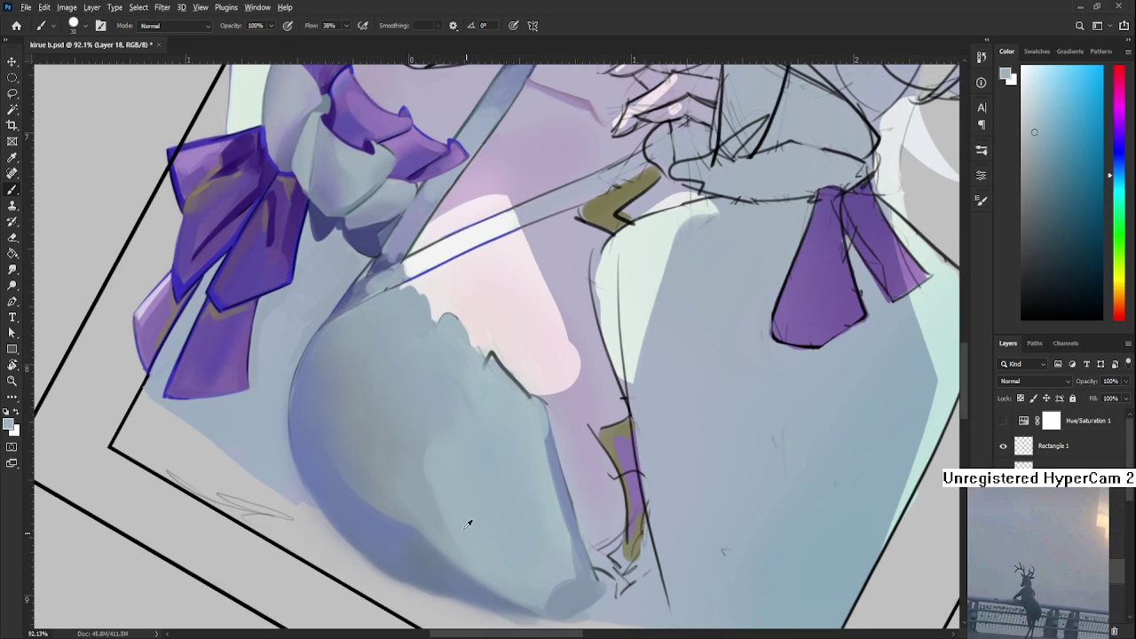
drag(444, 513, 460, 526)
key(ctrl+0)
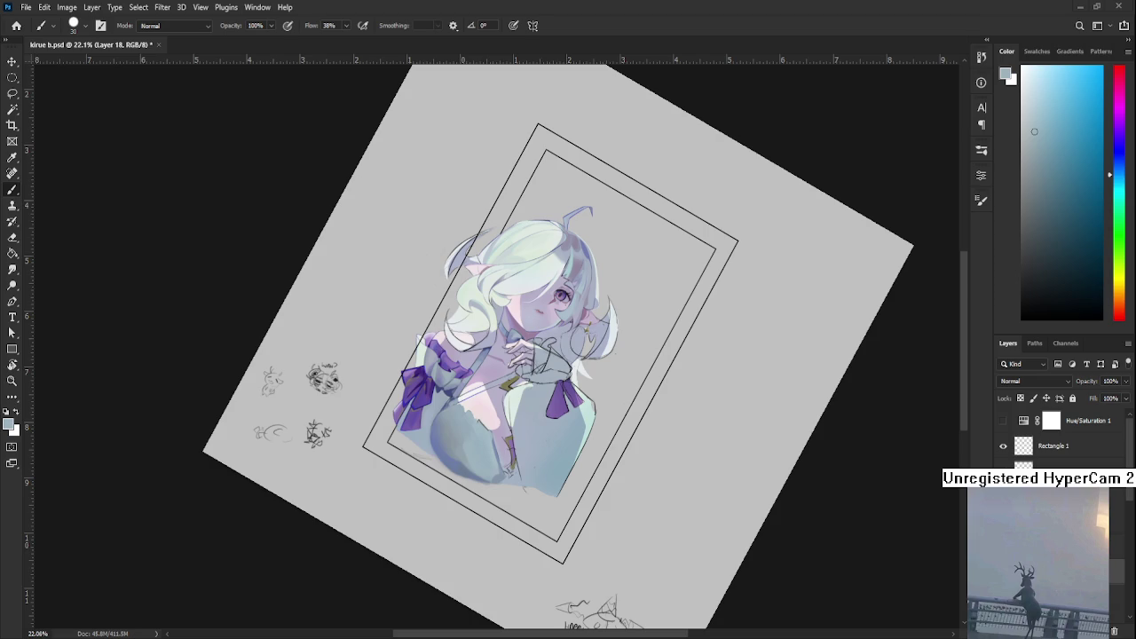
- Zoom into the lower dress and even out its blue-grey shading with sampled tones
scroll(468, 459, up, 1)
scroll(468, 459, up, 2)
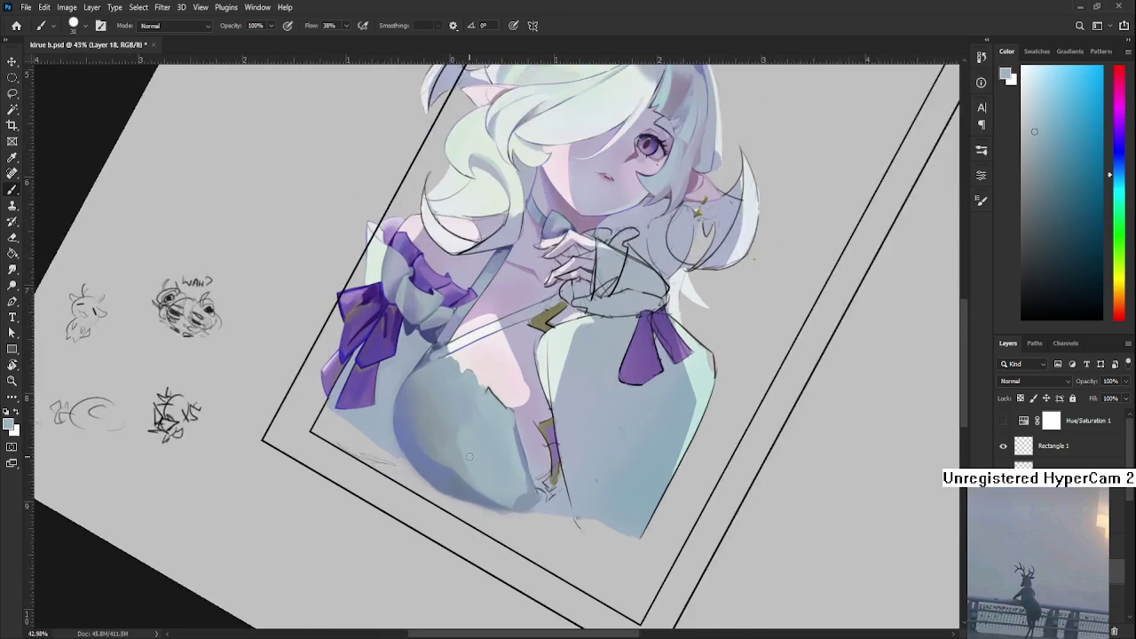
scroll(468, 459, up, 2)
scroll(467, 459, up, 1)
scroll(468, 459, up, 2)
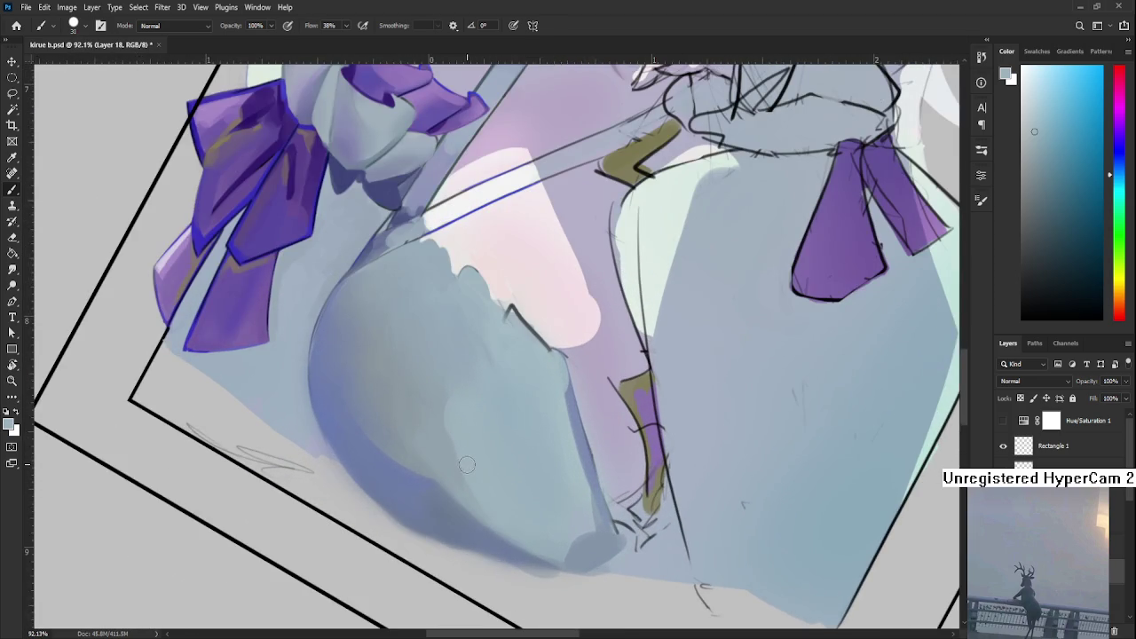
drag(467, 464, 452, 479)
alt+click(431, 454)
alt+click(414, 473)
alt+click(414, 463)
alt+click(423, 481)
alt+click(446, 487)
alt+click(438, 476)
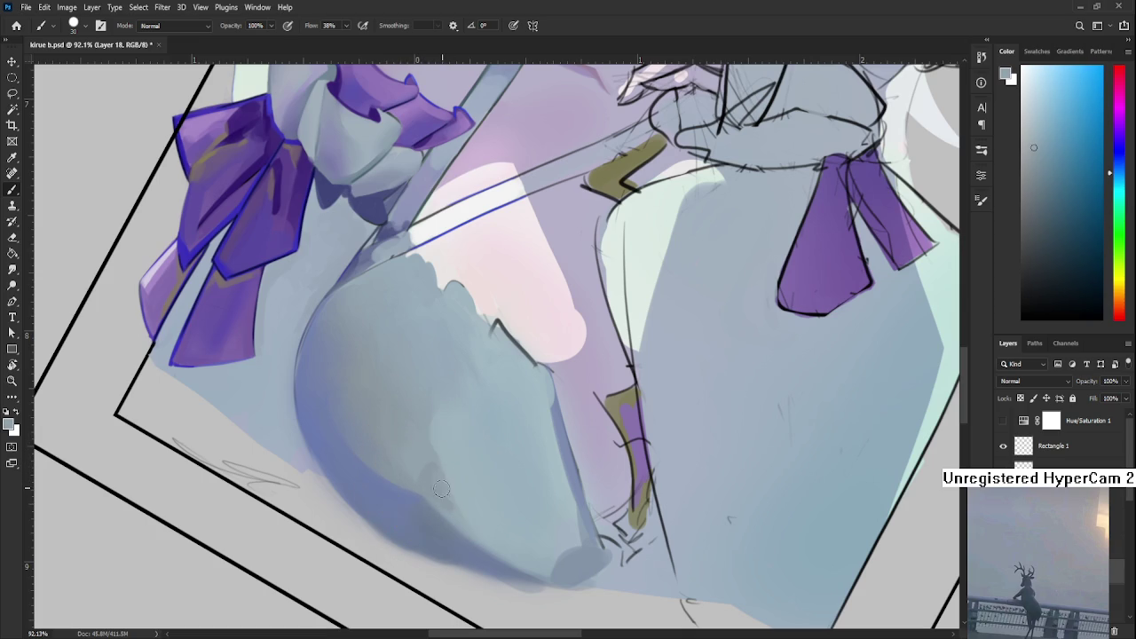
alt+click(432, 472)
alt+click(424, 467)
- Blend lighter blue-grey highlights into the lower part of the rounded dress
alt+click(470, 509)
alt+click(480, 513)
alt+click(468, 524)
alt+click(492, 521)
scroll(520, 461, down, 5)
scroll(520, 462, down, 1)
scroll(520, 462, down, 1)
scroll(520, 460, up, 1)
scroll(522, 465, up, 2)
scroll(526, 470, up, 3)
scroll(529, 477, up, 1)
- Darken the bottom edge of the rounded dress shape with a deep sampled blue-grey
drag(520, 514, 417, 506)
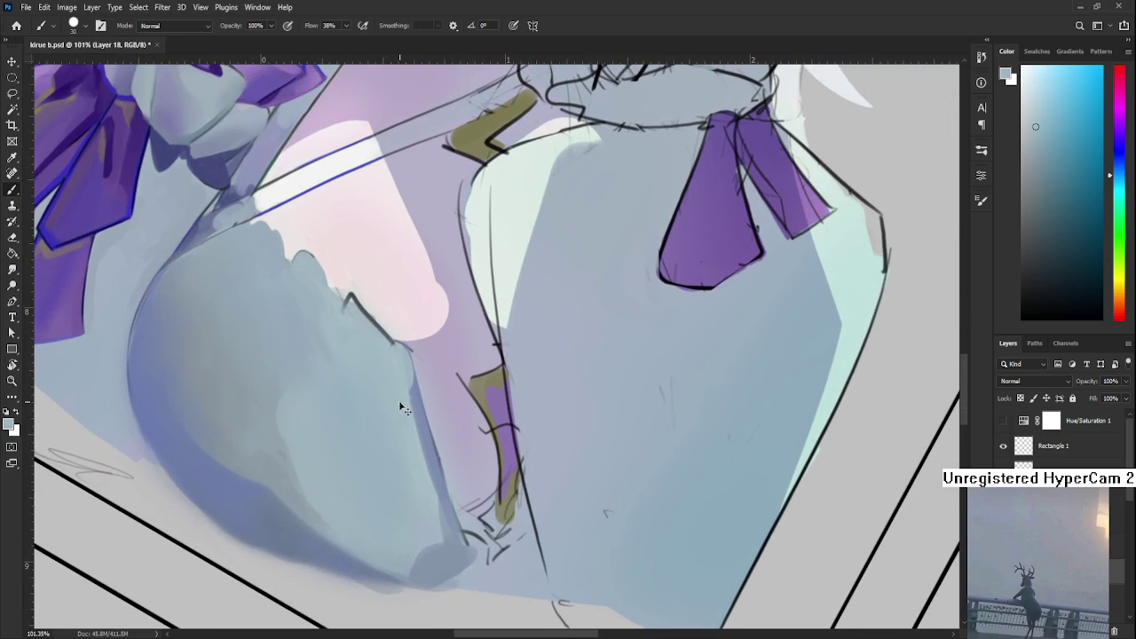
alt+click(410, 410)
alt+click(402, 430)
alt+click(393, 429)
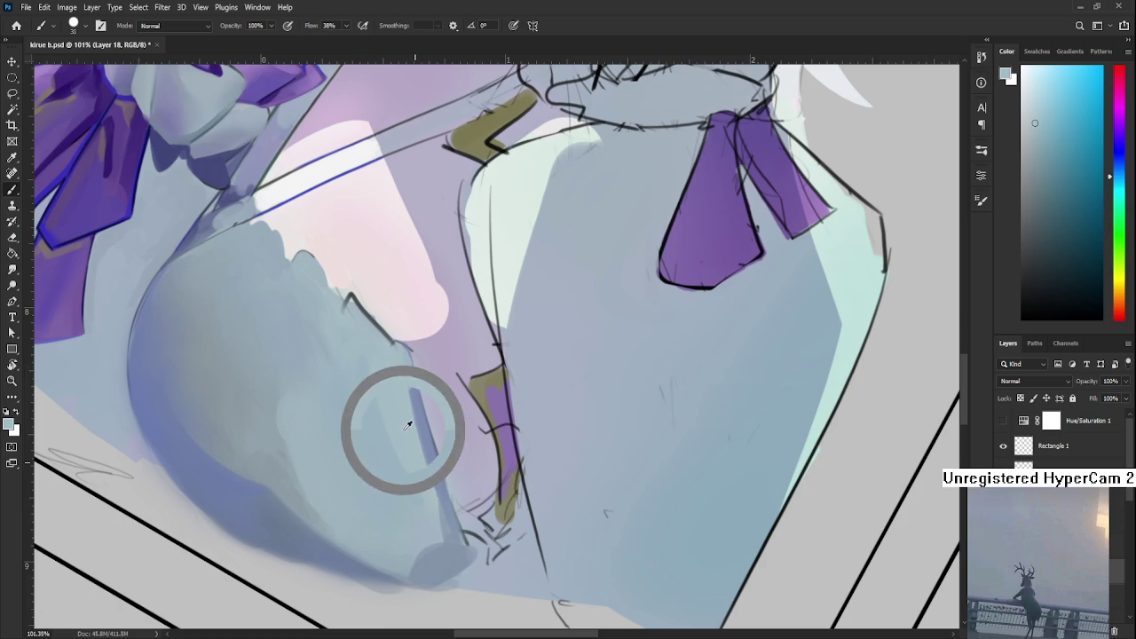
alt+click(400, 437)
scroll(429, 502, down, 1)
alt+click(433, 478)
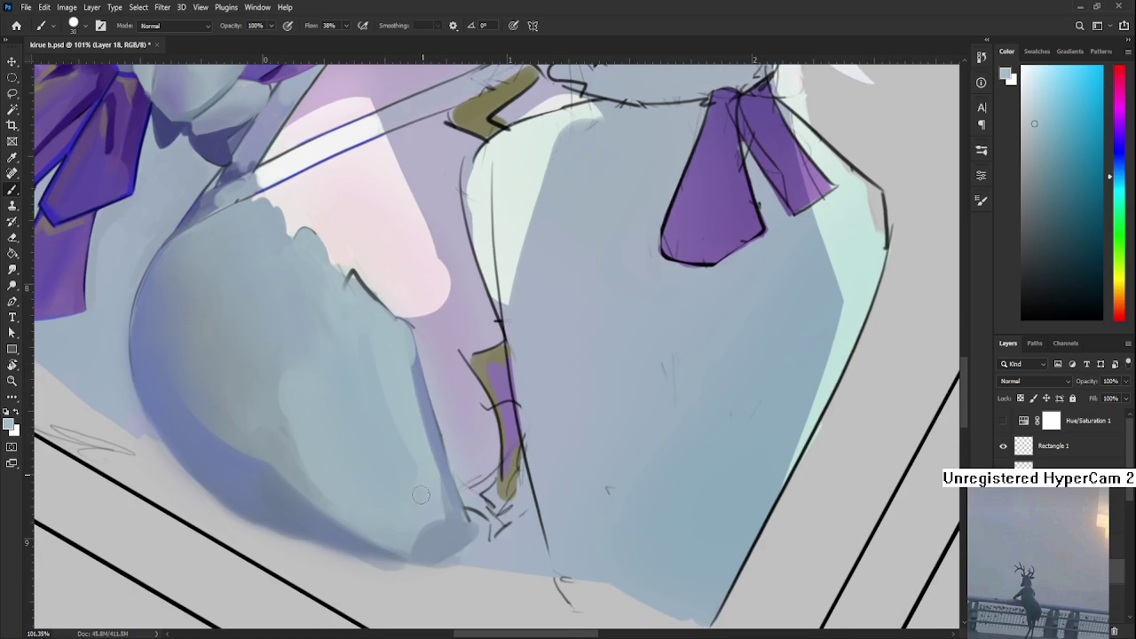
alt+click(425, 492)
alt+click(423, 507)
alt+click(424, 501)
alt+click(427, 479)
alt+click(433, 533)
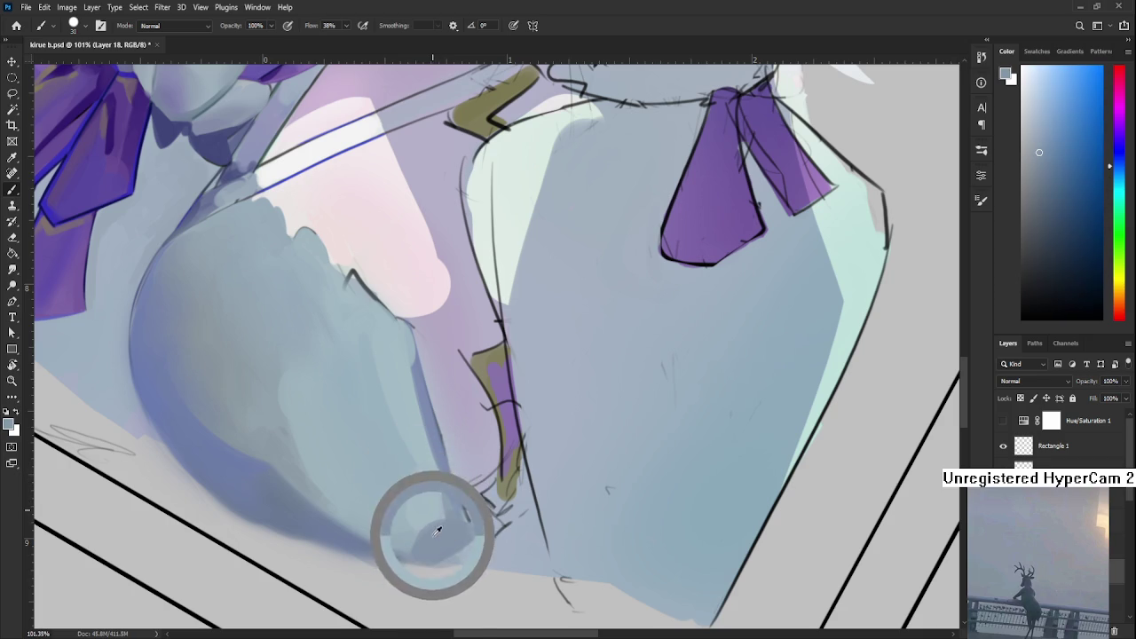
alt+click(419, 506)
drag(417, 532, 466, 532)
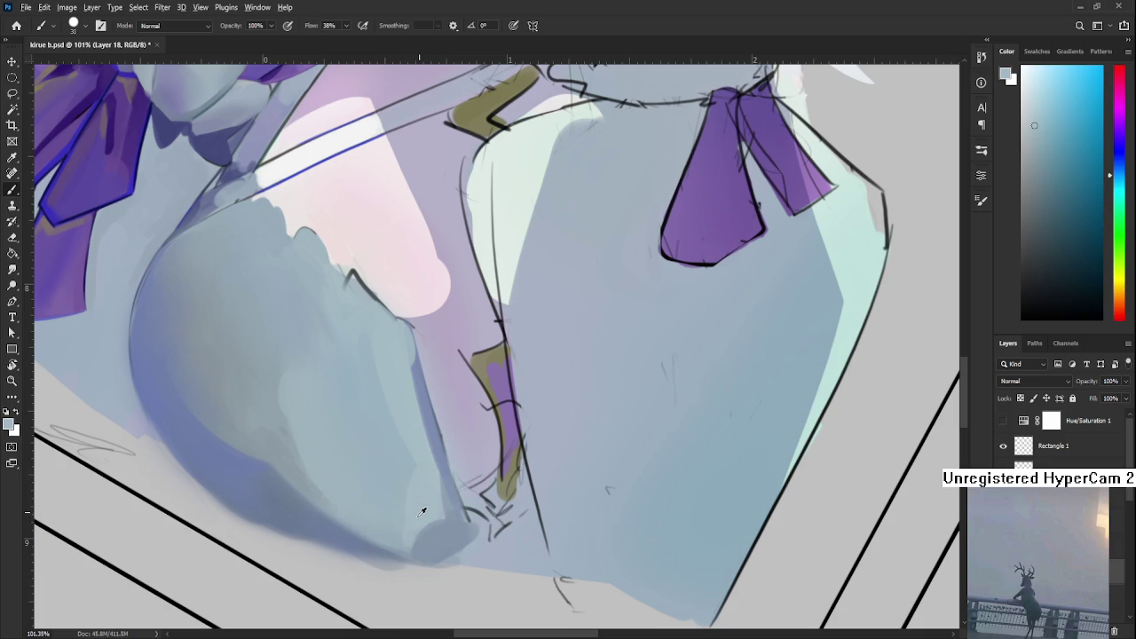
- Smooth the blue shading along the left side of the dress with nearby sampled tones
alt+click(424, 503)
scroll(433, 474, down, 2)
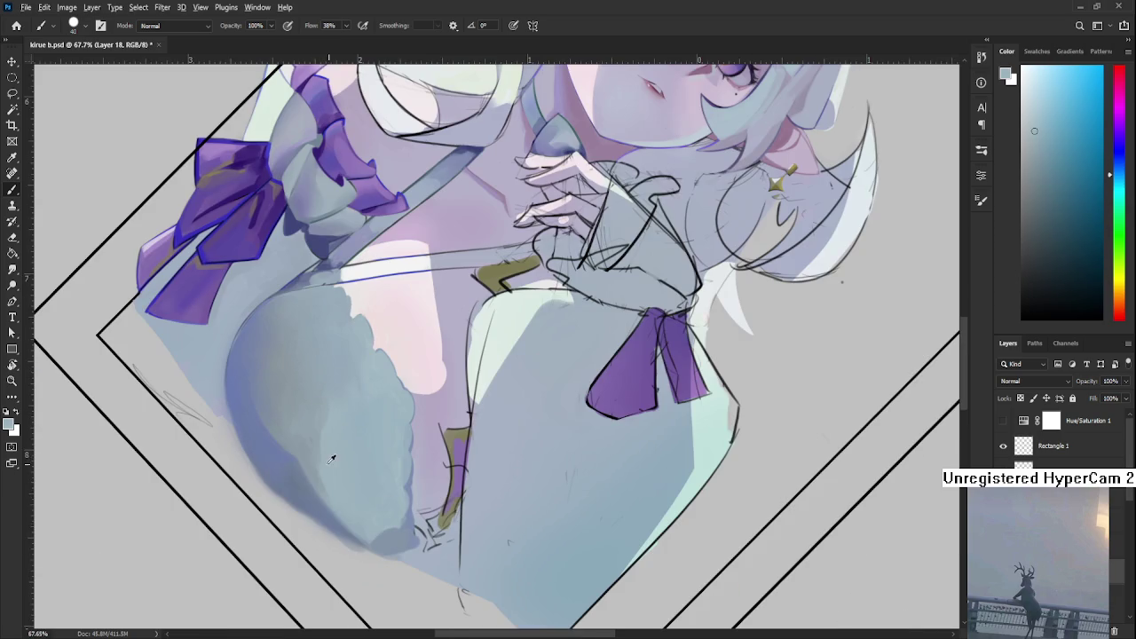
alt+click(325, 405)
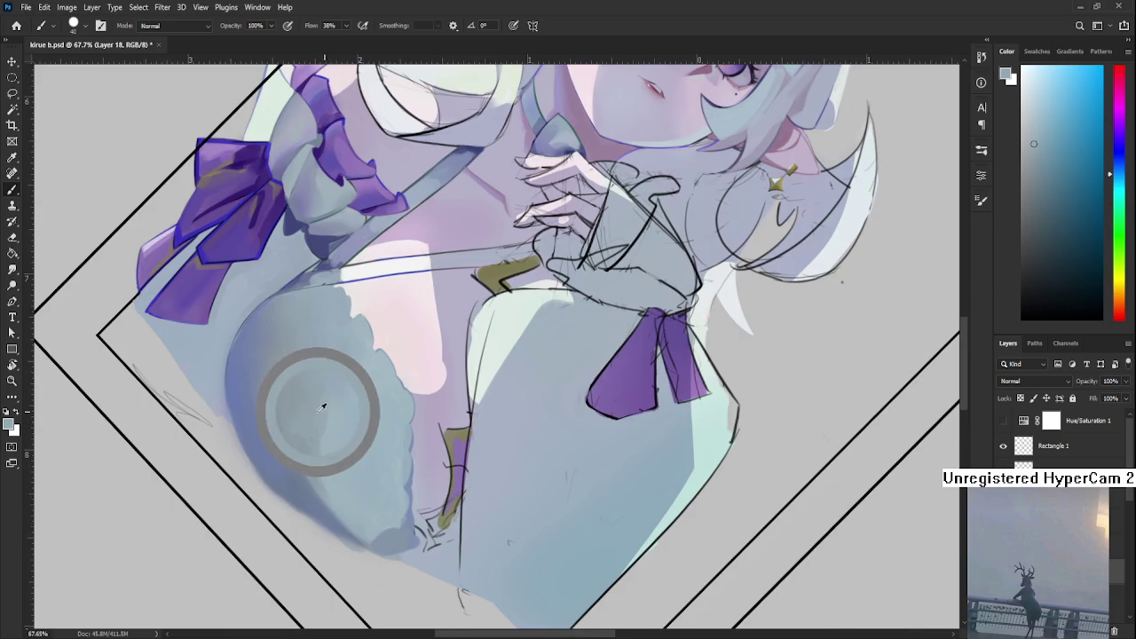
alt+click(327, 415)
alt+click(341, 422)
alt+click(332, 424)
alt+click(326, 430)
alt+click(329, 450)
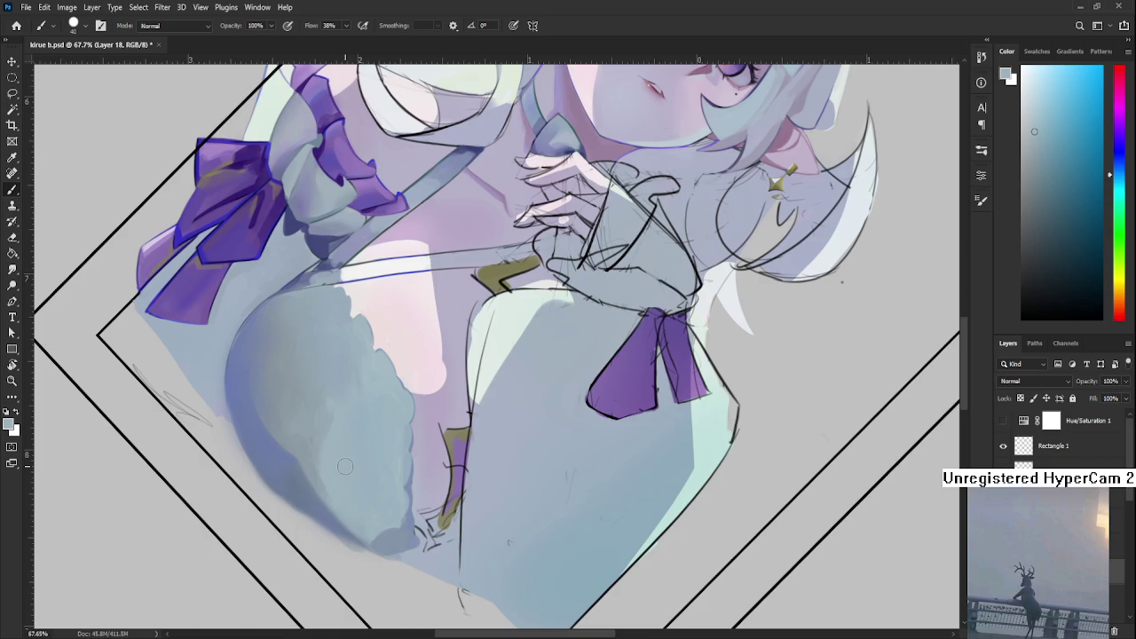
scroll(388, 435, down, 3)
scroll(388, 435, down, 3)
scroll(388, 435, up, 3)
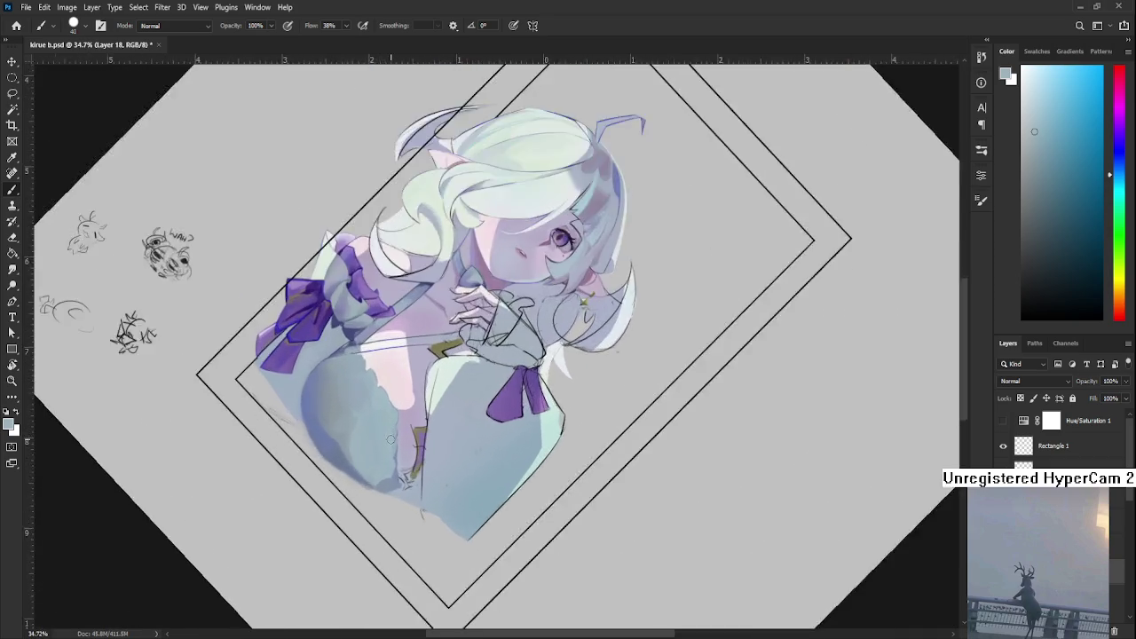
scroll(395, 462, up, 3)
key(r)
drag(405, 498, 533, 506)
scroll(524, 492, down, 3)
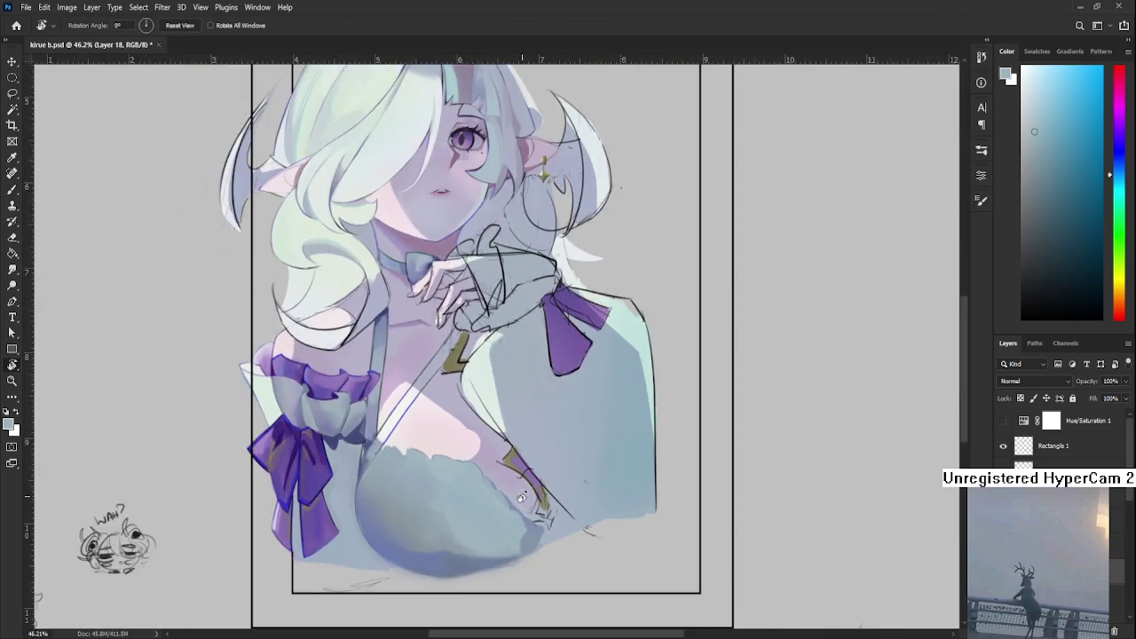
scroll(524, 492, down, 2)
scroll(523, 493, down, 2)
scroll(523, 492, down, 2)
scroll(523, 490, down, 2)
scroll(523, 490, down, 2)
scroll(523, 490, down, 2)
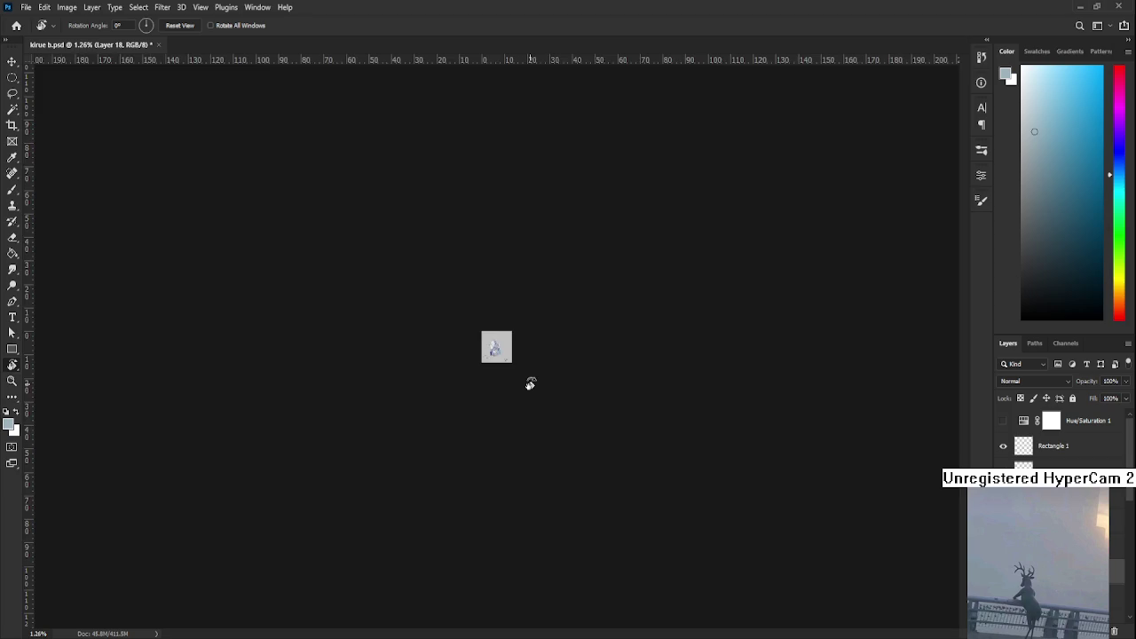
scroll(527, 382, up, 2)
scroll(527, 389, up, 3)
scroll(527, 390, up, 3)
scroll(520, 417, up, 3)
scroll(511, 444, up, 1)
scroll(503, 459, up, 1)
scroll(503, 459, down, 2)
scroll(503, 459, down, 2)
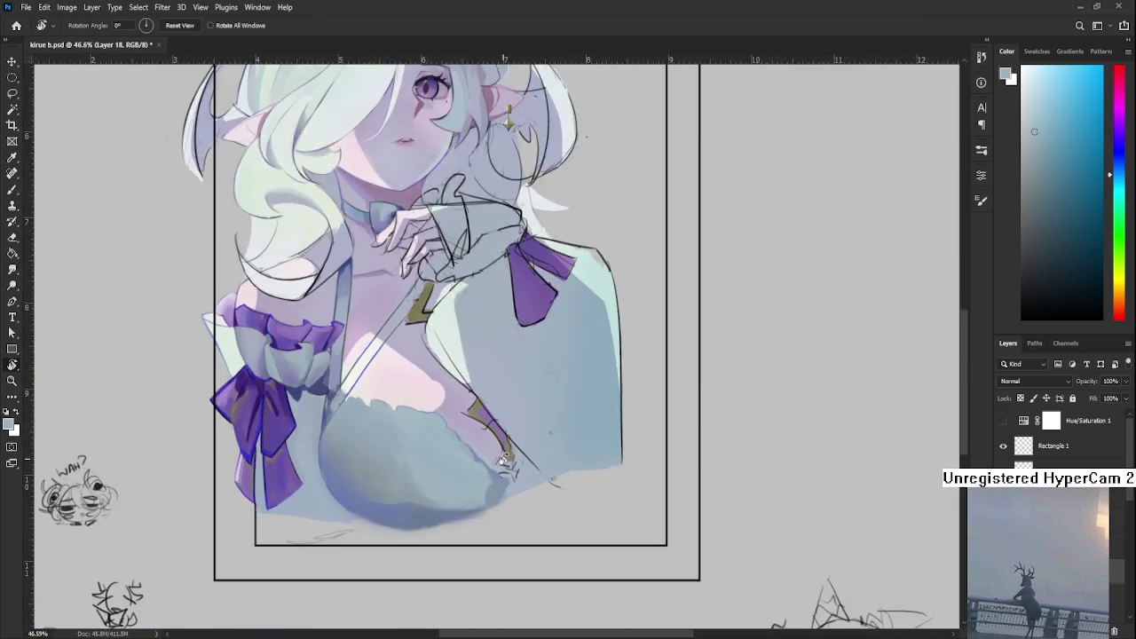
scroll(503, 458, down, 1)
scroll(503, 459, up, 1)
scroll(503, 459, up, 1)
scroll(503, 459, up, 1)
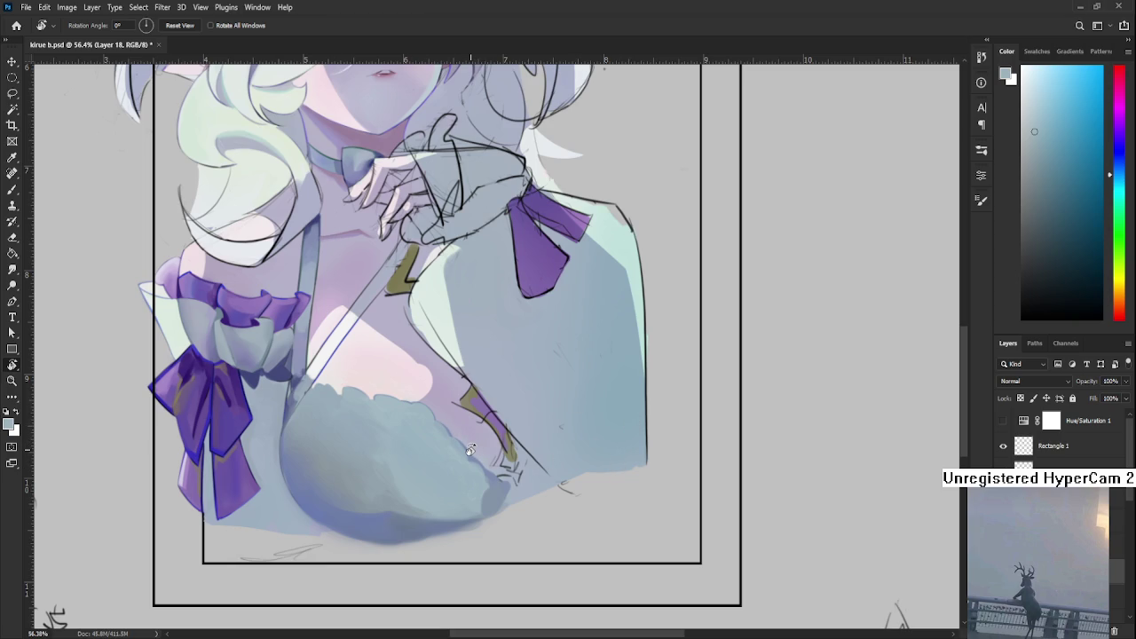
drag(470, 450, 429, 490)
key(b)
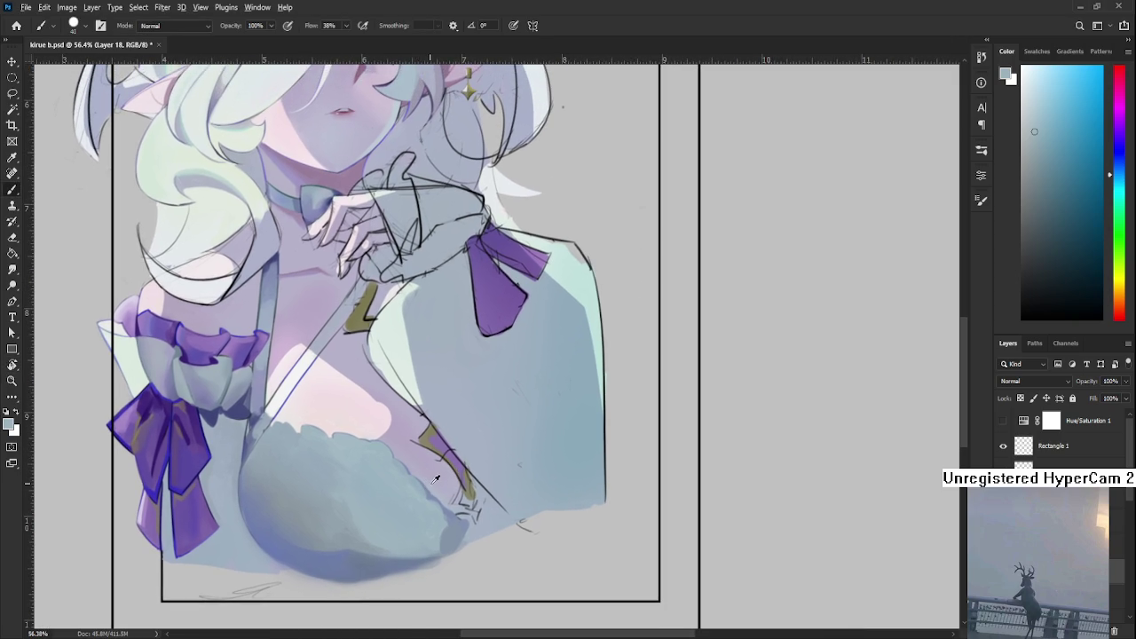
- Sample lavender from the artwork as the brush colour, then paste the 'YOU SHOULD DRAW YOURSELF NOW!' deer image into the document
alt+click(435, 479)
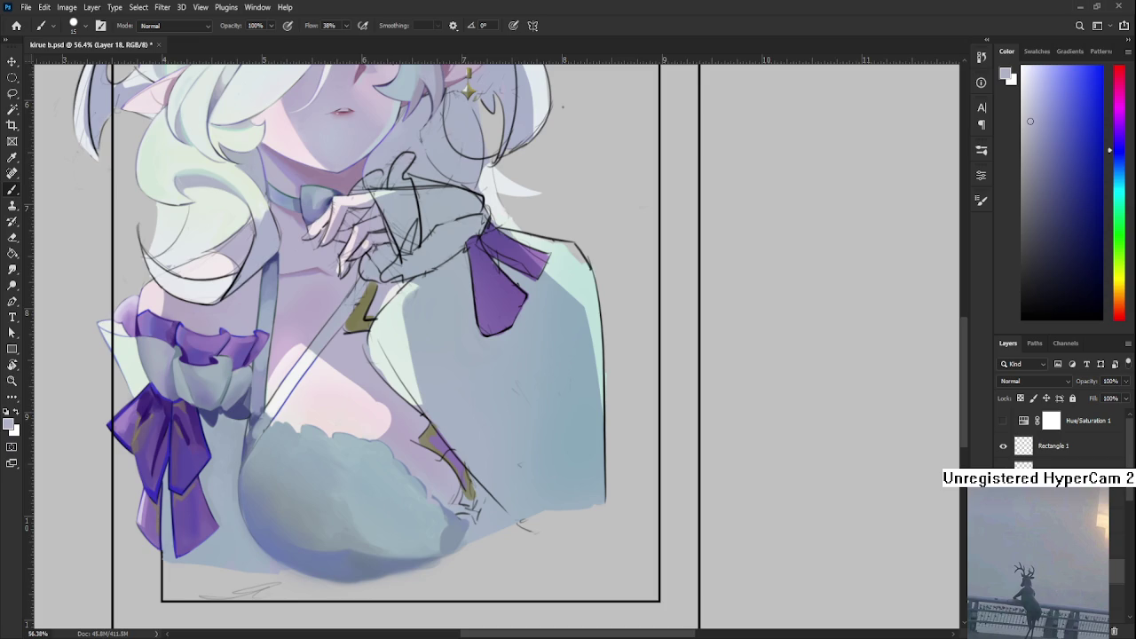
key(ctrl+v)
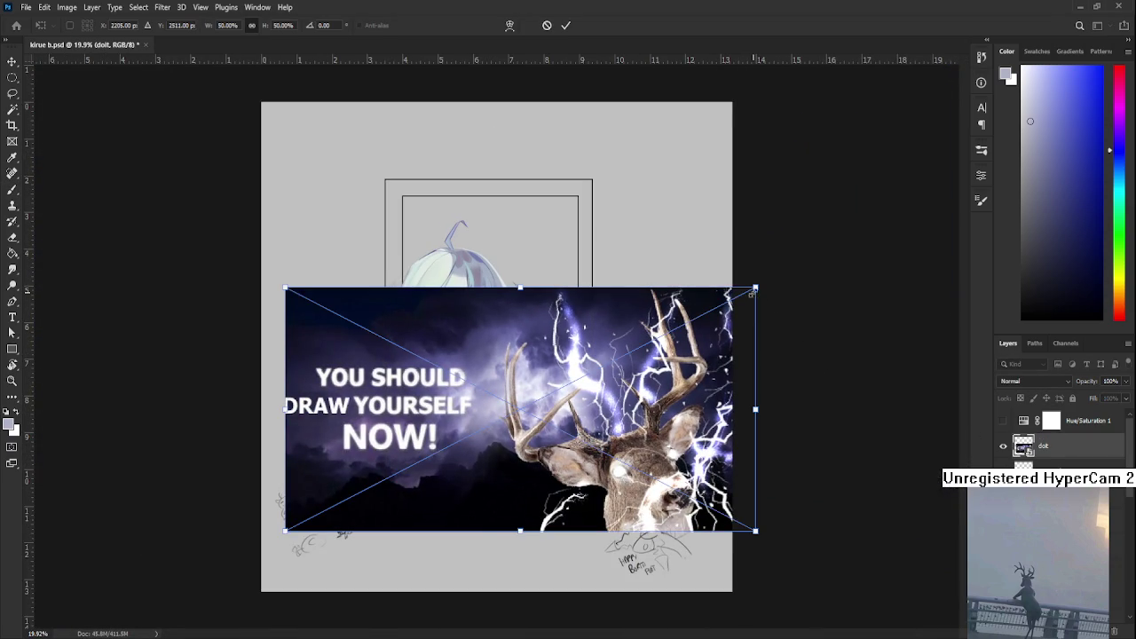
- Shrink the pasted deer meme to about 31% and move it up over the portrait
drag(751, 291, 621, 358)
drag(534, 426, 529, 367)
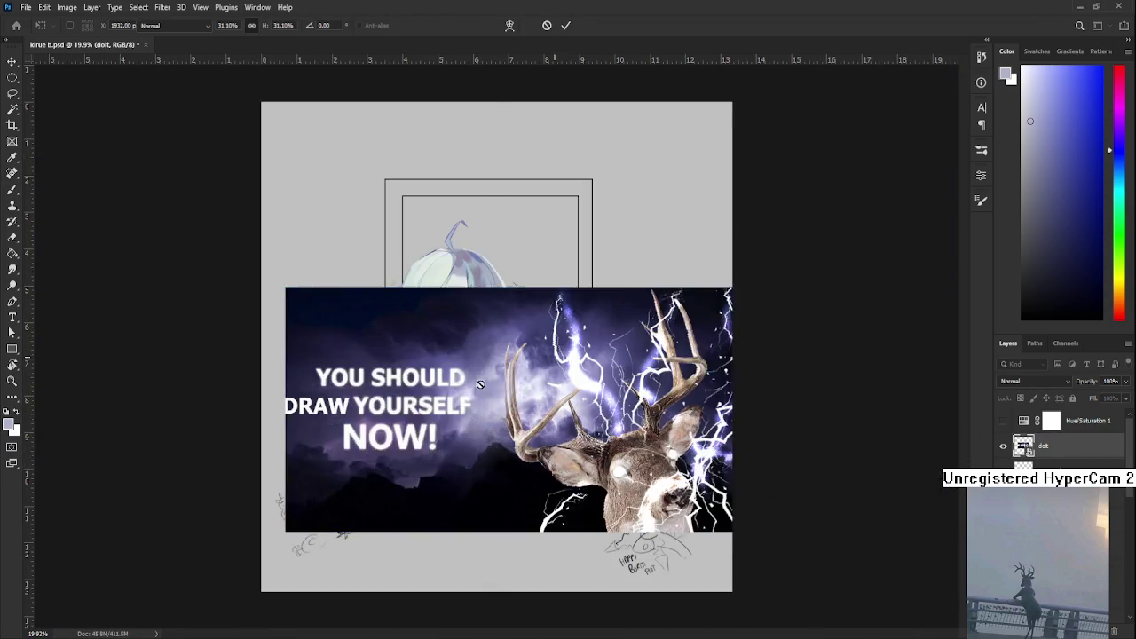
key(Return)
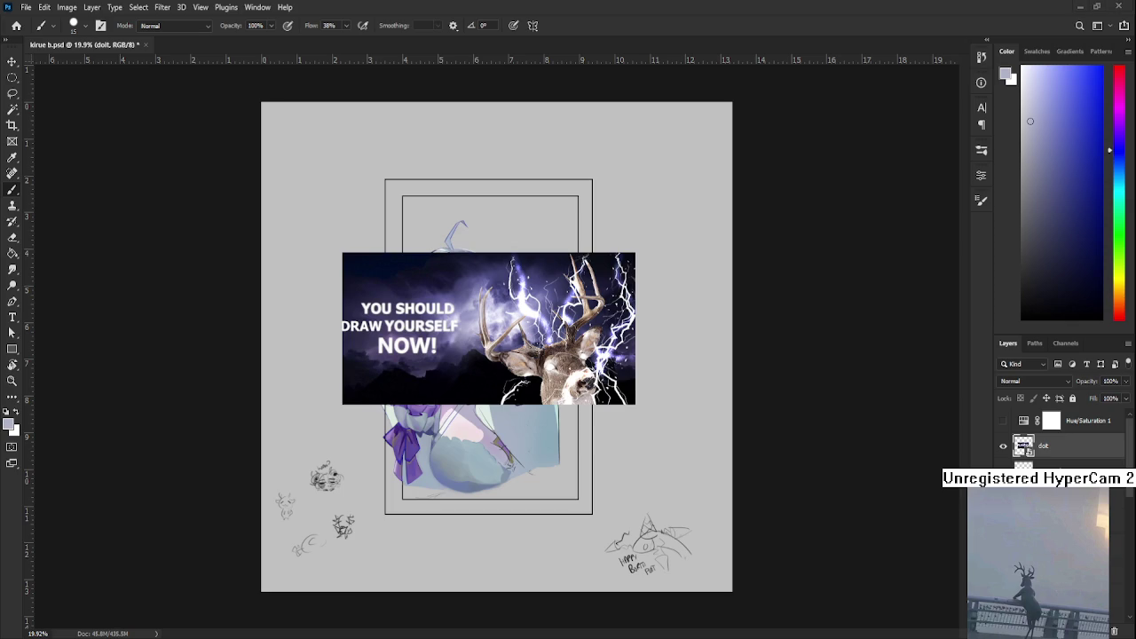
- Zoom around to view the deer banner, then delete the meme from the canvas
scroll(522, 347, up, 3)
scroll(522, 348, up, 3)
scroll(522, 348, up, 1)
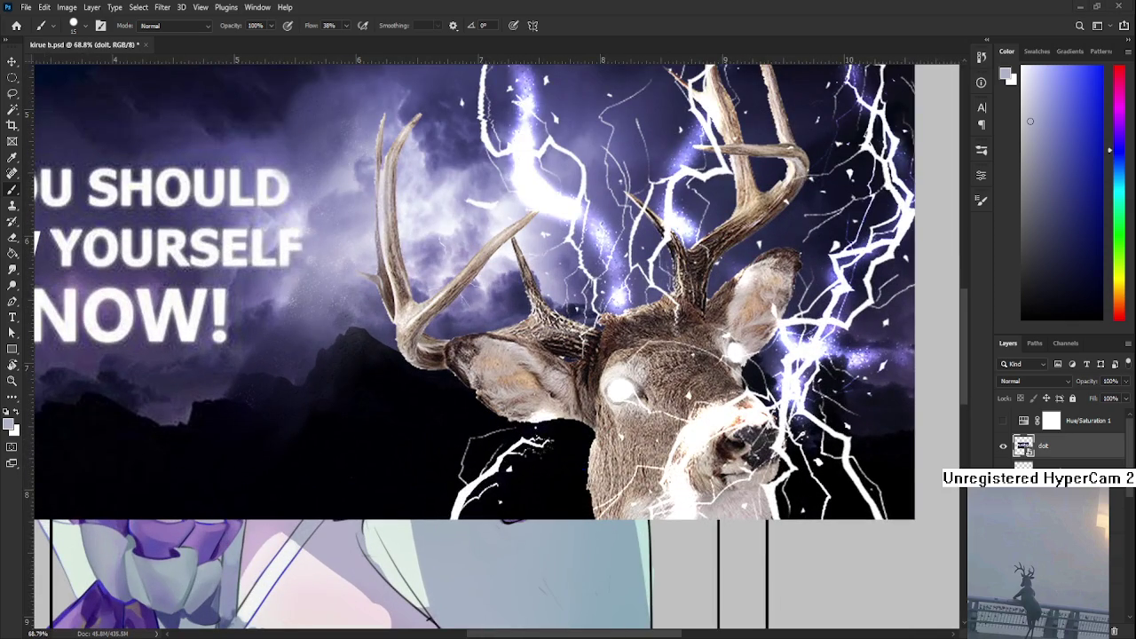
scroll(639, 462, down, 1)
scroll(553, 480, down, 2)
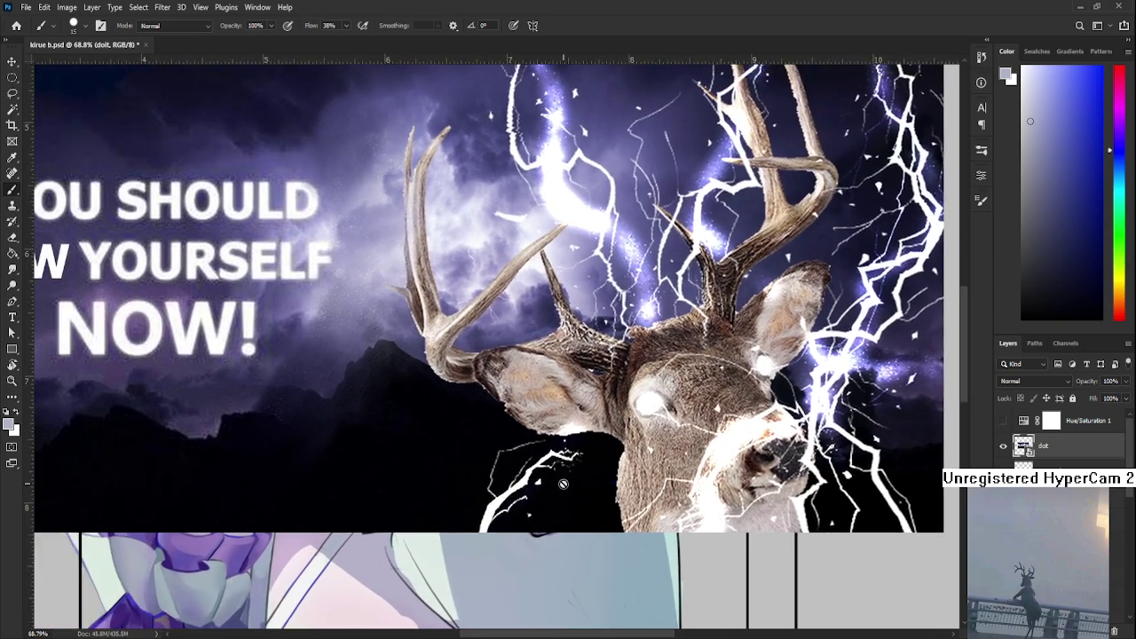
drag(554, 479, 603, 478)
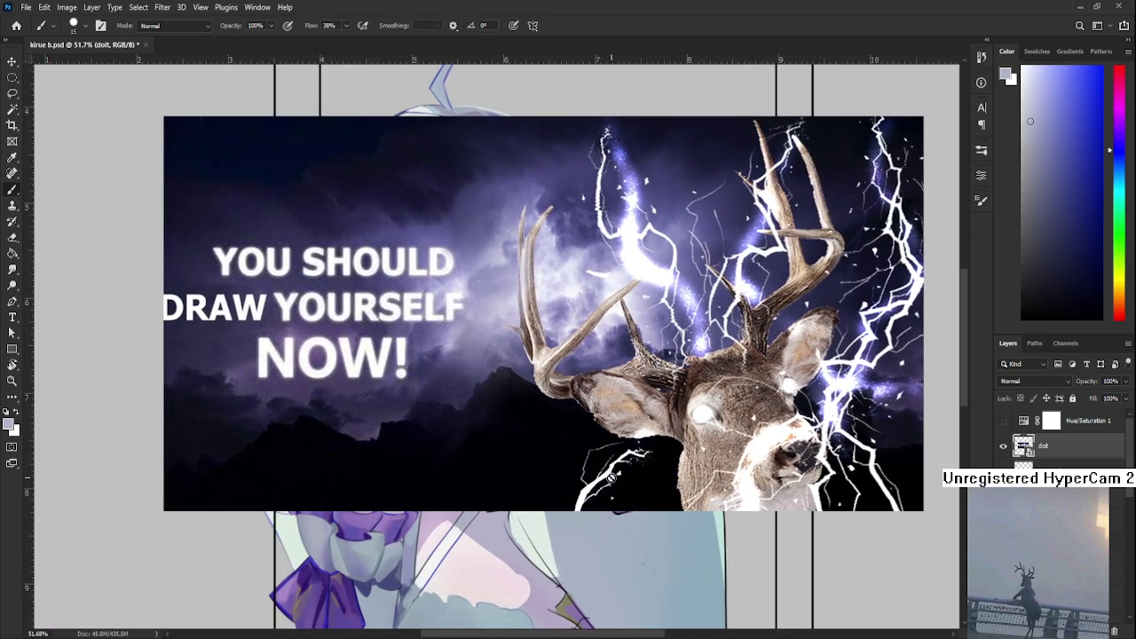
scroll(270, 357, up, 2)
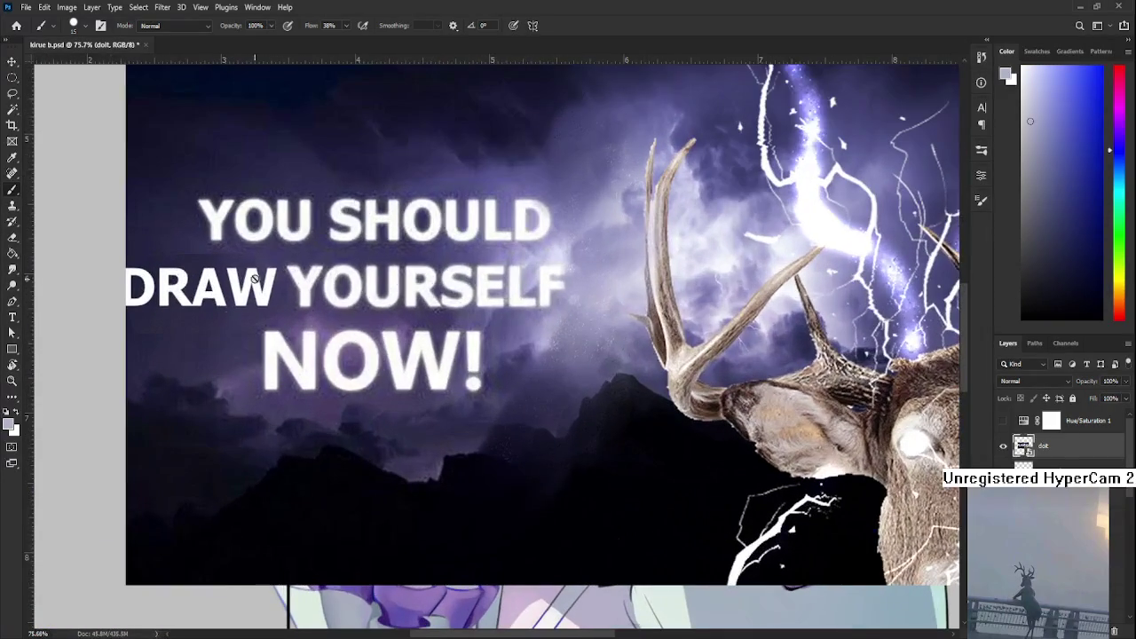
scroll(257, 287, up, 1)
scroll(257, 287, up, 1)
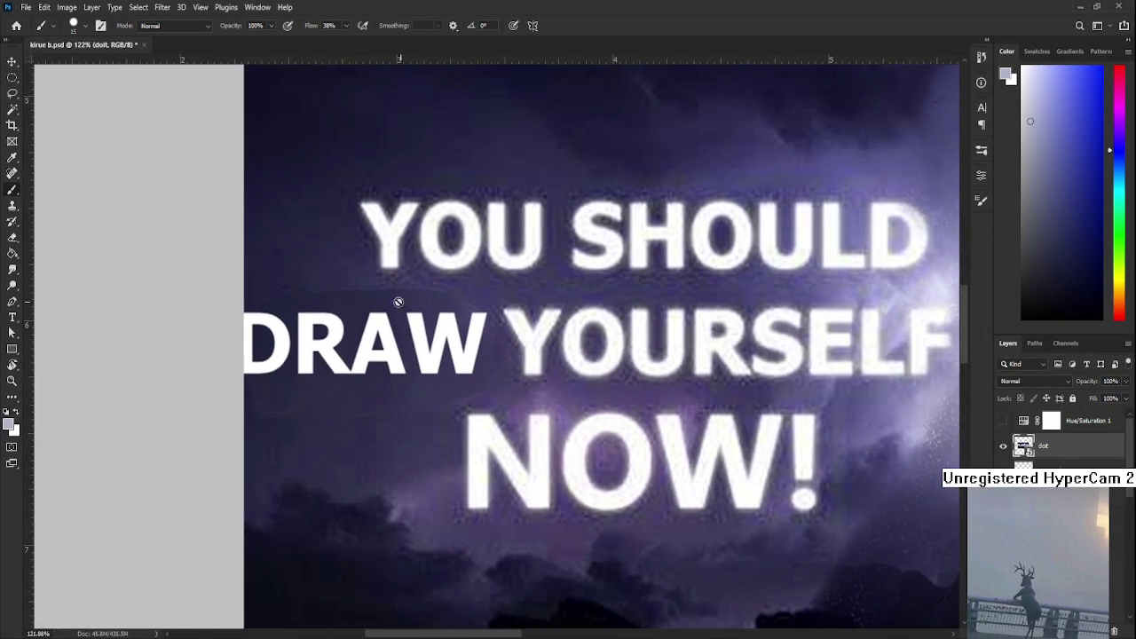
scroll(469, 310, down, 1)
scroll(470, 311, down, 1)
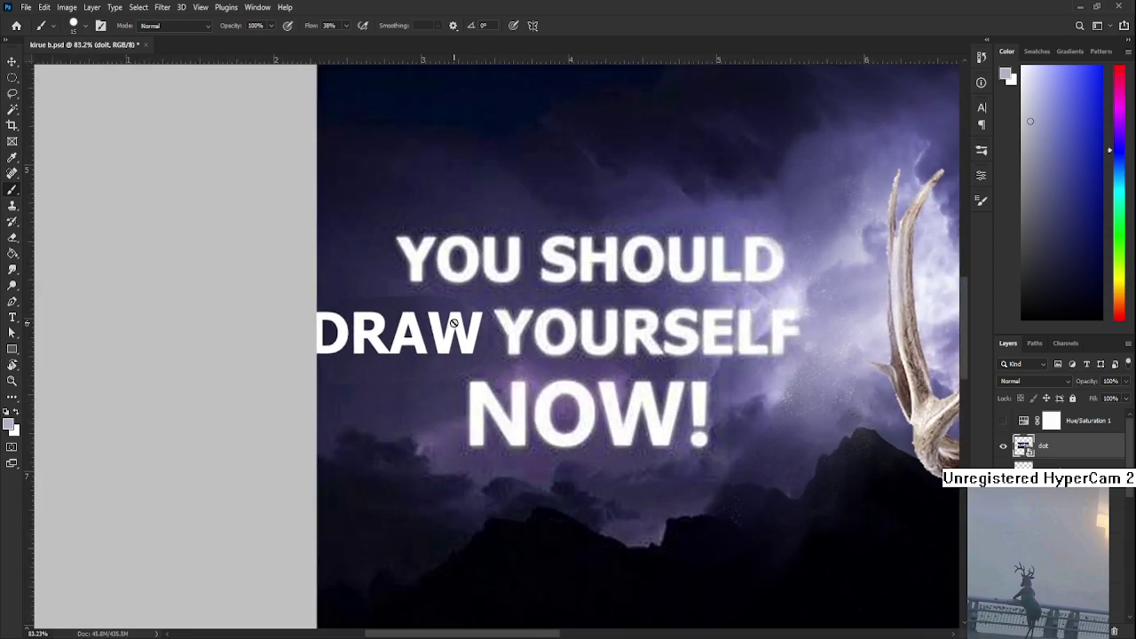
scroll(454, 323, up, 2)
scroll(459, 316, down, 1)
scroll(461, 315, down, 1)
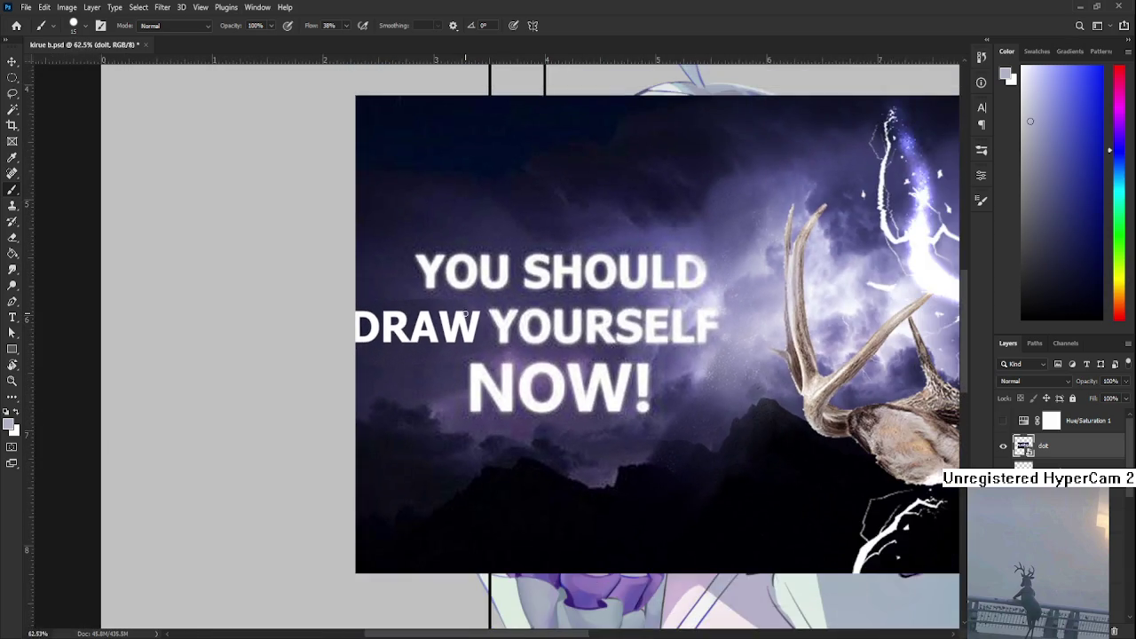
scroll(465, 311, down, 2)
scroll(465, 316, down, 1)
scroll(467, 322, down, 2)
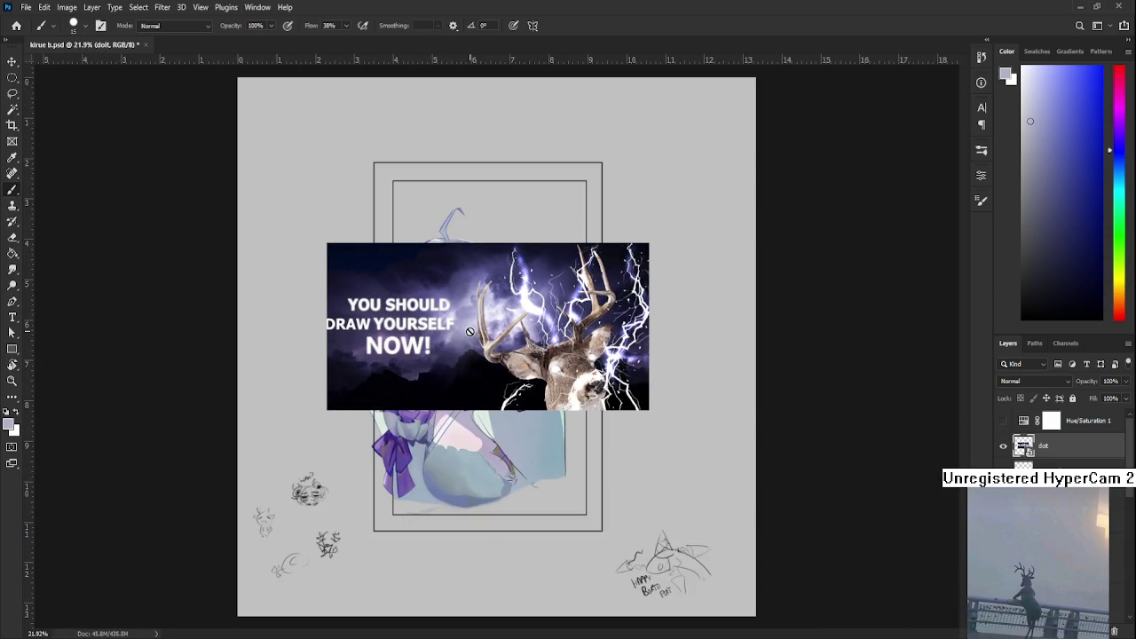
scroll(469, 332, up, 1)
scroll(469, 331, up, 1)
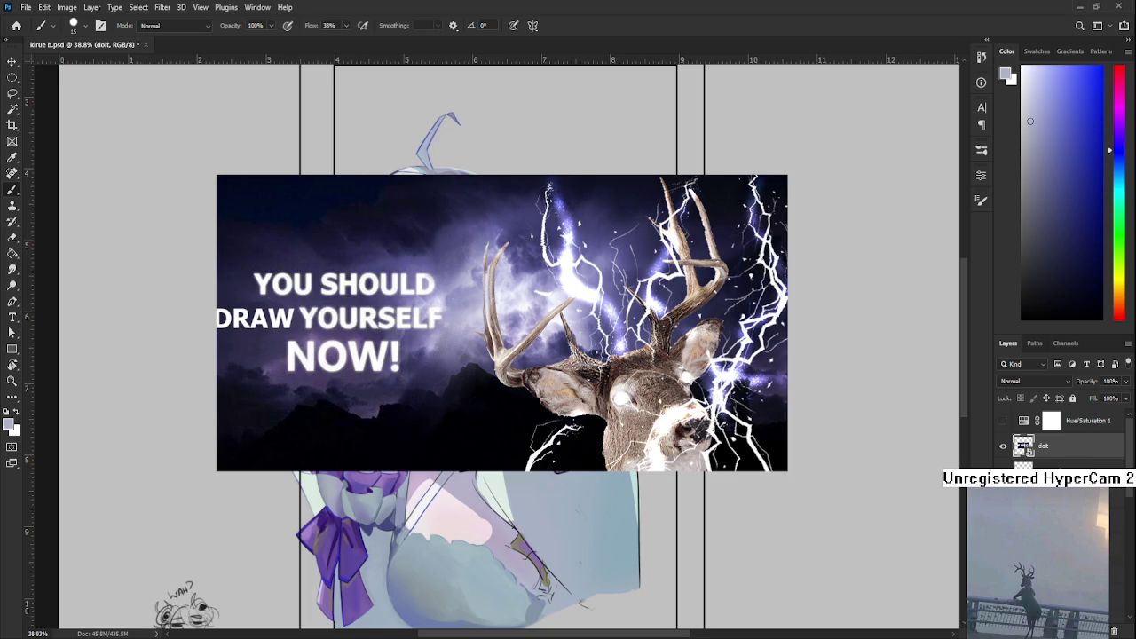
key(Delete)
- Zoom in and tilt the canvas view about 25 degrees for painting the dress bottom
scroll(449, 542, up, 1)
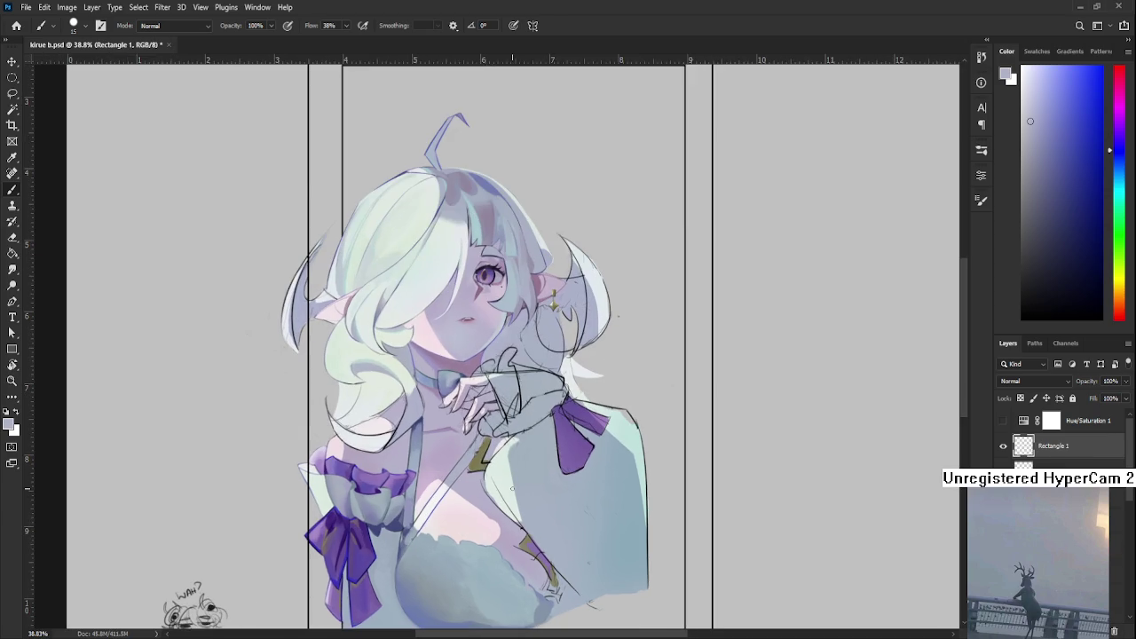
scroll(449, 541, up, 2)
scroll(449, 541, up, 1)
scroll(449, 541, up, 1)
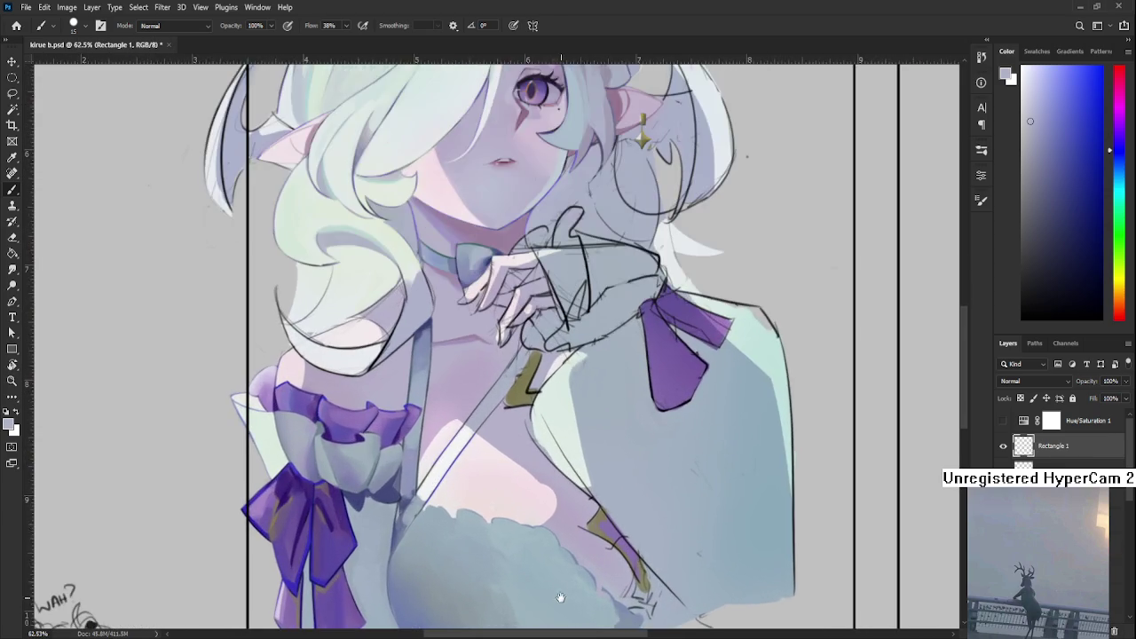
scroll(497, 524, up, 2)
scroll(555, 502, up, 2)
key(r)
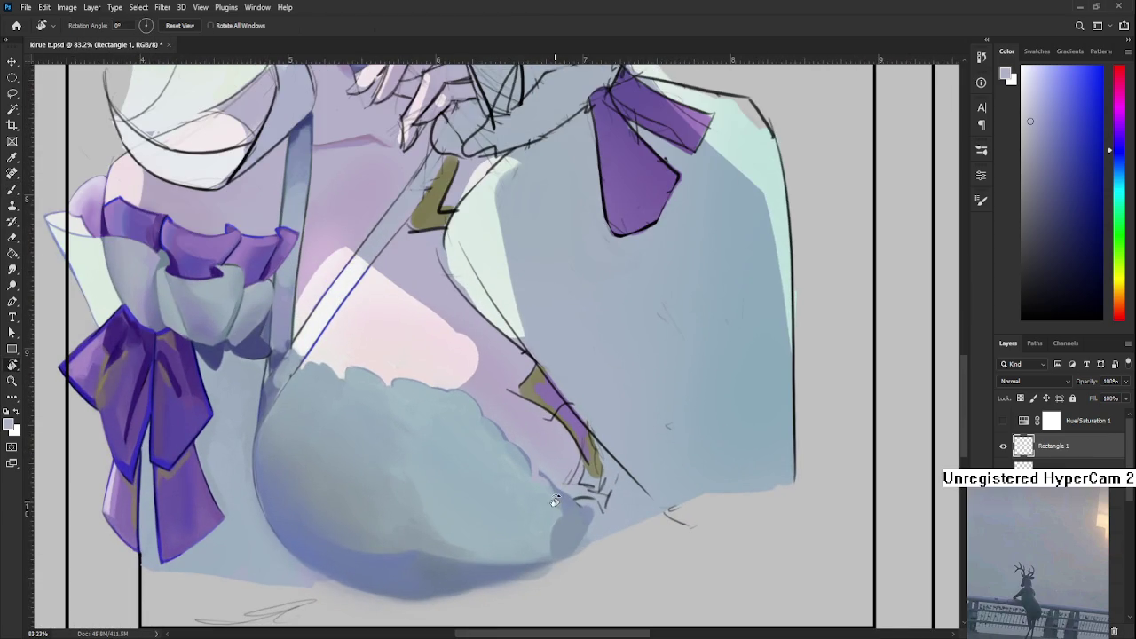
drag(555, 501, 458, 473)
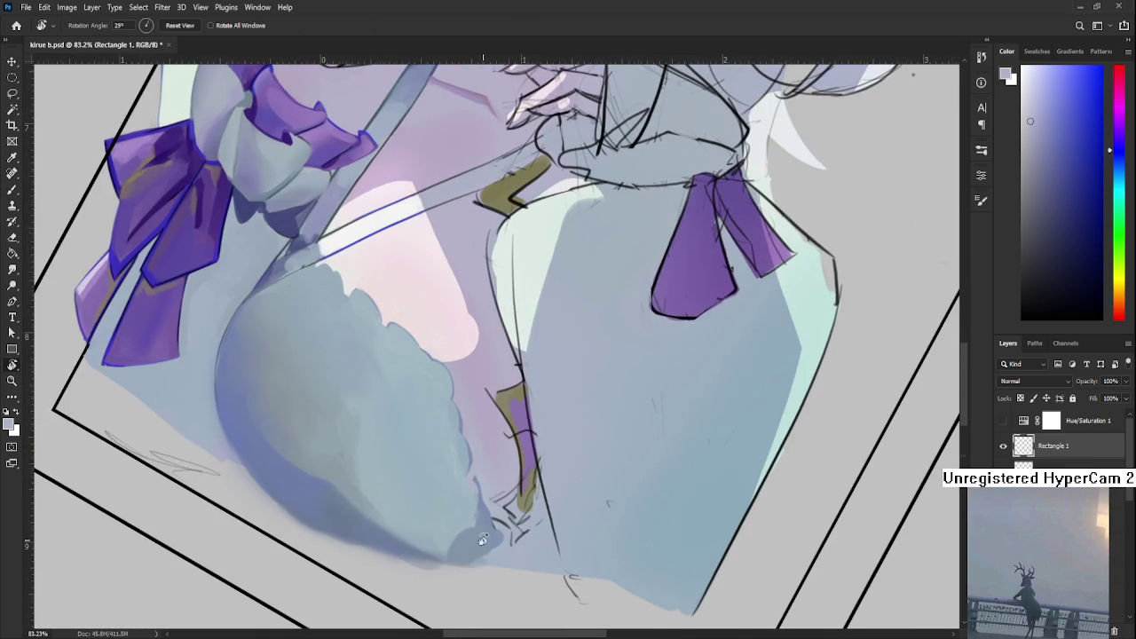
- Sample light and dark blue-grey tones and paint deeper shadow along the dress bottom
alt+click(458, 473)
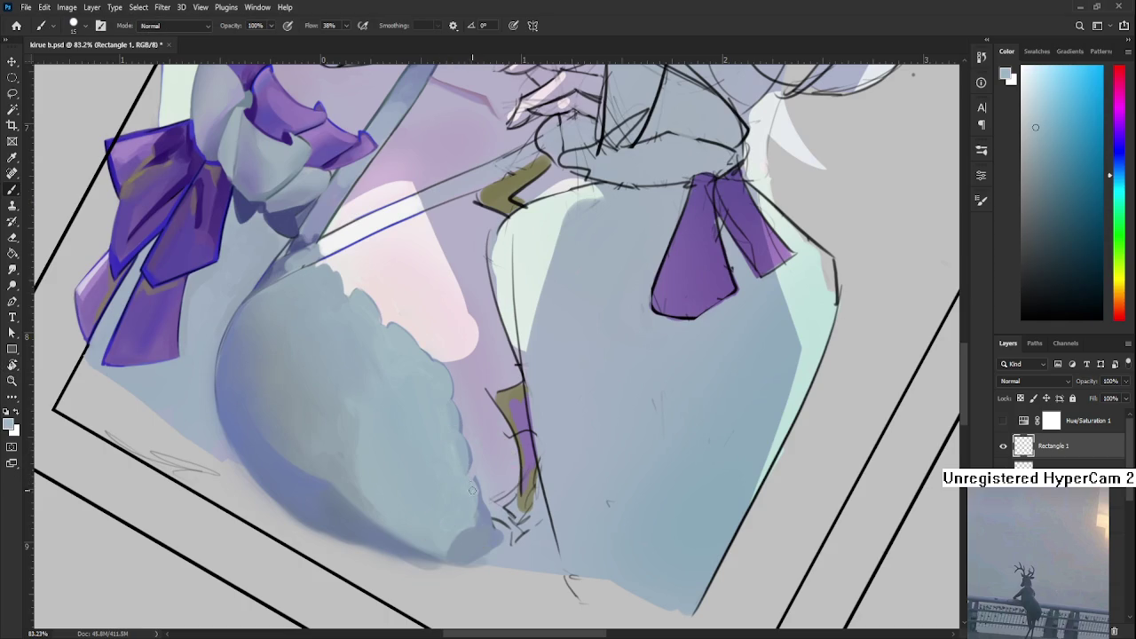
alt+click(472, 493)
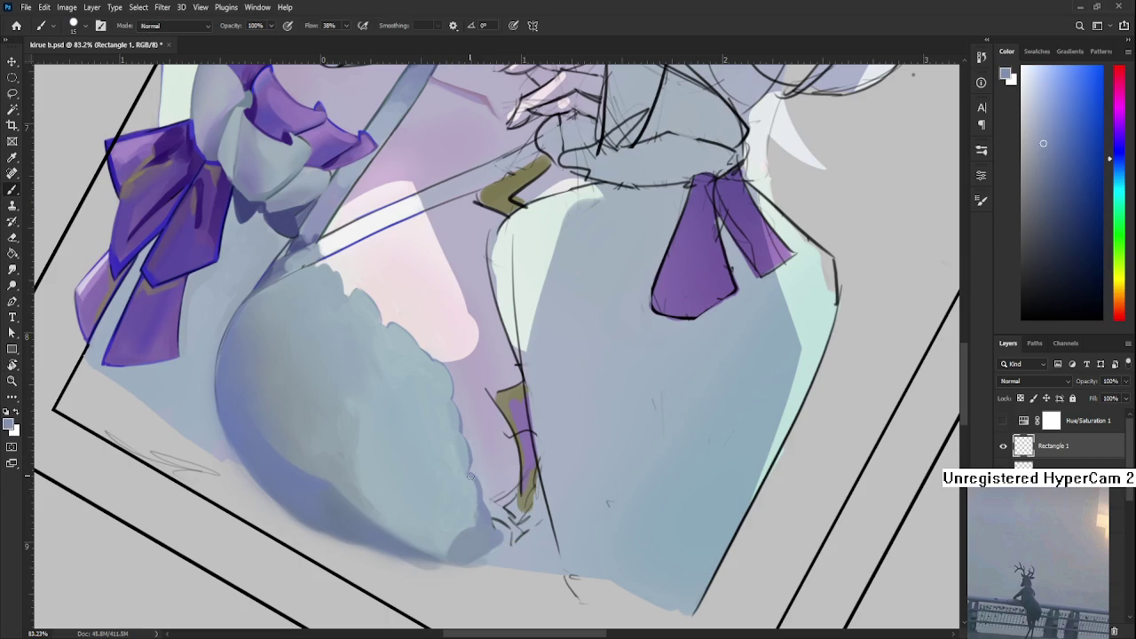
alt+click(480, 490)
alt+click(480, 499)
alt+click(488, 502)
alt+click(494, 497)
alt+click(499, 503)
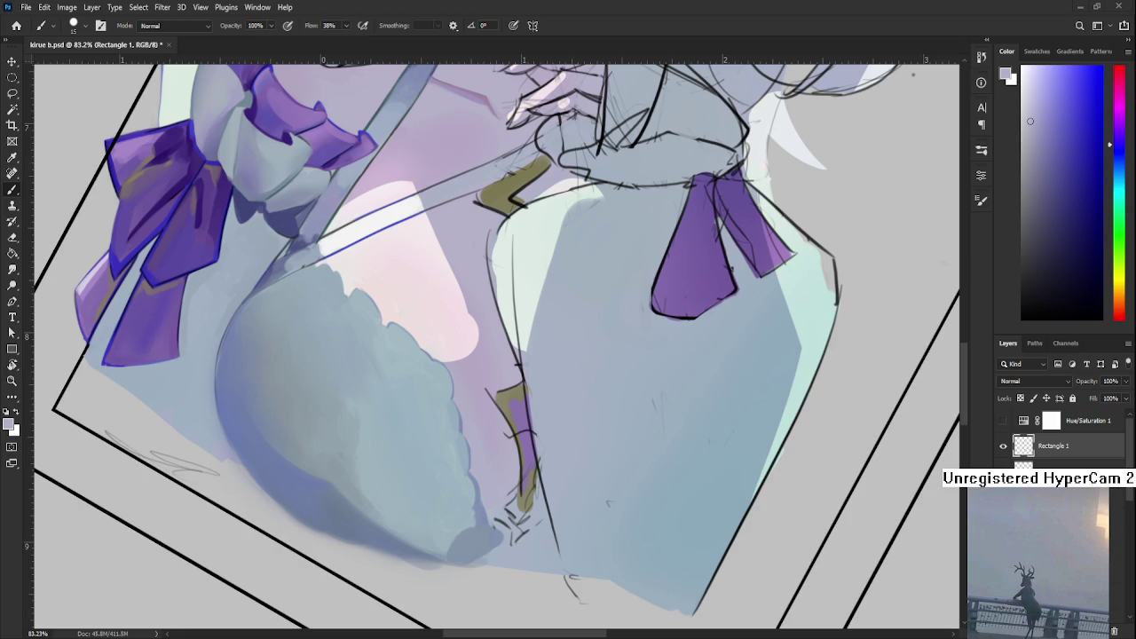
- Darken the shadow near the gold strap with a bluer sampled shade
alt+click(479, 477)
alt+click(475, 486)
alt+click(484, 488)
alt+click(482, 507)
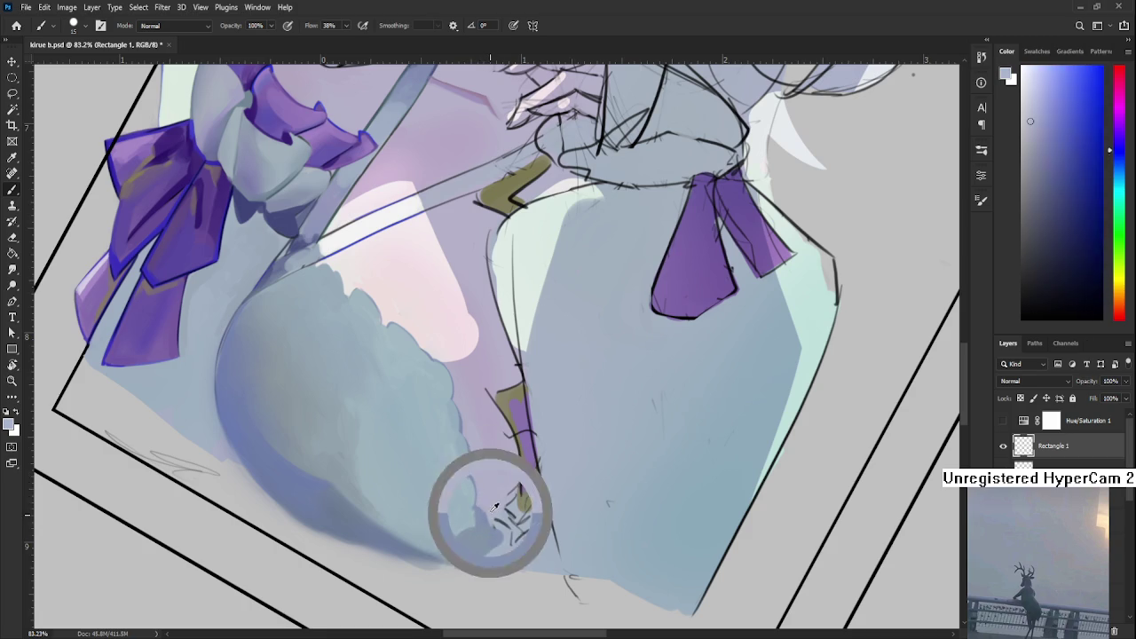
alt+click(493, 510)
scroll(495, 511, down, 3)
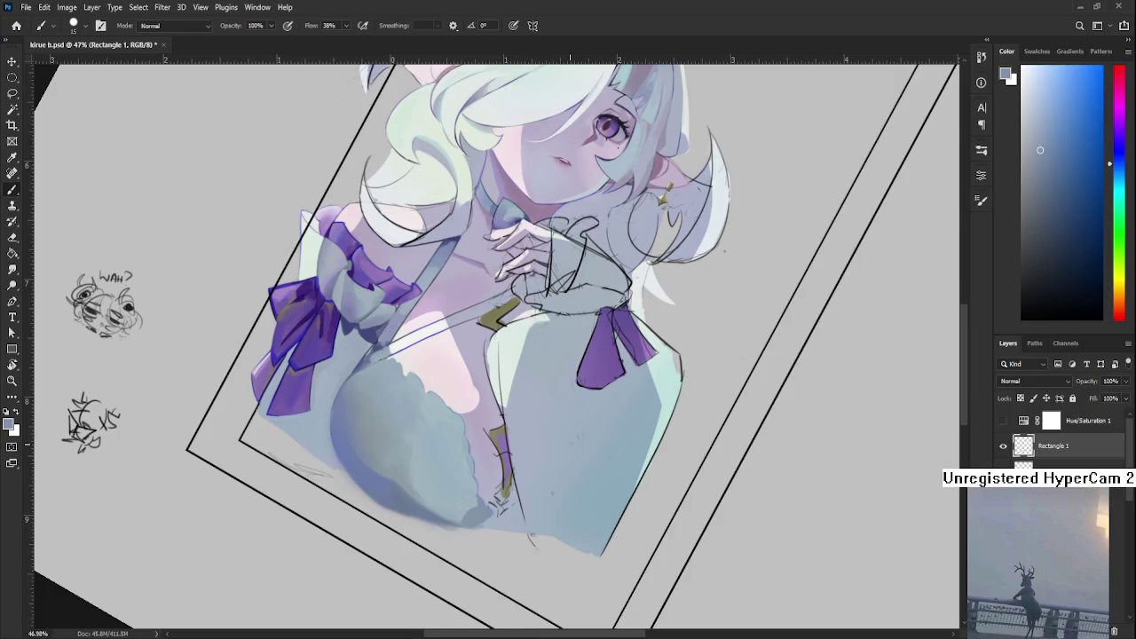
- Sample darker, bluer tones and paint shading onto the lower chest
drag(543, 455, 489, 471)
alt+click(430, 490)
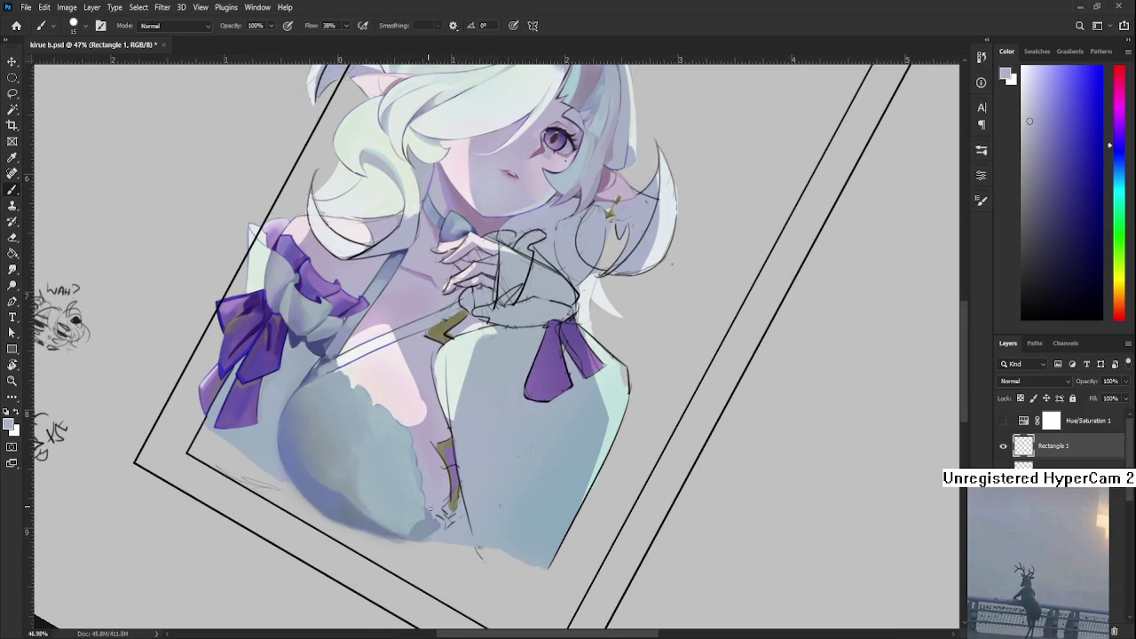
alt+click(430, 514)
alt+click(435, 519)
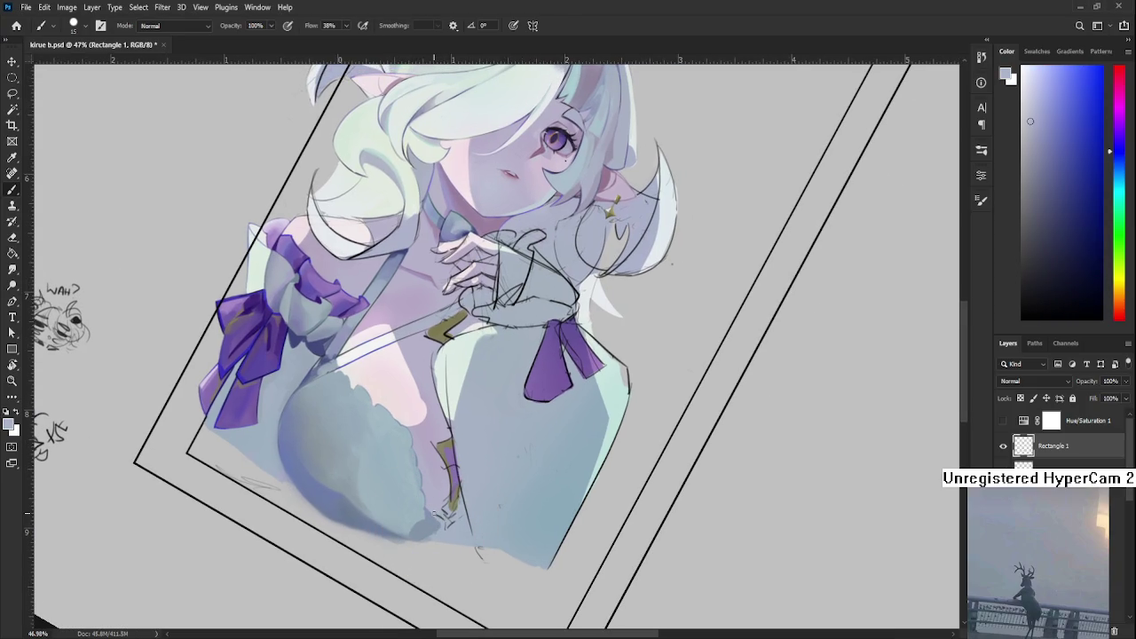
alt+click(438, 524)
drag(438, 523, 437, 497)
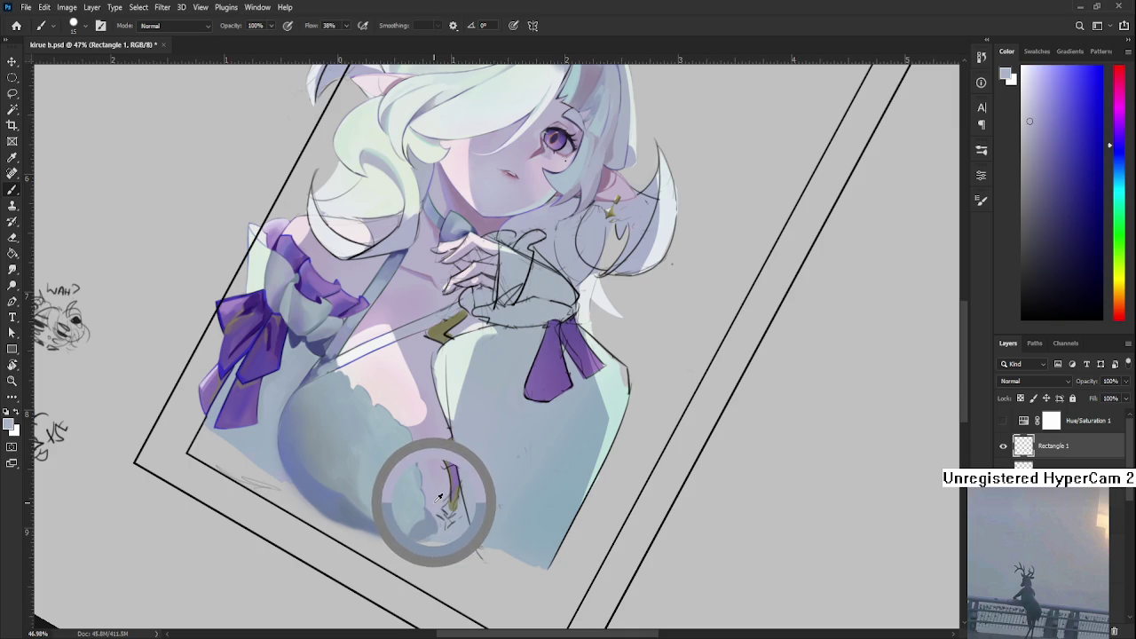
drag(437, 497, 429, 508)
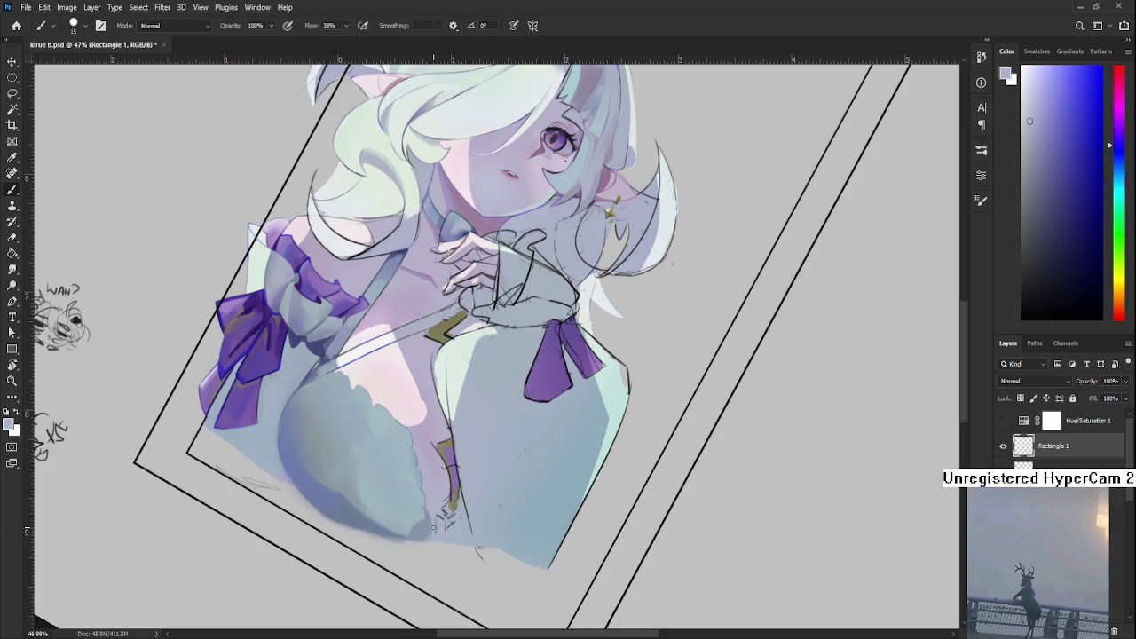
- Layer more blue-grey shades from the dress into the lower chest shadow
alt+click(437, 528)
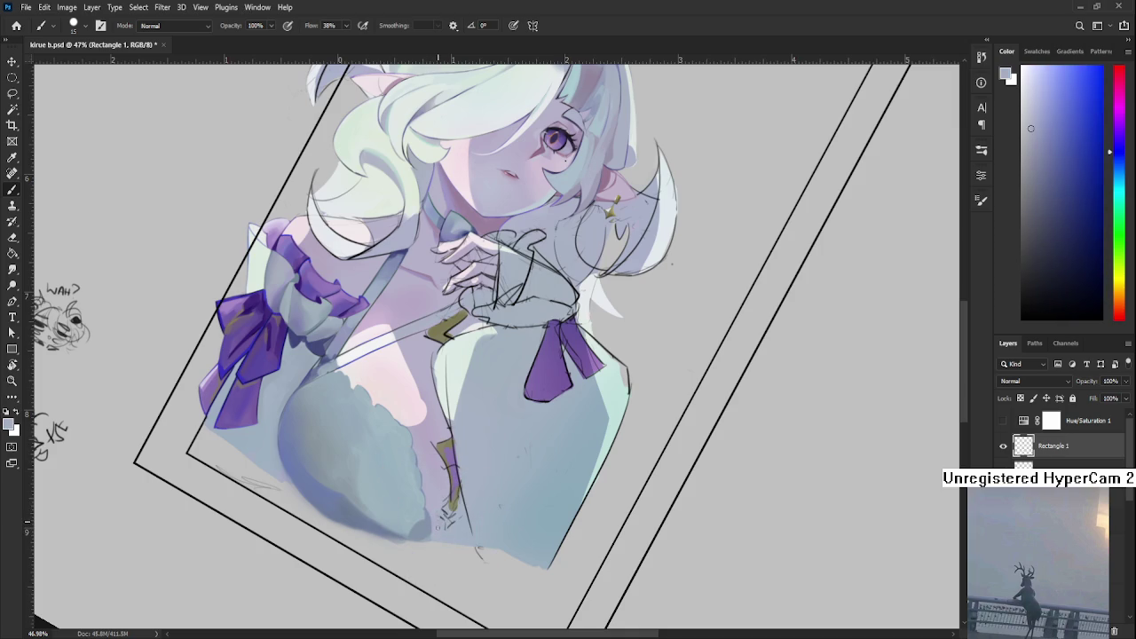
alt+click(431, 531)
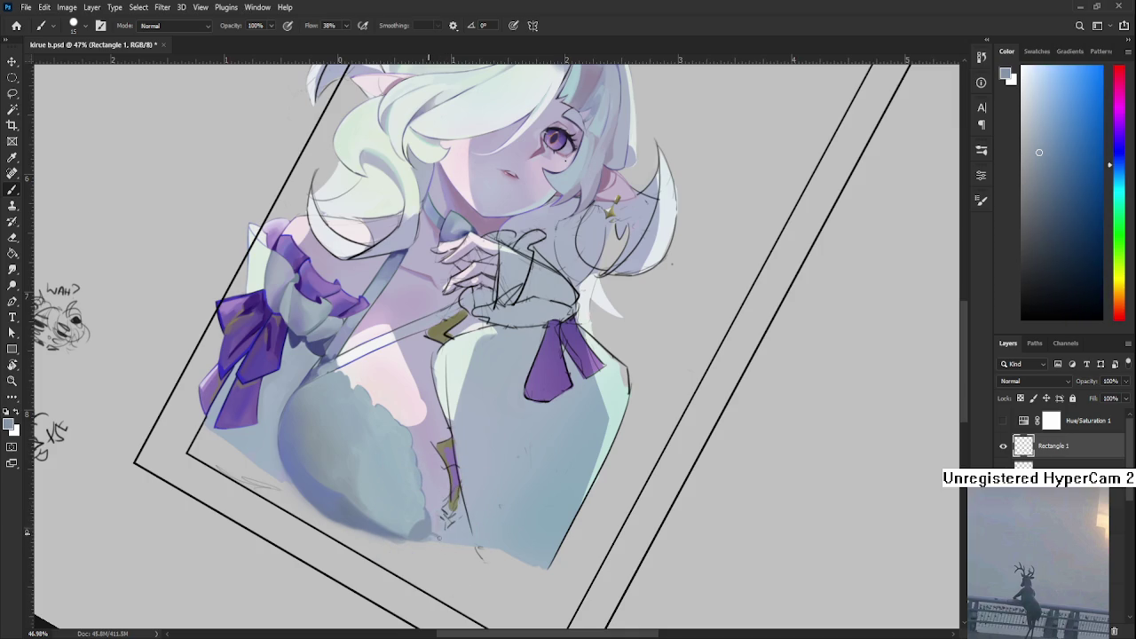
alt+click(437, 531)
alt+click(427, 539)
alt+click(428, 527)
alt+click(434, 533)
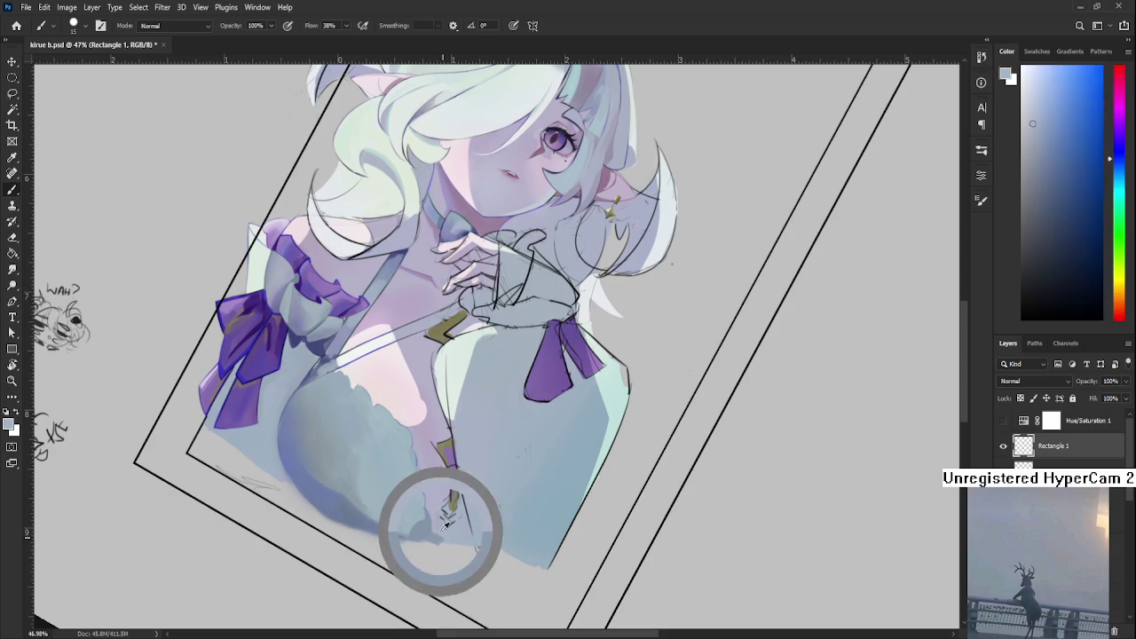
alt+click(432, 540)
- Tilt the view to 9° and touch up shading around the gold strap, erasing where needed
drag(432, 549, 469, 474)
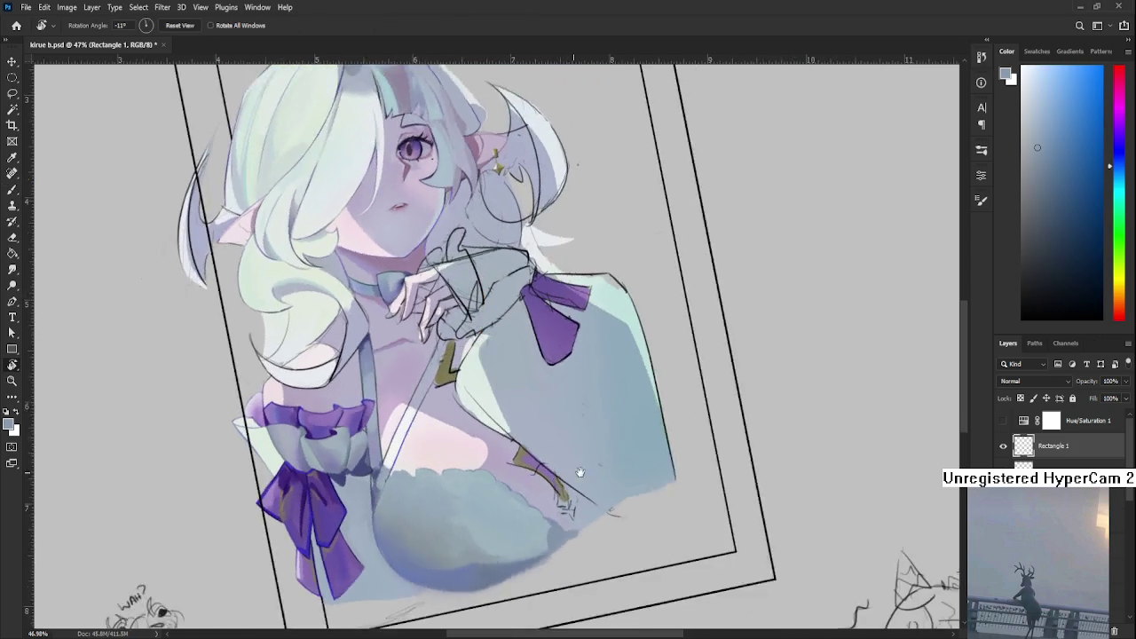
key(e)
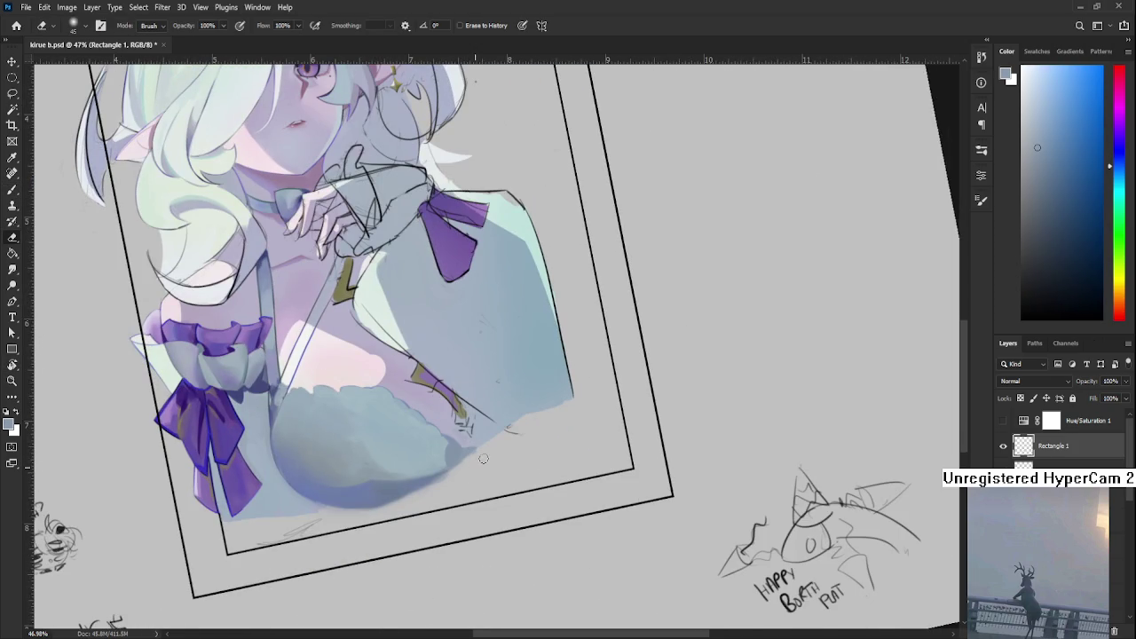
key(b)
alt+click(469, 448)
alt+click(455, 456)
mouse_move(476, 449)
mouse_down()
mouse_move(472, 504)
mouse_move(472, 461)
mouse_up()
key(r)
- Smooth the chest shading with lighter blue-grey, then tilt the view to -11°
scroll(471, 461, up, 3)
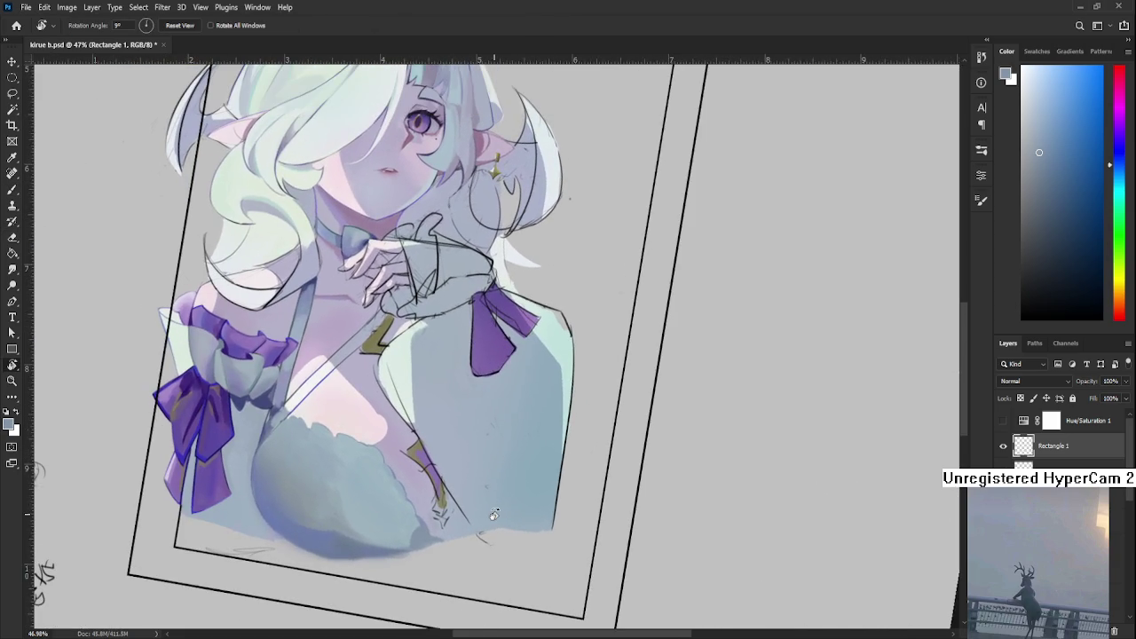
scroll(490, 428, down, 5)
scroll(491, 429, up, 3)
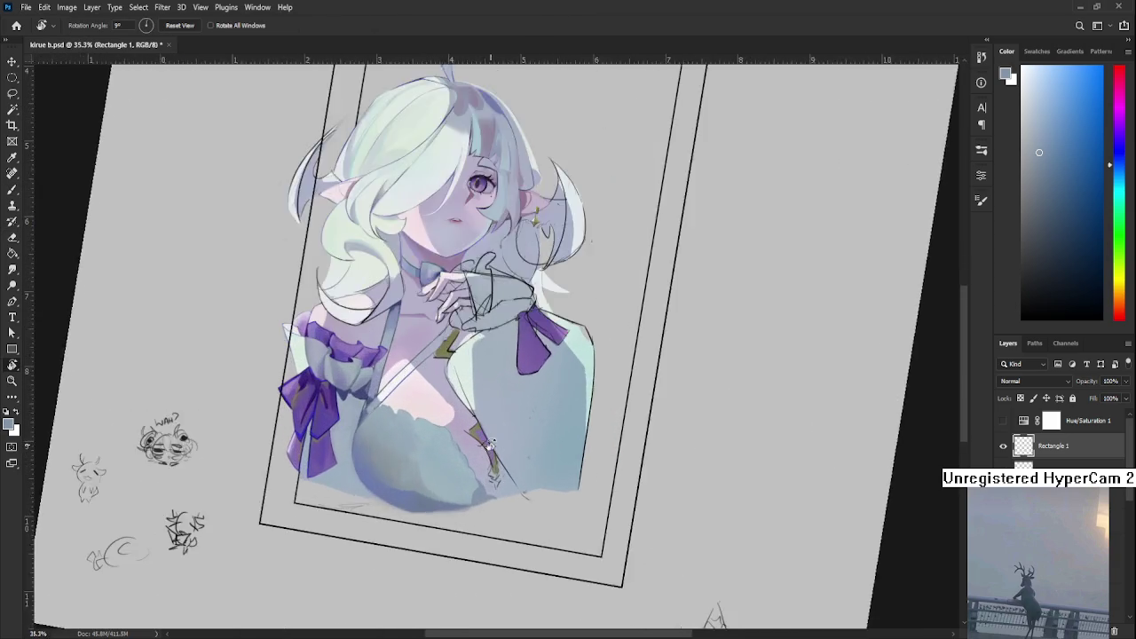
scroll(480, 422, up, 3)
drag(459, 407, 401, 458)
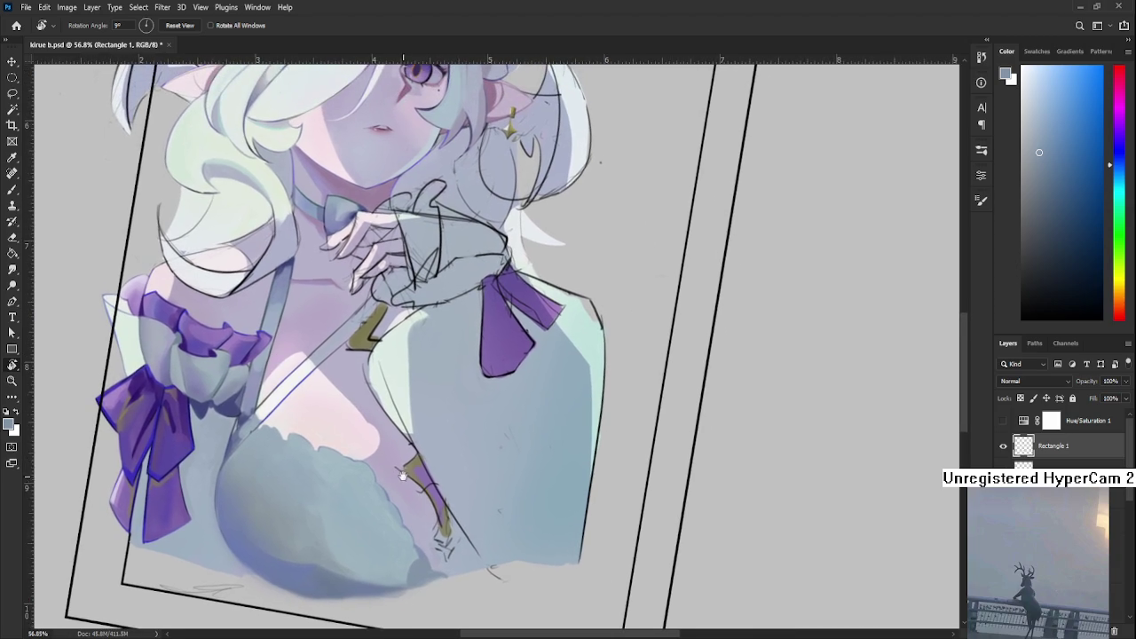
key(b)
alt+click(361, 467)
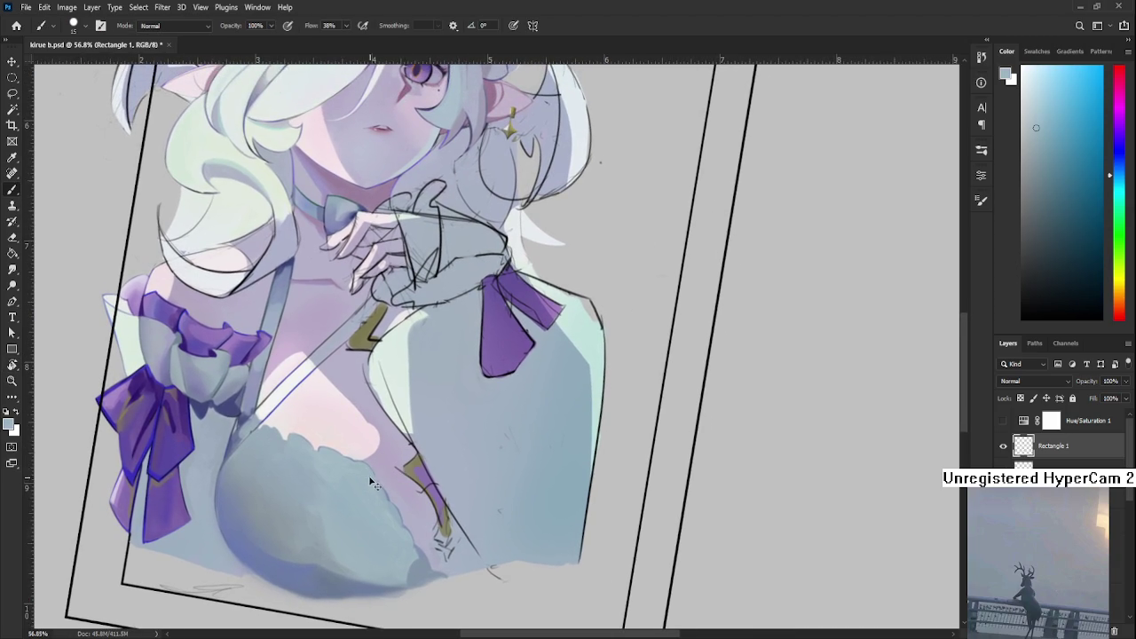
alt+click(385, 491)
alt+click(386, 496)
alt+click(386, 498)
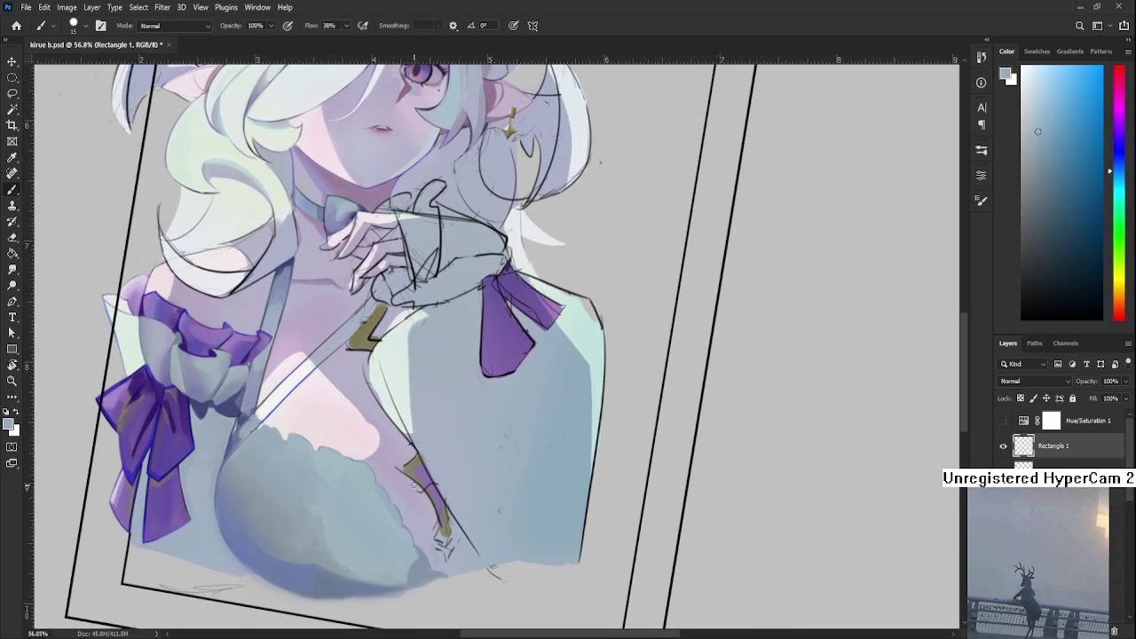
scroll(497, 346, down, 3)
key(r)
drag(497, 346, 994, 207)
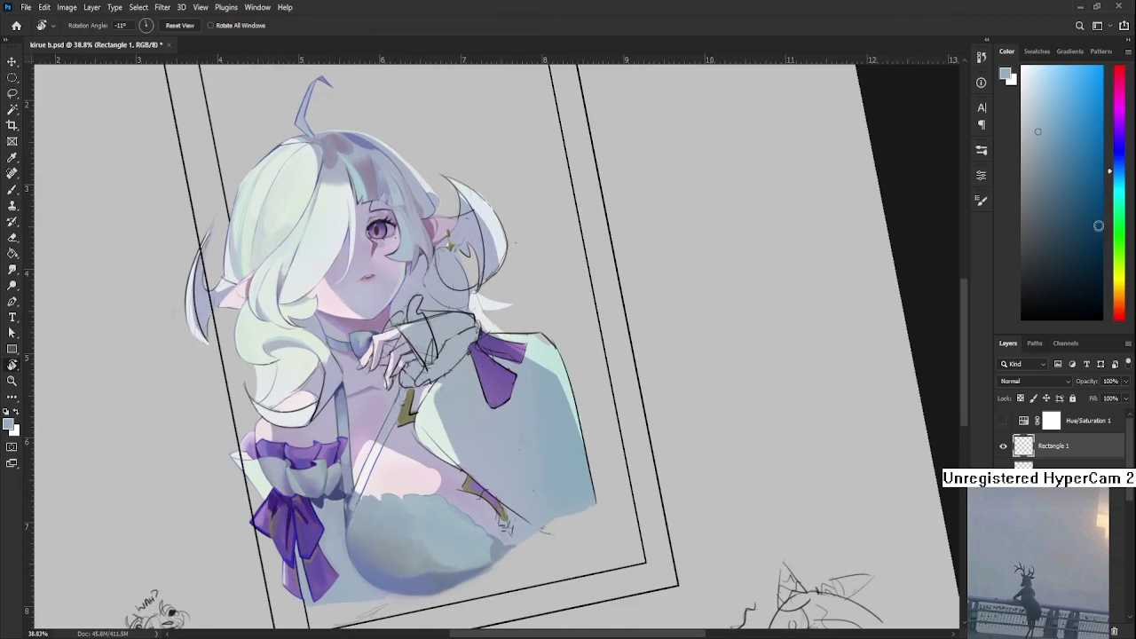
key(b)
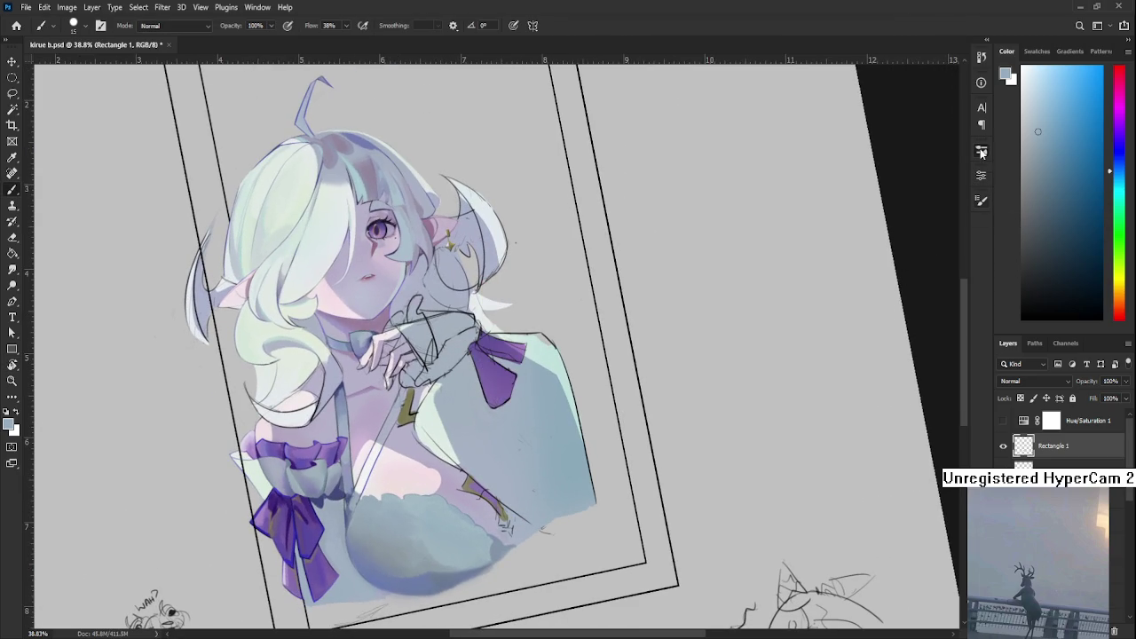
scroll(854, 380, down, 2)
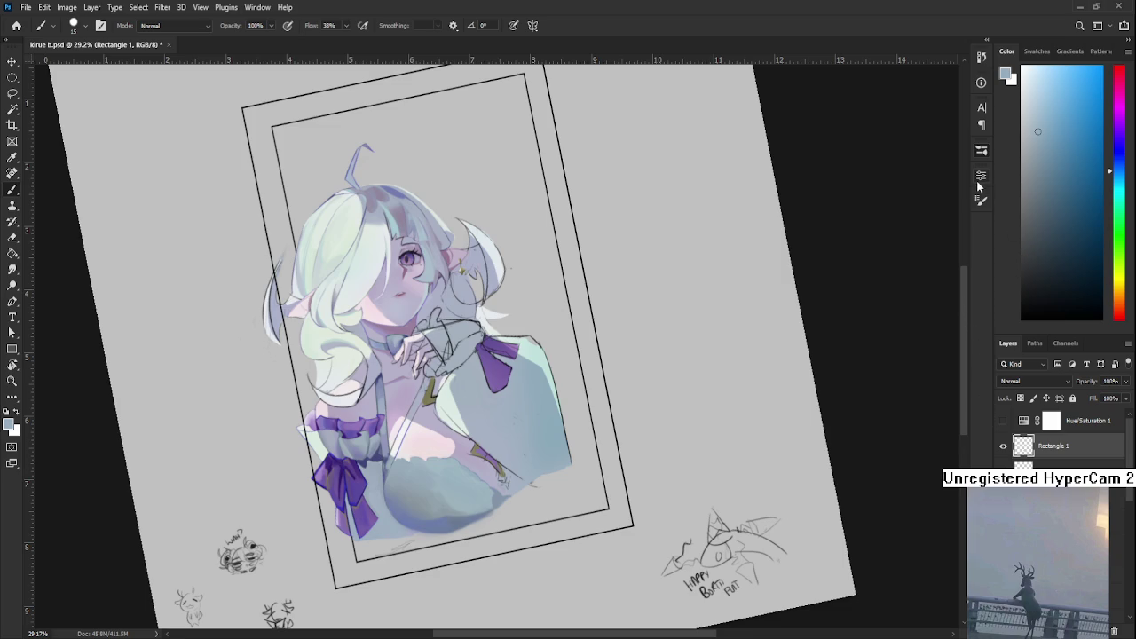
scroll(502, 319, down, 2)
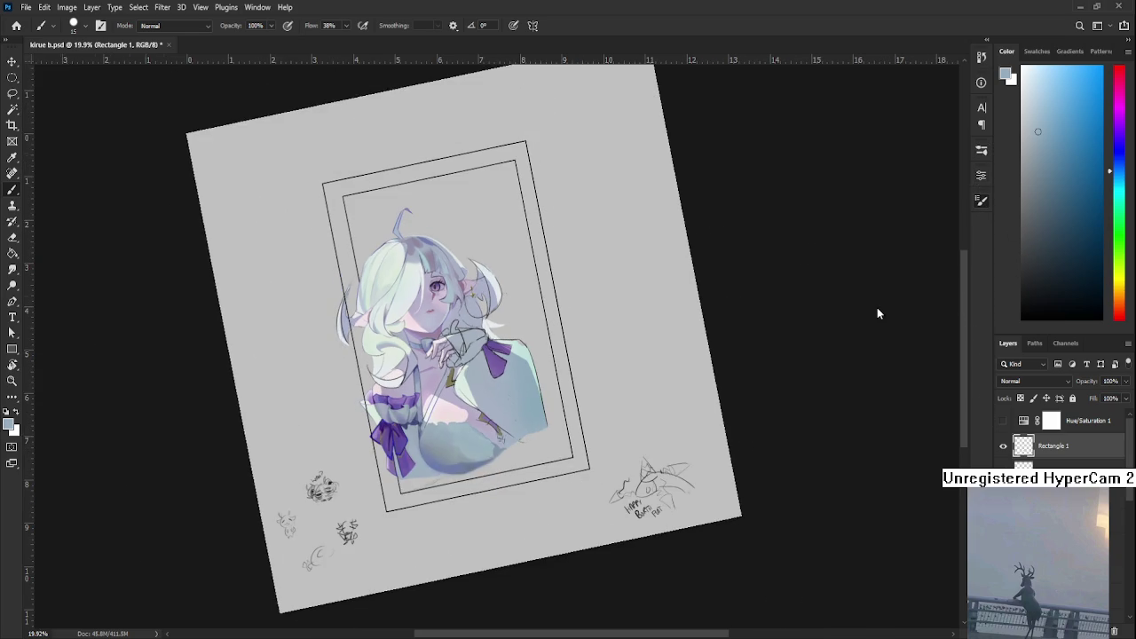
scroll(877, 307, down, 1)
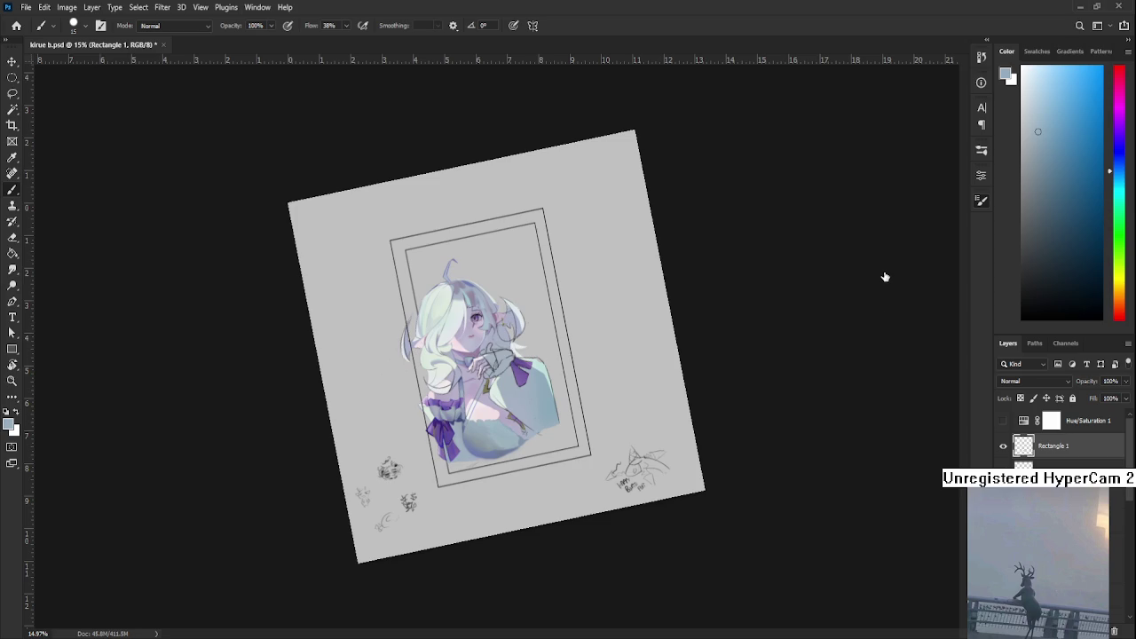
key(period)
click(606, 304)
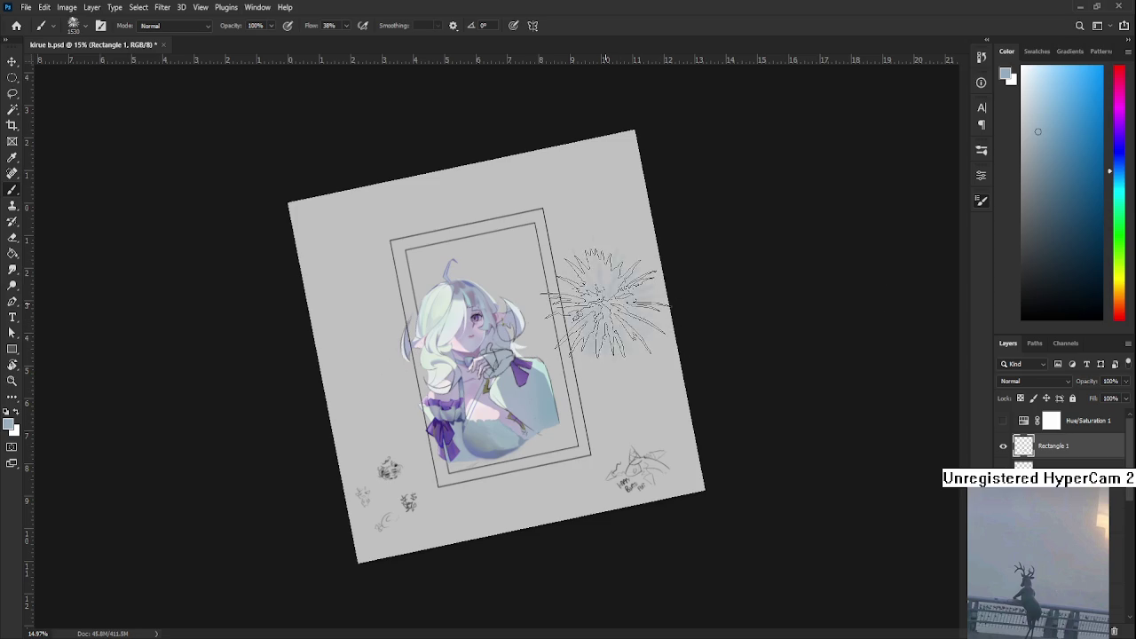
scroll(606, 303, up, 2)
key(d)
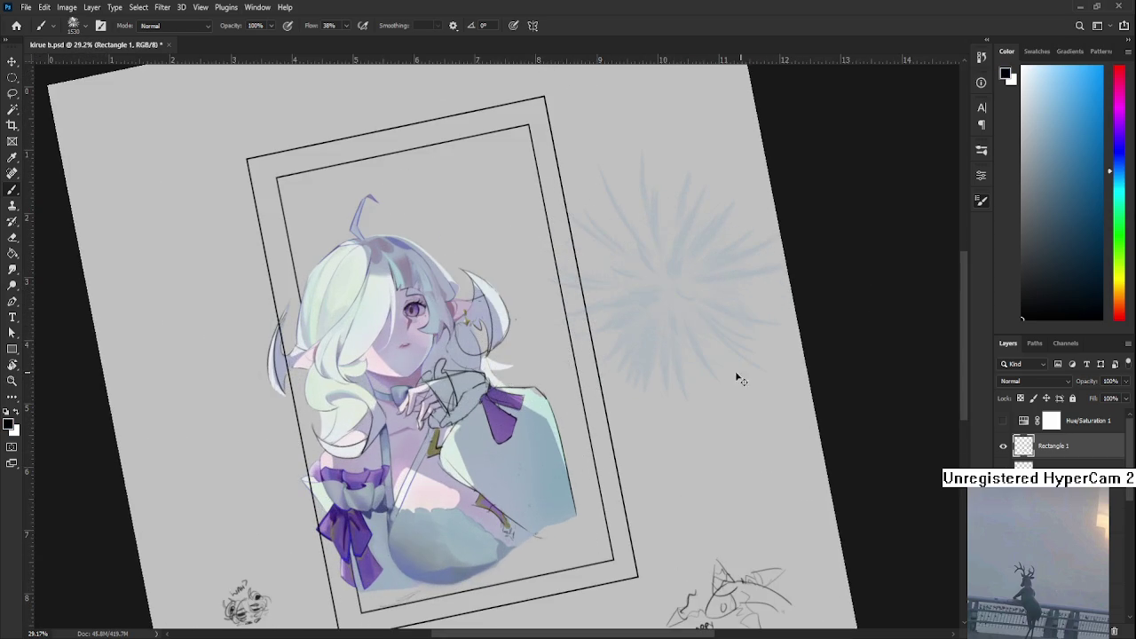
drag(550, 267, 572, 306)
key(ctrl+z)
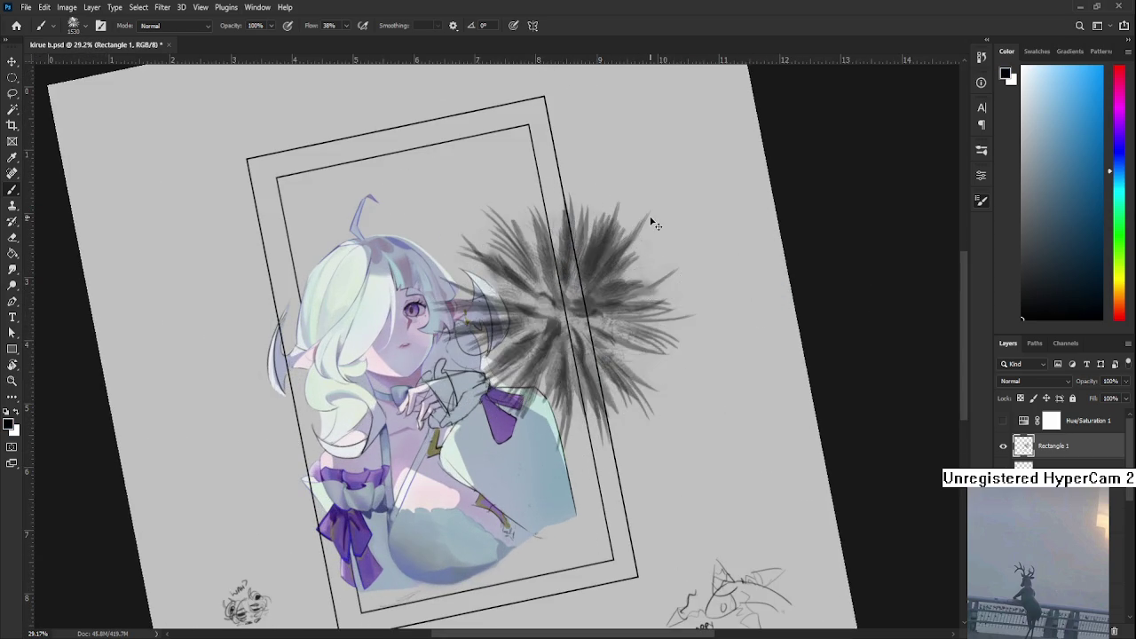
key(ctrl+z)
click(654, 220)
key(bracketright)
drag(633, 152, 445, 404)
key(r)
scroll(497, 346, down, 3)
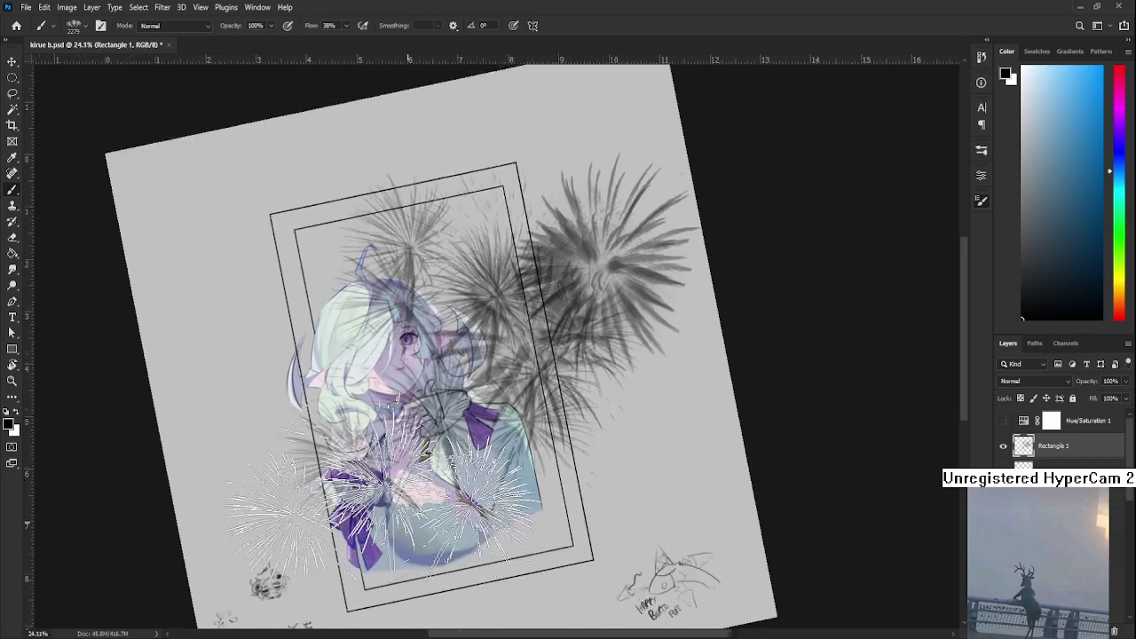
mouse_move(621, 373)
mouse_down()
mouse_move(680, 422)
mouse_move(677, 434)
mouse_up()
key(ctrl+z)
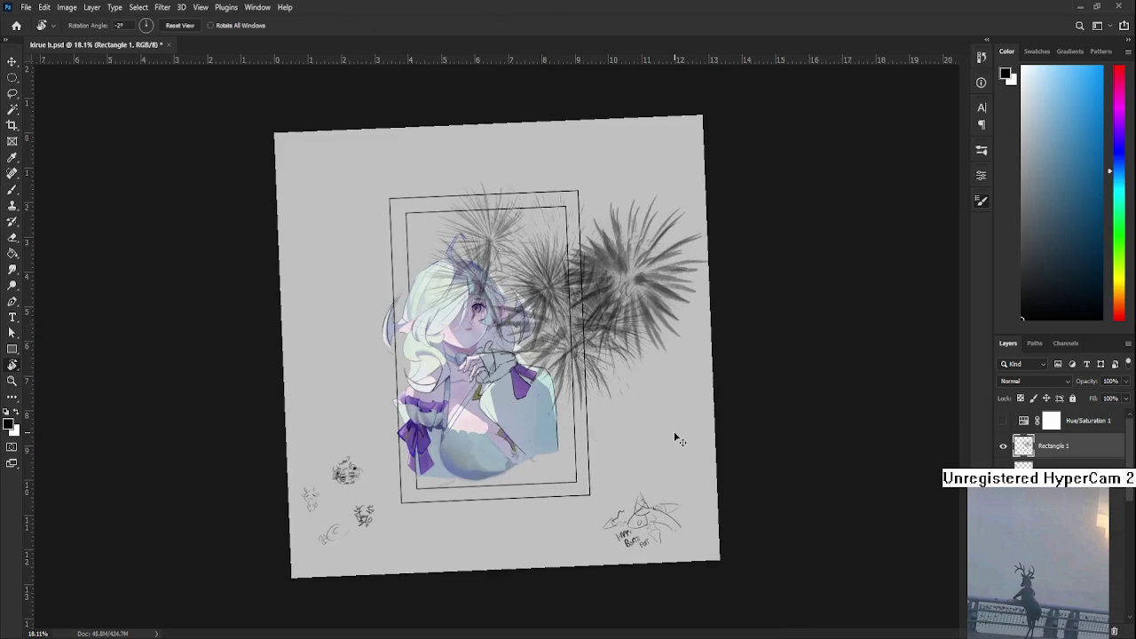
key(ctrl+z)
key(ctrl+z)
key(ctrl+z)
key(ctrl+z)
key(ctrl+z)
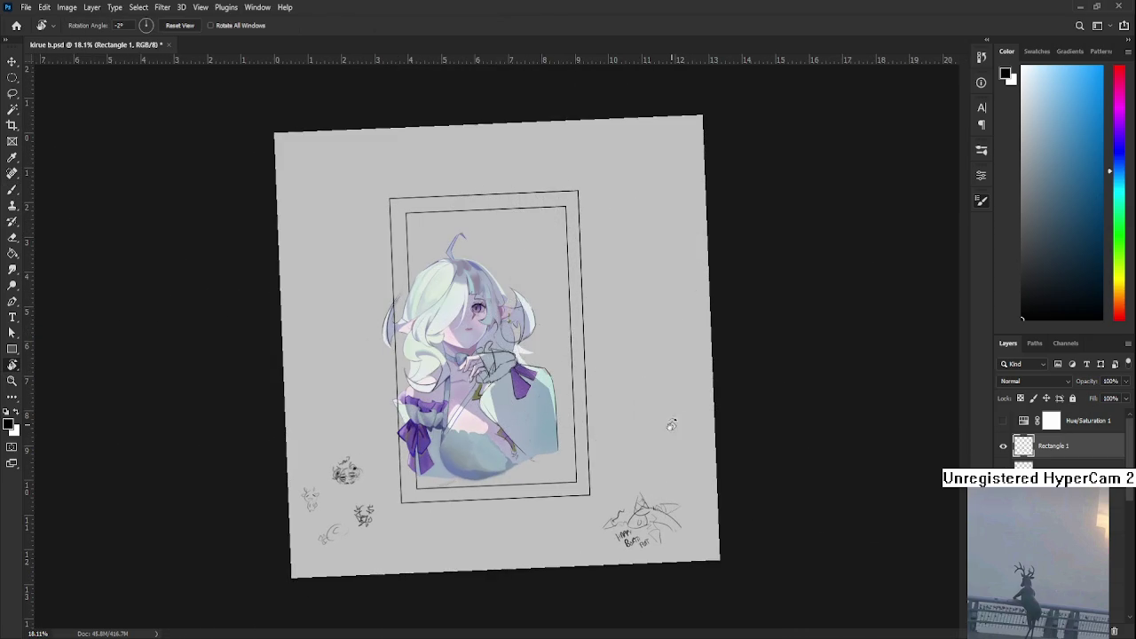
scroll(671, 431, up, 1)
key(ctrl+shift+z)
scroll(497, 346, up, 1)
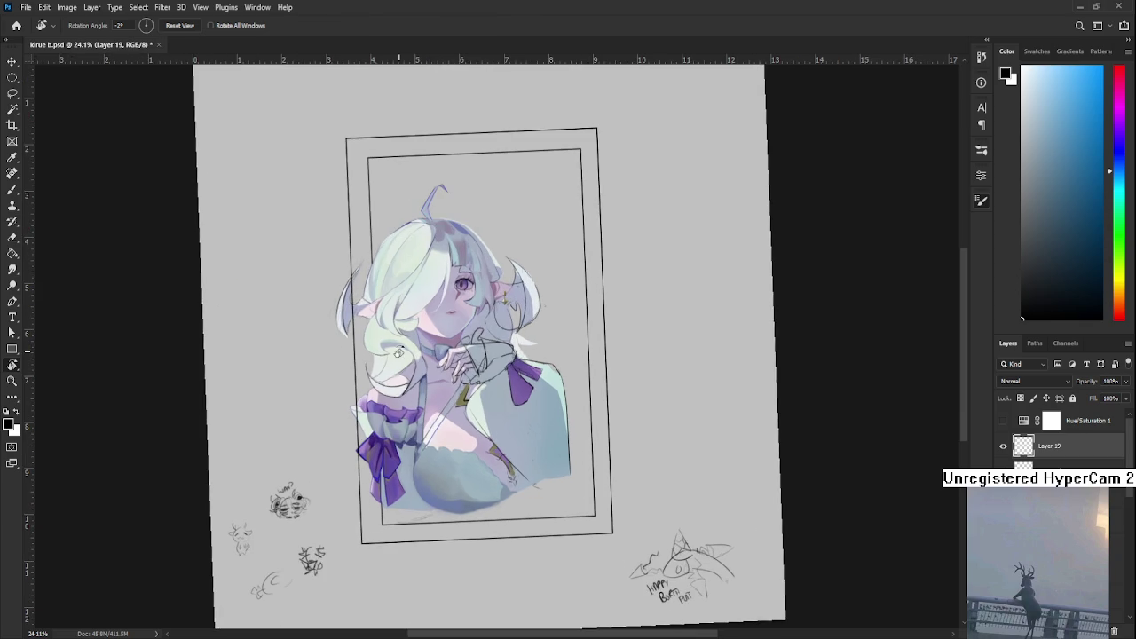
key(ctrl+shift+z)
key(ctrl+shift+z)
key(ctrl+shift+z)
key(ctrl+shift+z)
key(ctrl+shift+z)
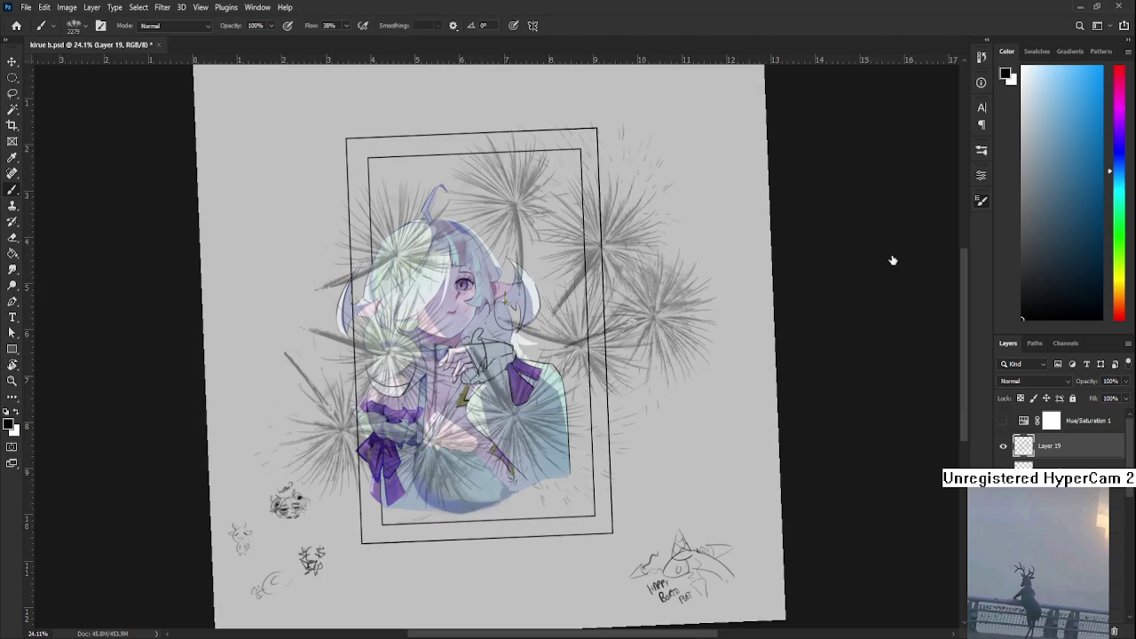
key(ctrl+shift+z)
key(ctrl+shift+z)
key(ctrl+shift+z)
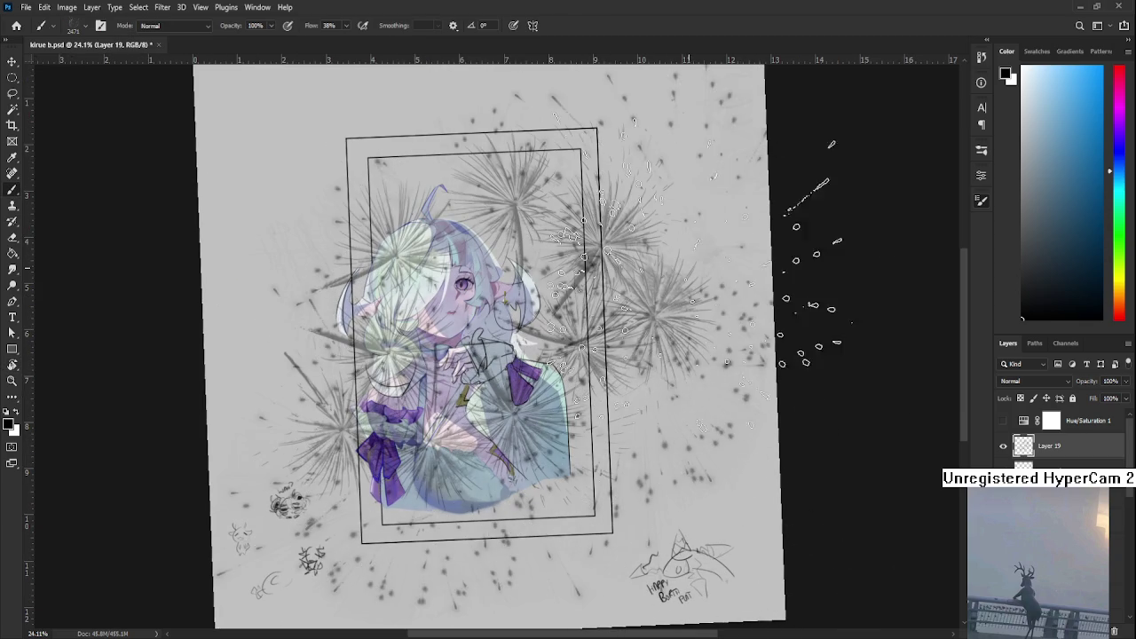
scroll(892, 343, up, 1)
click(593, 324)
click(385, 372)
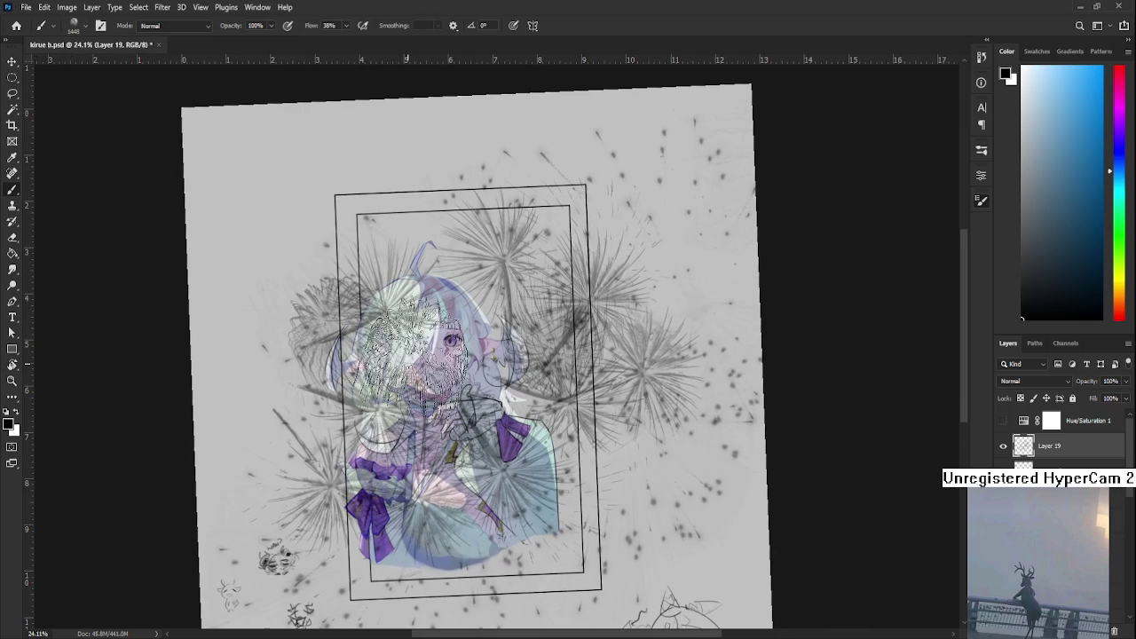
click(728, 499)
click(557, 530)
drag(661, 364, 497, 373)
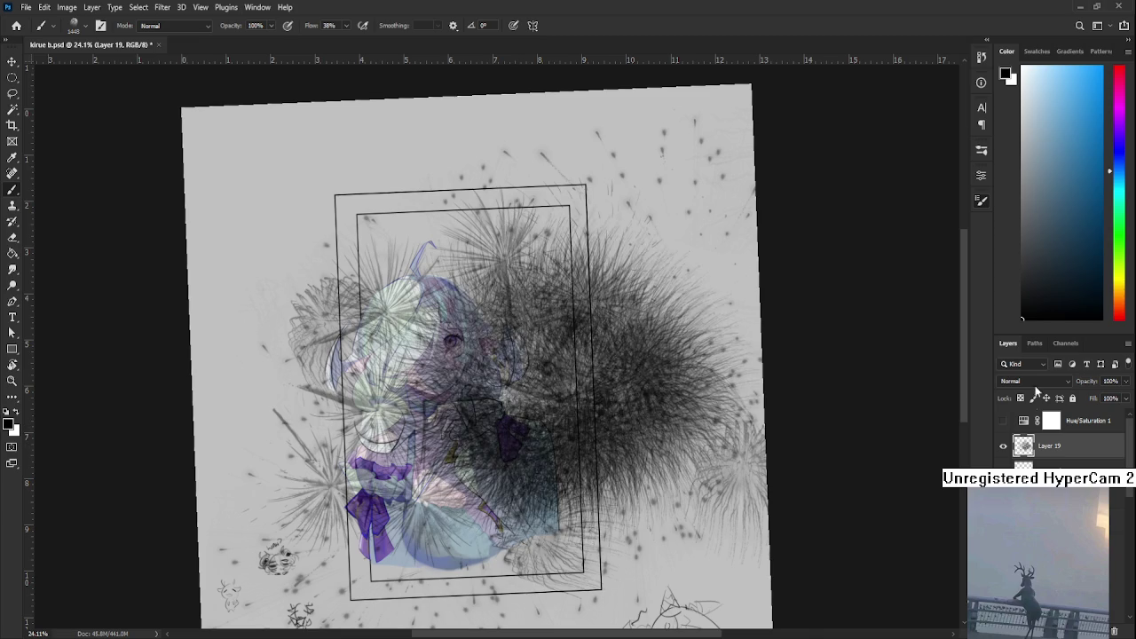
key(ctrl+z)
click(564, 417)
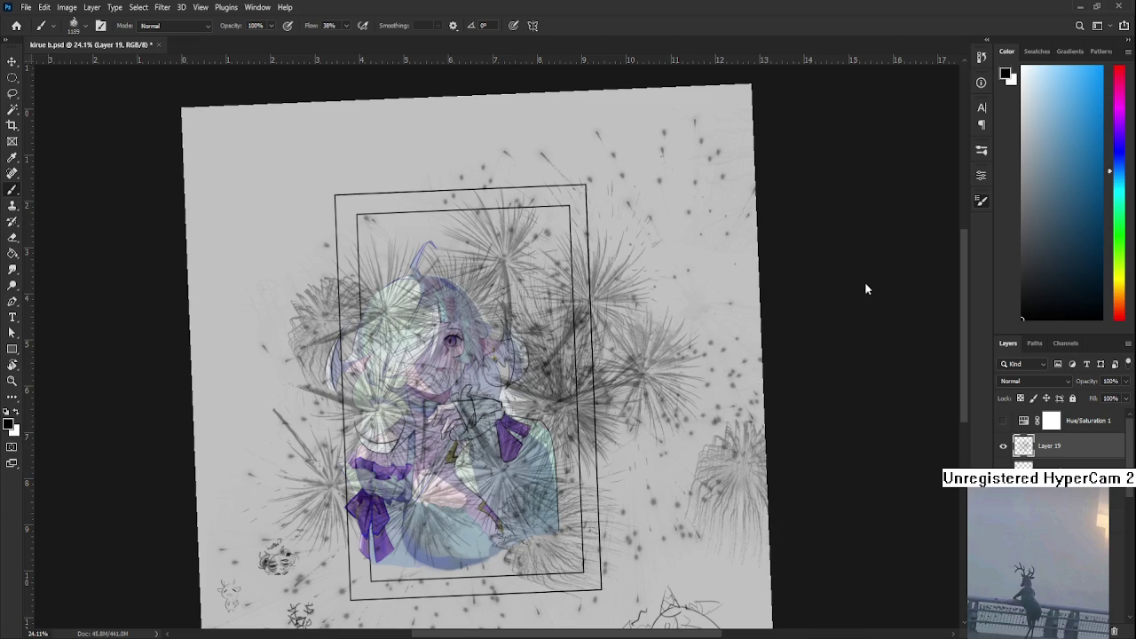
scroll(583, 506, down, 3)
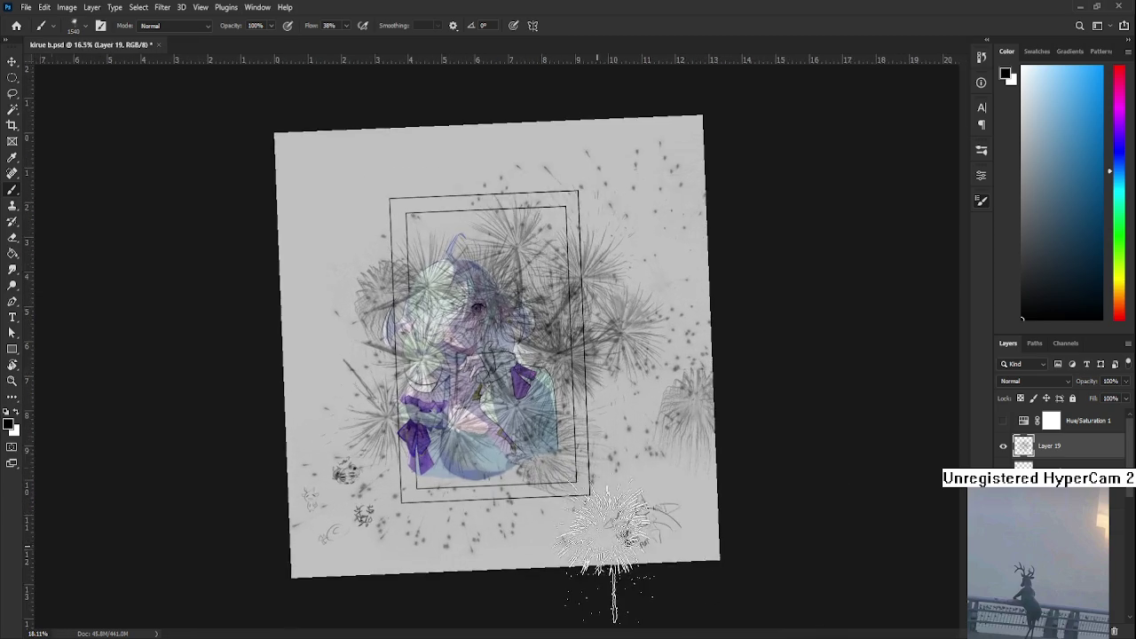
scroll(621, 533, up, 2)
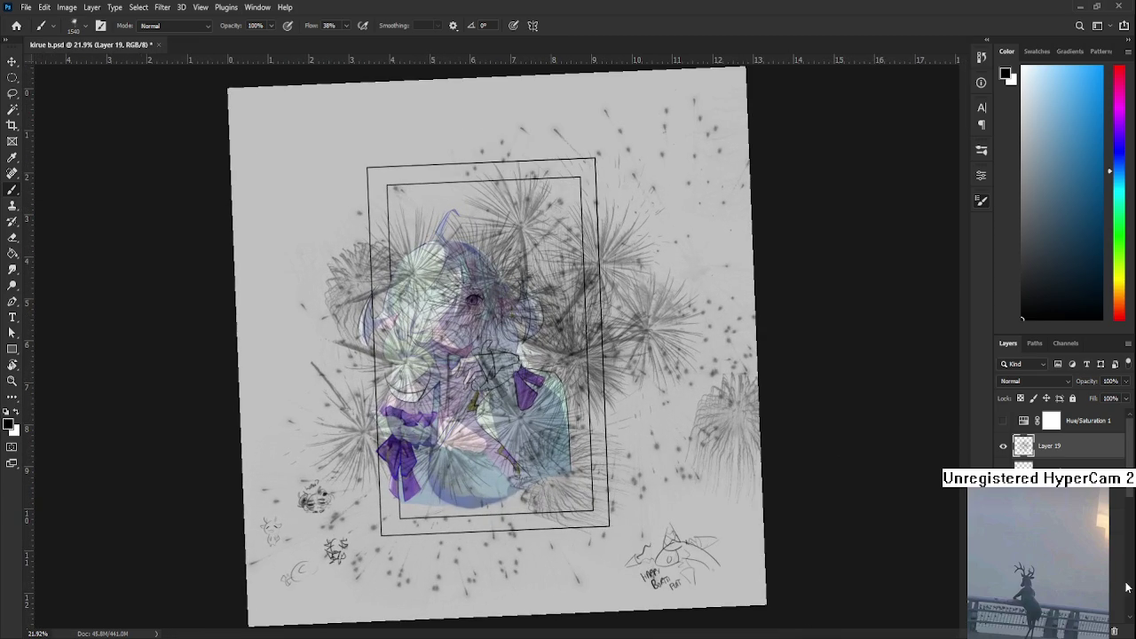
click(1114, 631)
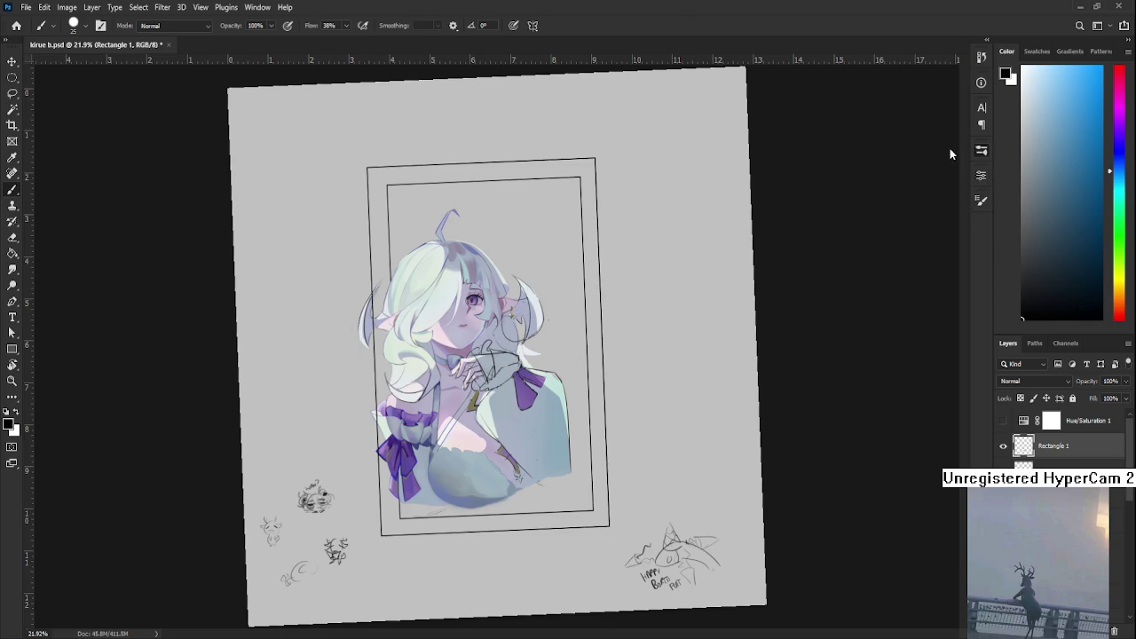
- Compare Layer 18 on and off, make it active, and sample the chest's light blue-grey
scroll(437, 449, up, 1)
scroll(438, 448, up, 2)
scroll(438, 448, up, 2)
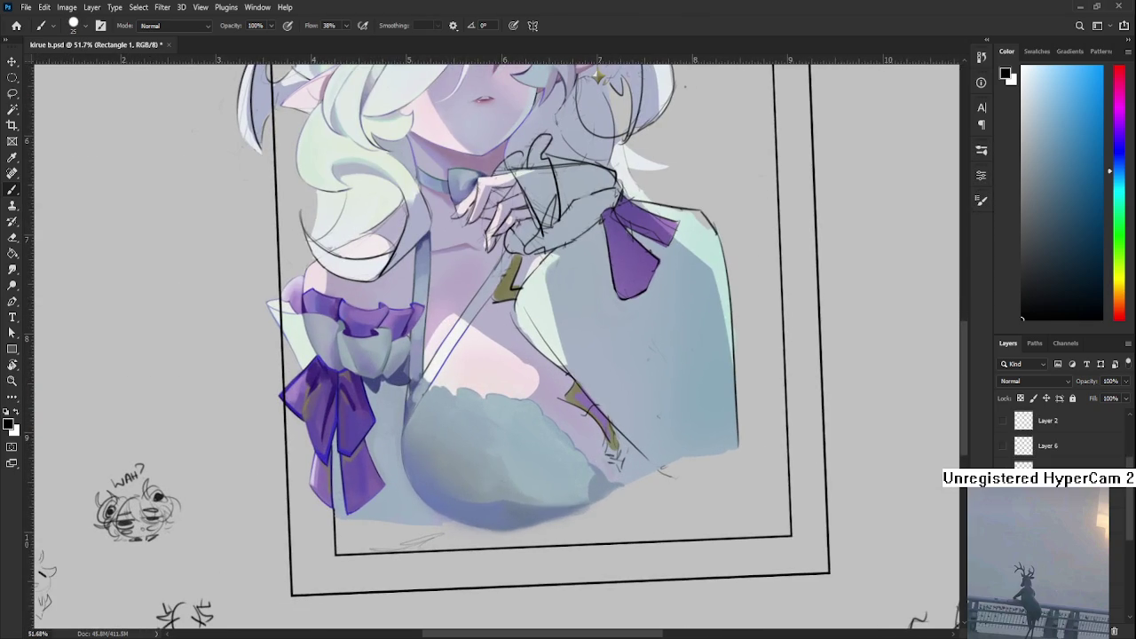
scroll(1021, 439, up, 2)
click(1004, 434)
click(1004, 434)
click(1049, 433)
key(r)
drag(497, 497, 343, 558)
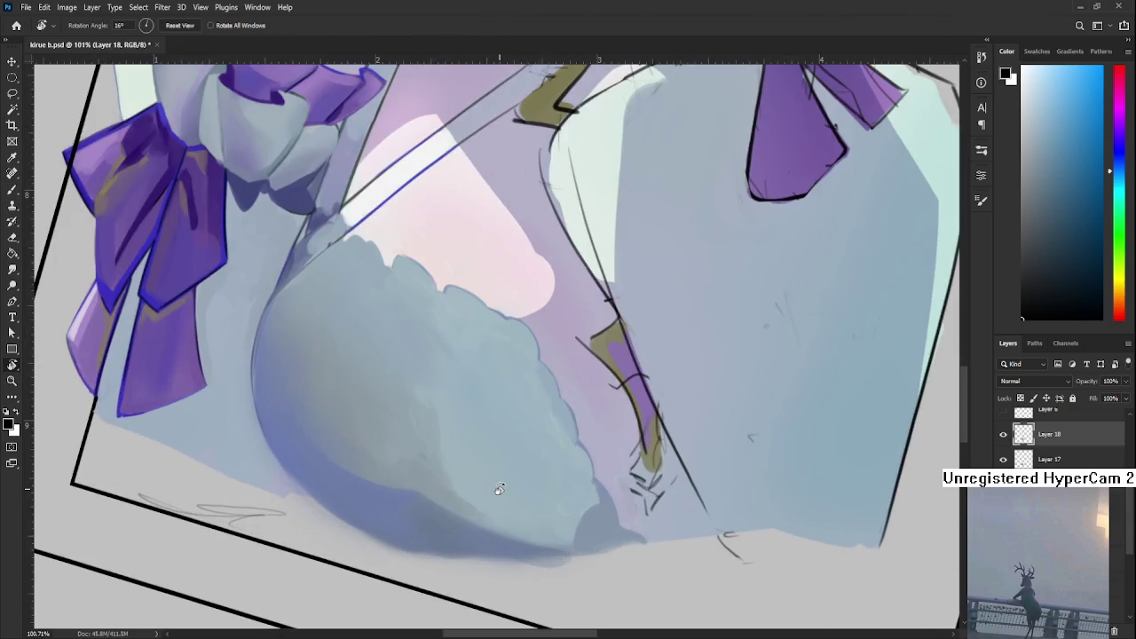
scroll(343, 558, up, 3)
key(b)
alt+click(409, 395)
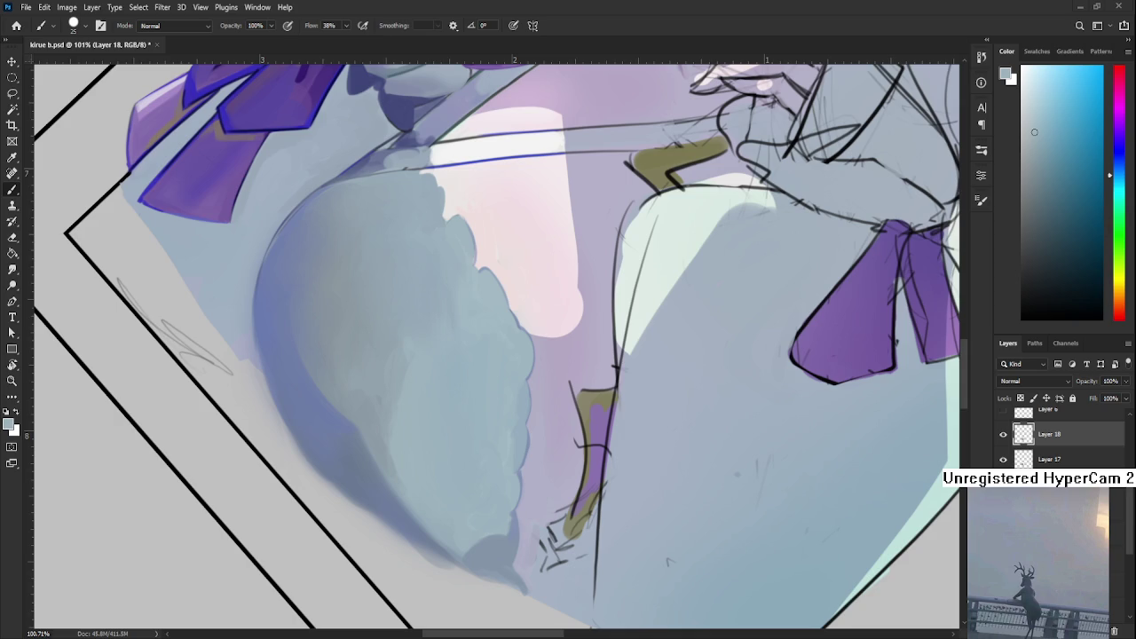
- Paint lighter blue strokes over the dark strip in the chest shading
scroll(456, 475, up, 2)
scroll(532, 510, up, 1)
key(r)
mouse_move(477, 481)
mouse_down()
mouse_move(476, 507)
mouse_move(421, 449)
mouse_up()
mouse_move(431, 562)
mouse_down()
mouse_move(426, 459)
mouse_move(435, 539)
mouse_up()
alt+click(426, 474)
drag(436, 481, 438, 531)
alt+click(448, 487)
- Sample darker blues from the shadow edge and switch to a smaller brush
alt+click(431, 502)
alt+click(422, 487)
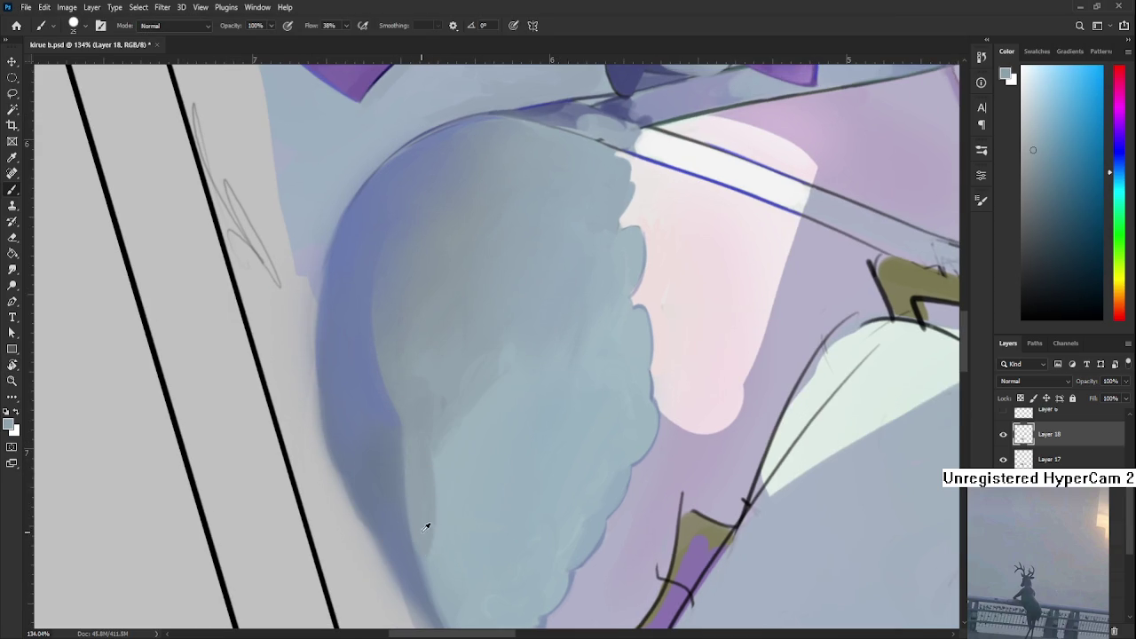
alt+click(399, 505)
drag(423, 567, 420, 518)
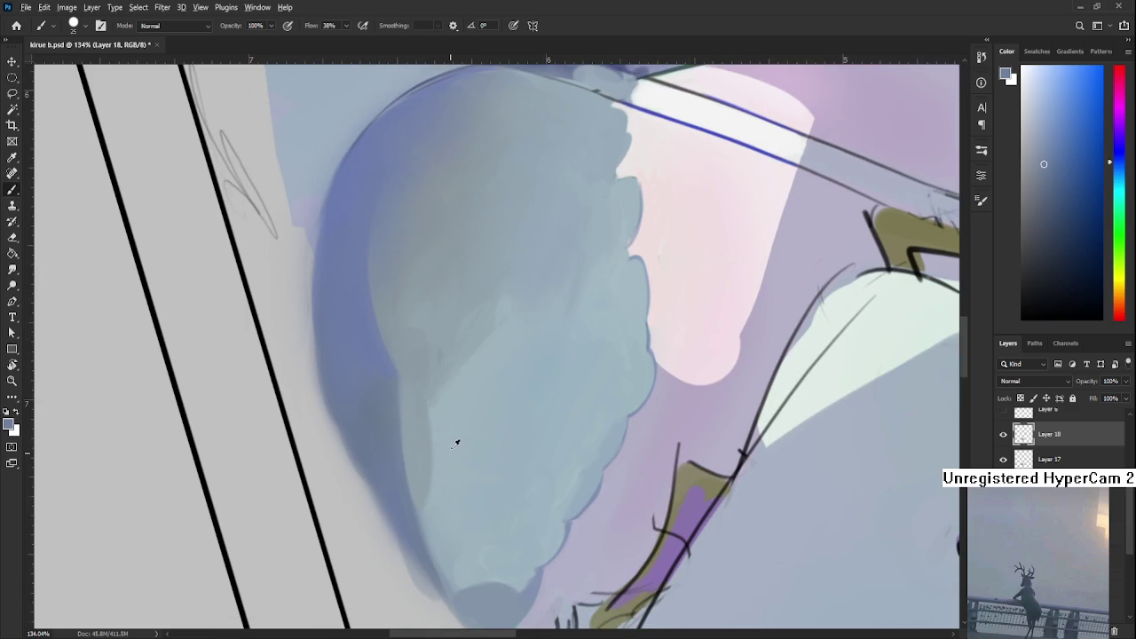
alt+click(451, 414)
alt+click(453, 369)
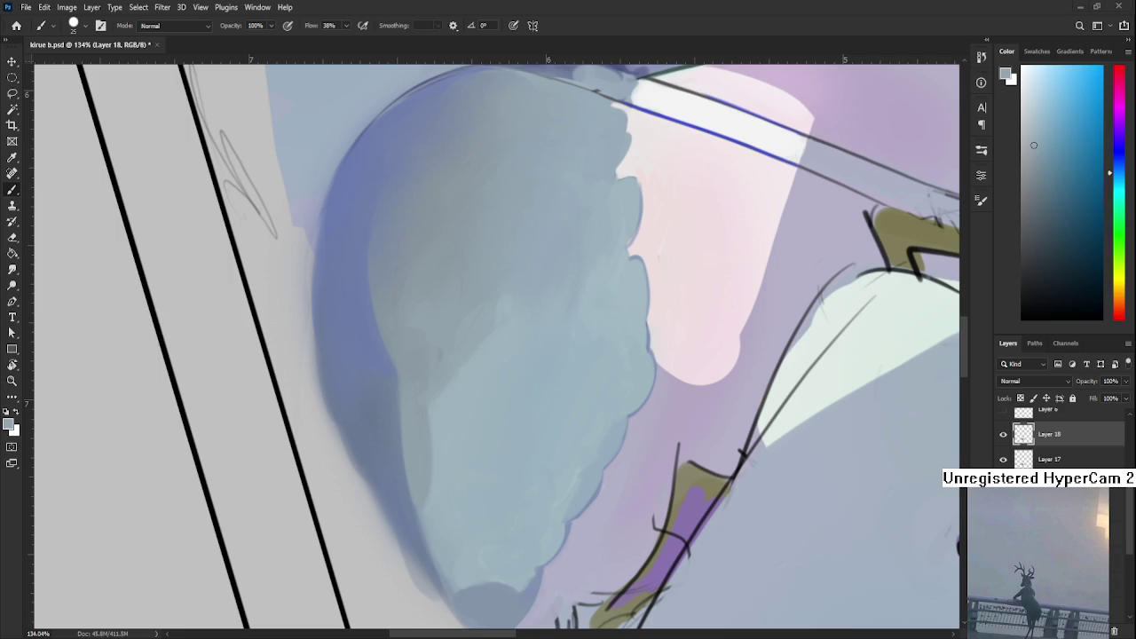
mouse_move(471, 444)
mouse_down()
mouse_move(463, 356)
mouse_move(467, 383)
mouse_up()
key(bracketleft)
key(bracketleft)
key(bracketleft)
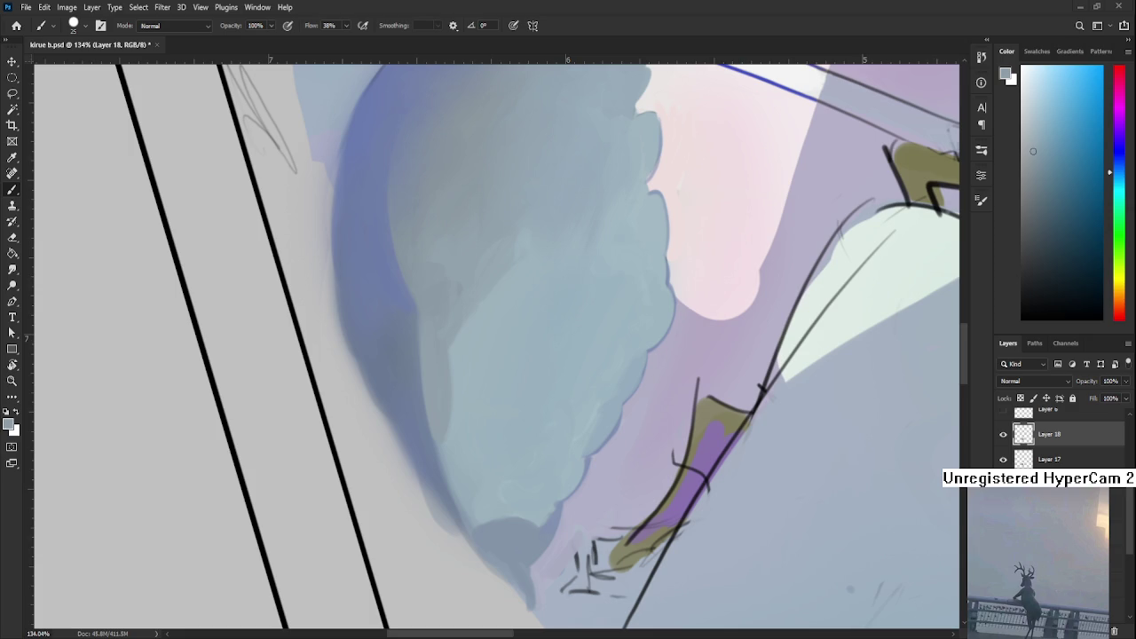
- Blend the blues along the chest's left edge with the small brush
drag(458, 398, 426, 445)
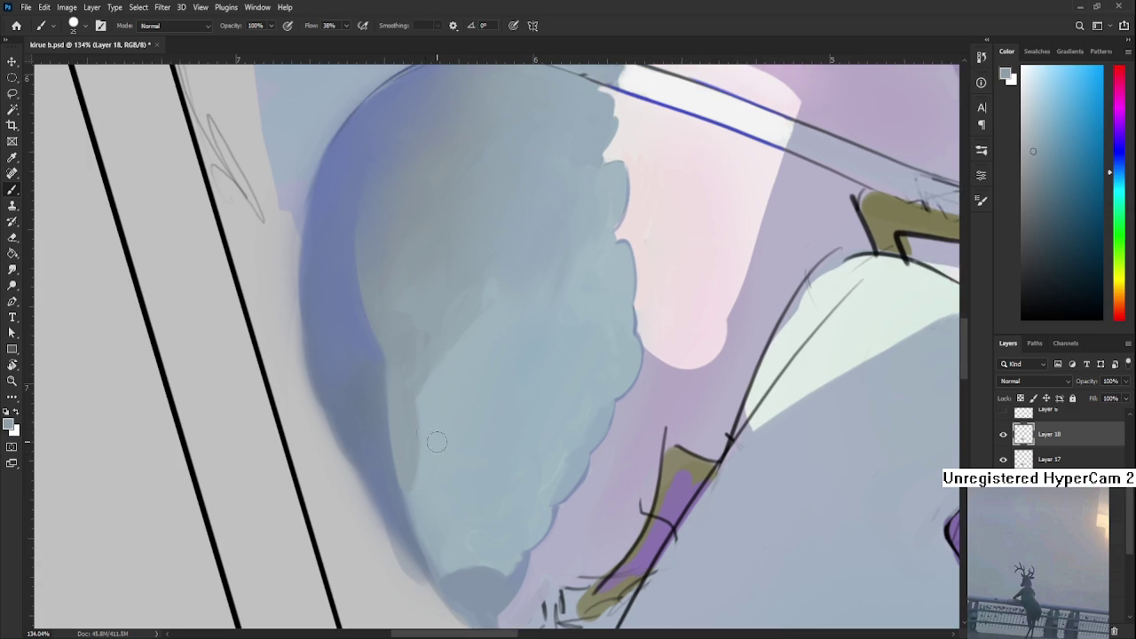
alt+click(430, 453)
alt+click(426, 461)
alt+click(430, 470)
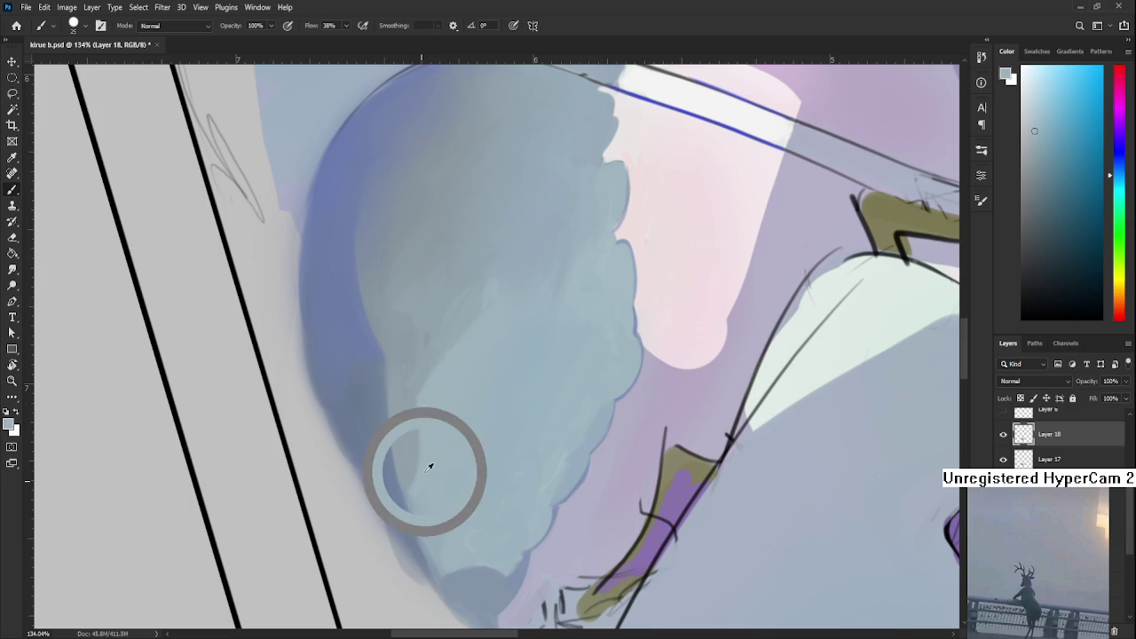
alt+click(419, 439)
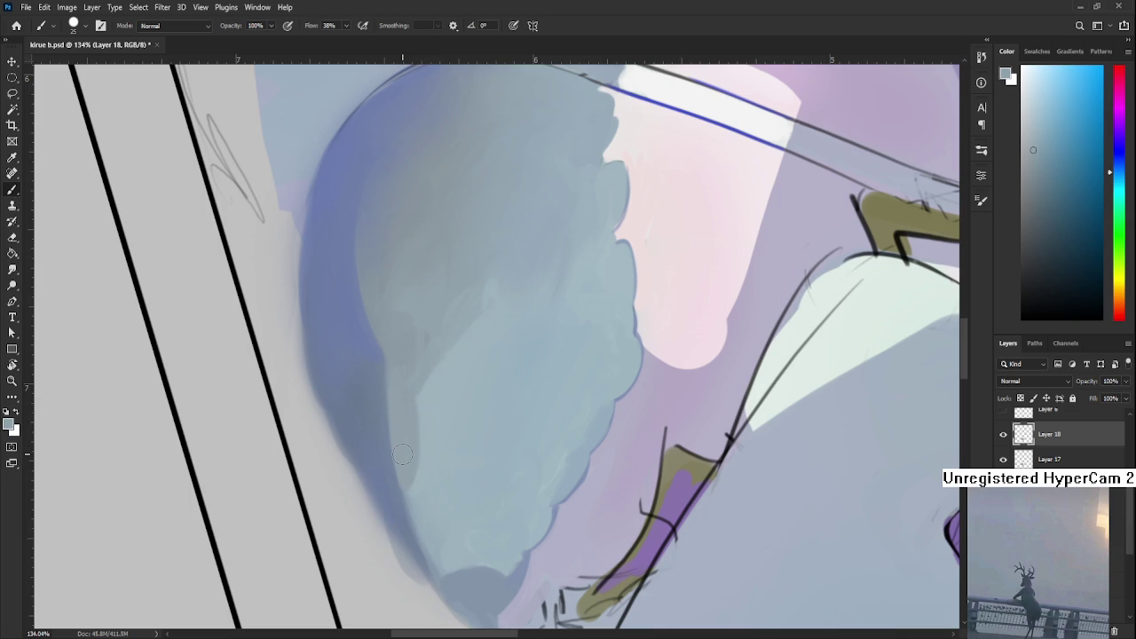
scroll(402, 454, down, 3)
scroll(413, 444, down, 3)
scroll(426, 433, down, 3)
scroll(439, 421, down, 2)
- Rotate the canvas view back upright and return to the brush
key(r)
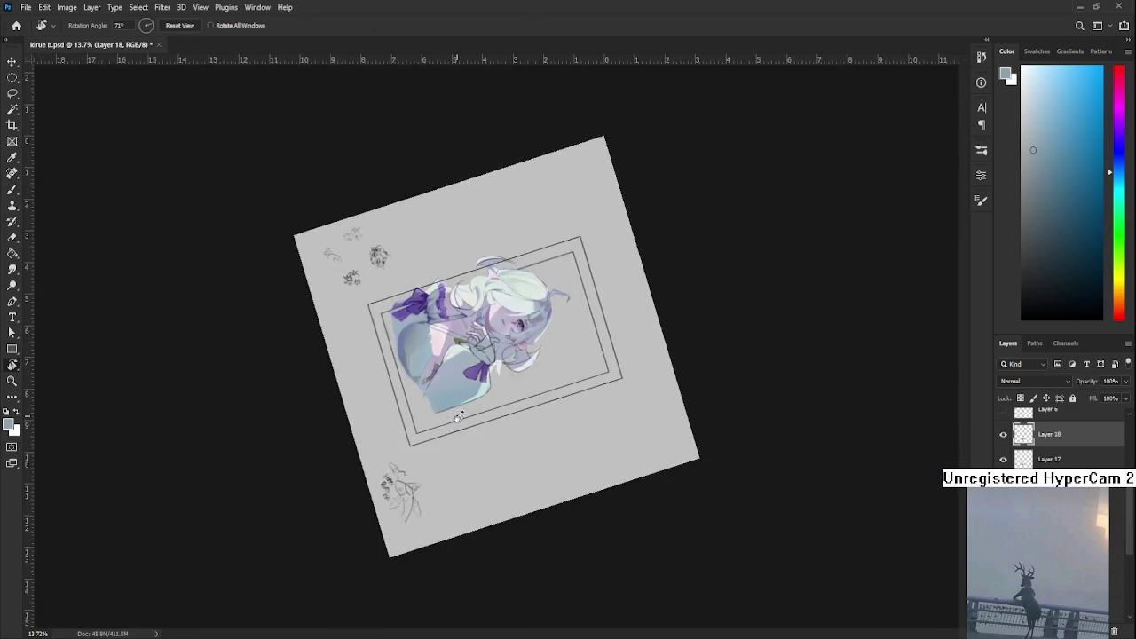
drag(447, 415, 548, 414)
scroll(478, 444, up, 2)
scroll(477, 443, up, 2)
scroll(472, 438, up, 2)
scroll(466, 434, up, 2)
key(b)
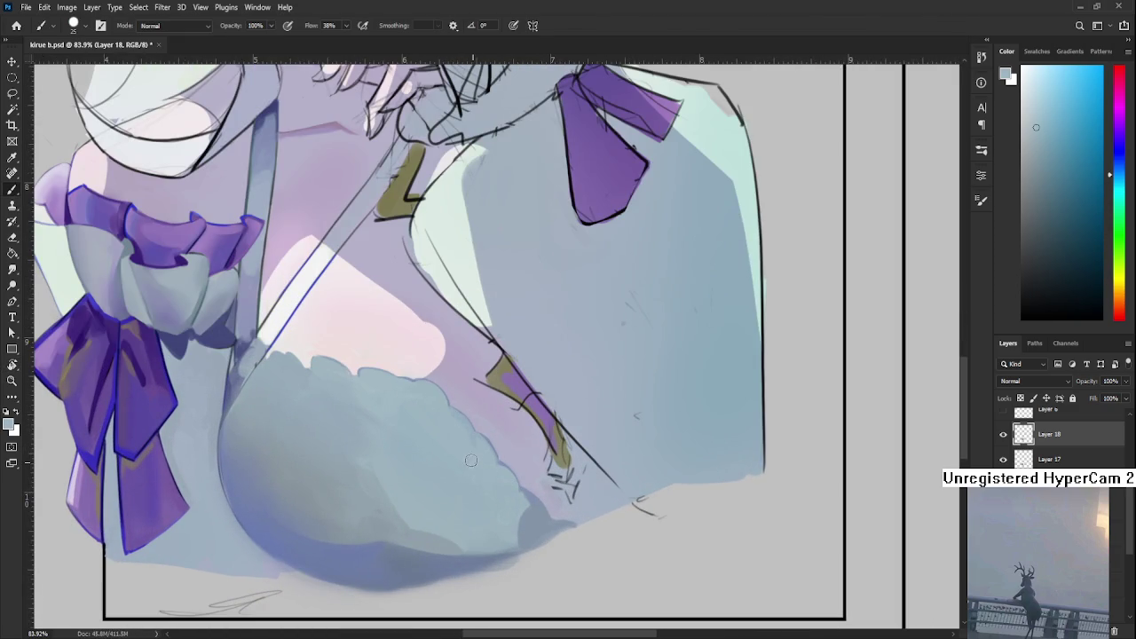
- Lasso the lower chest on Rectangle 1 and copy it to Layer 19 with Ctrl+J
click(1003, 434)
click(1003, 434)
click(1003, 434)
click(1004, 437)
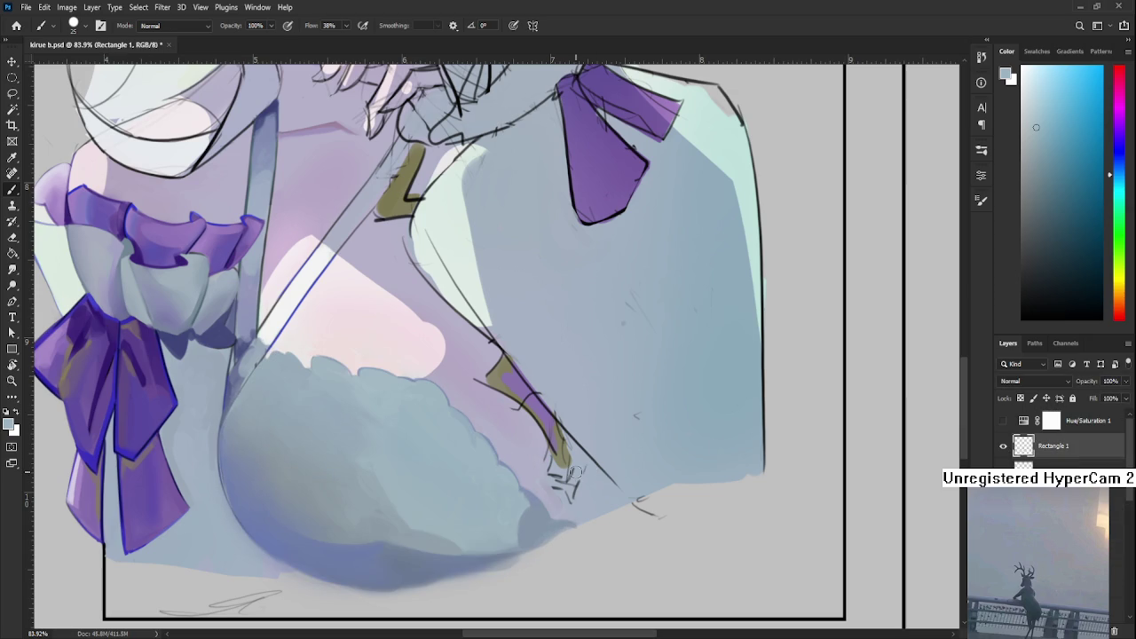
key(l)
drag(600, 536, 639, 529)
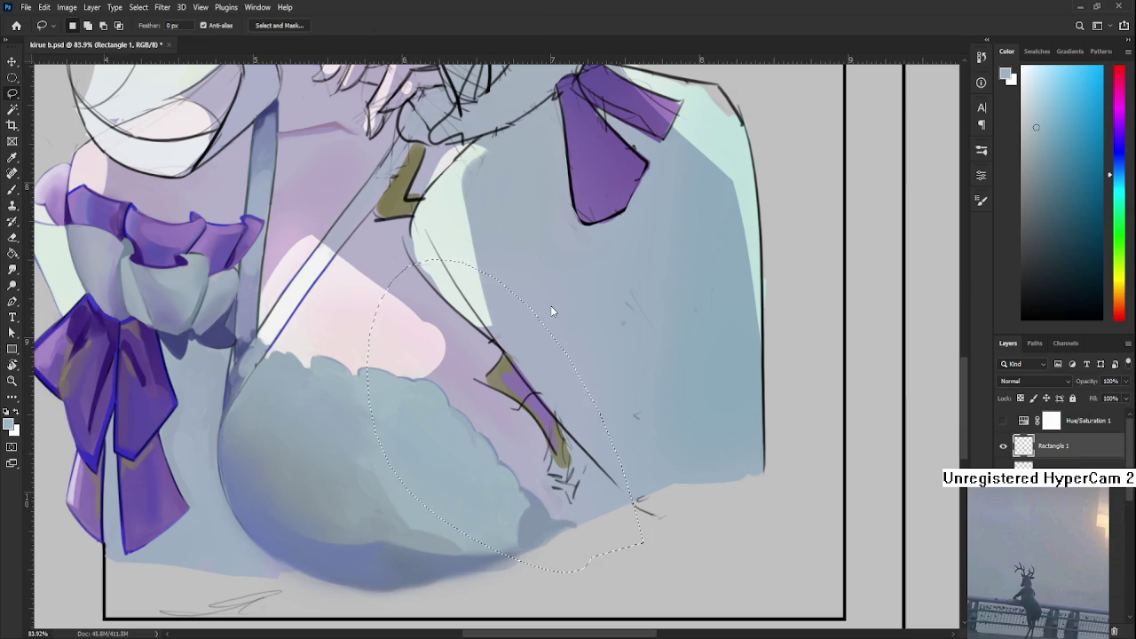
key(ctrl+j)
scroll(1047, 453, down, 1)
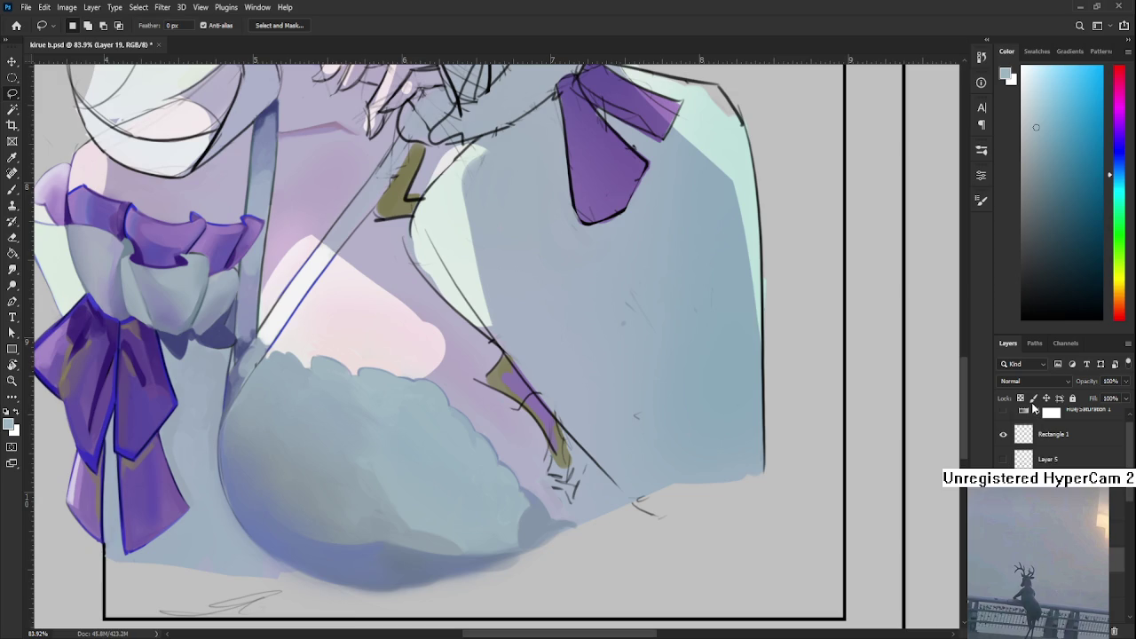
scroll(441, 399, down, 2)
key(b)
scroll(441, 399, up, 2)
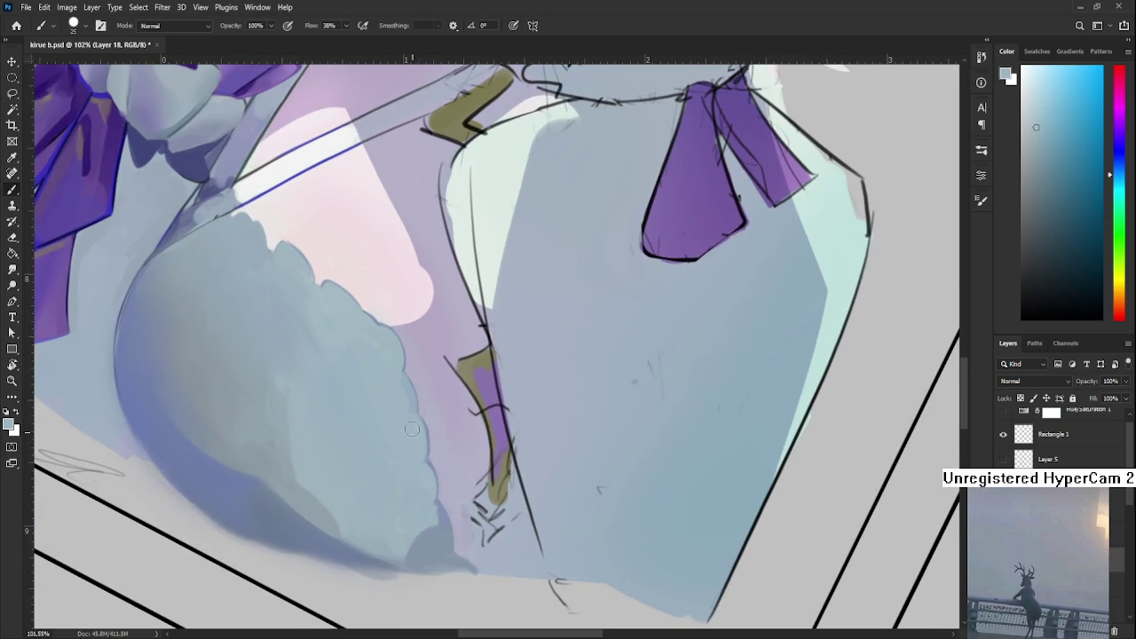
- Fill the bottom edge of the scalloped shape at the strap with sampled blue-grey shadow
alt+click(435, 508)
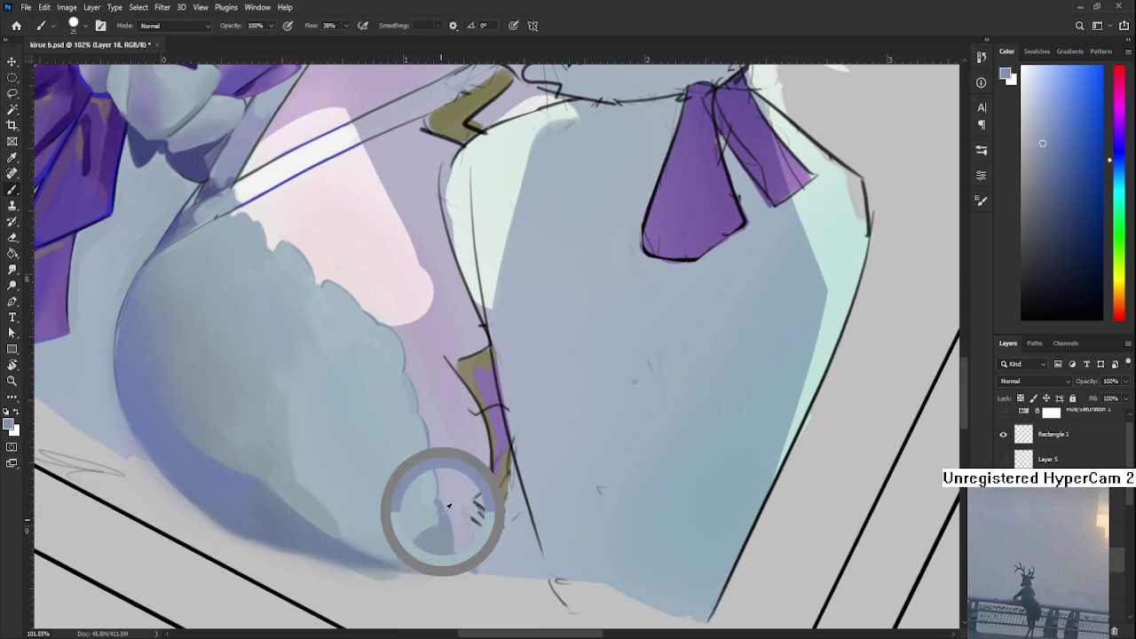
alt+click(437, 528)
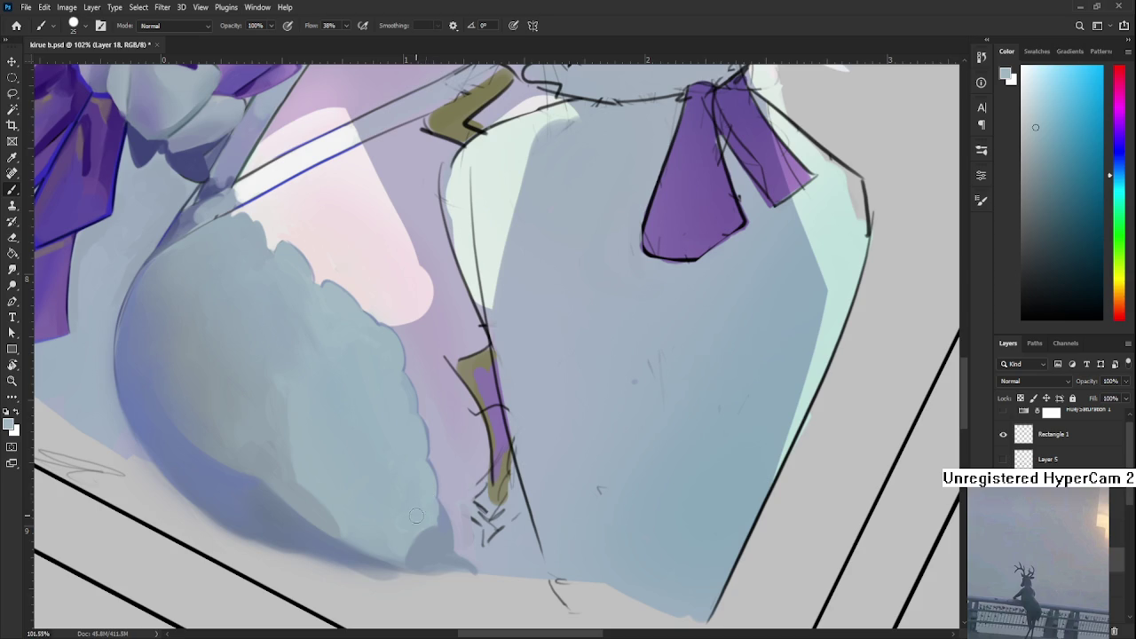
scroll(460, 462, down, 3)
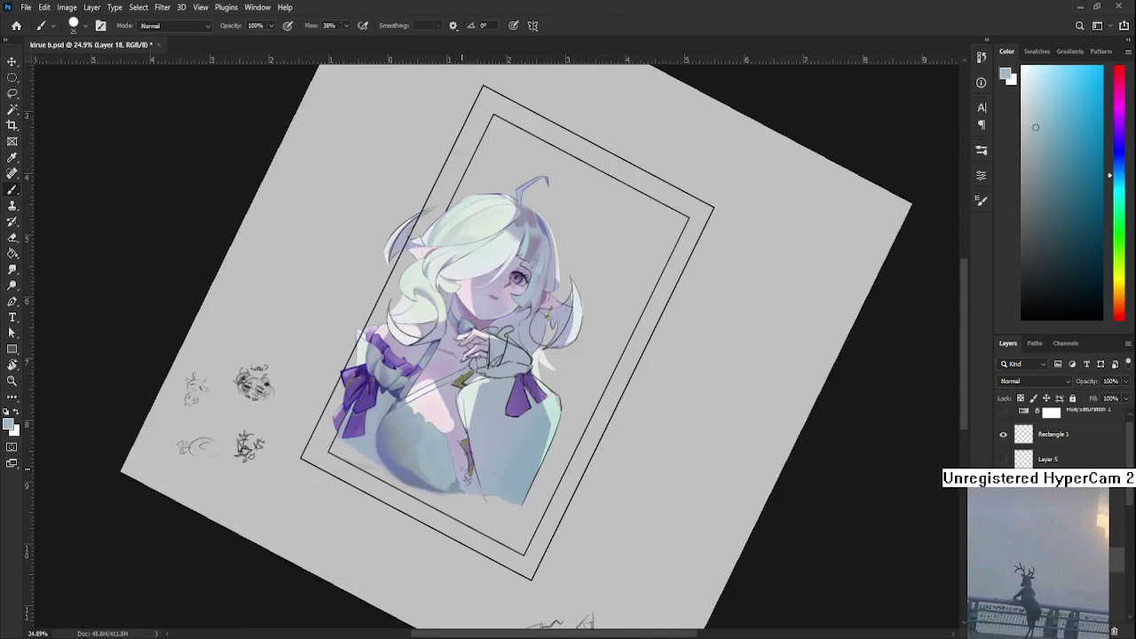
scroll(462, 469, up, 3)
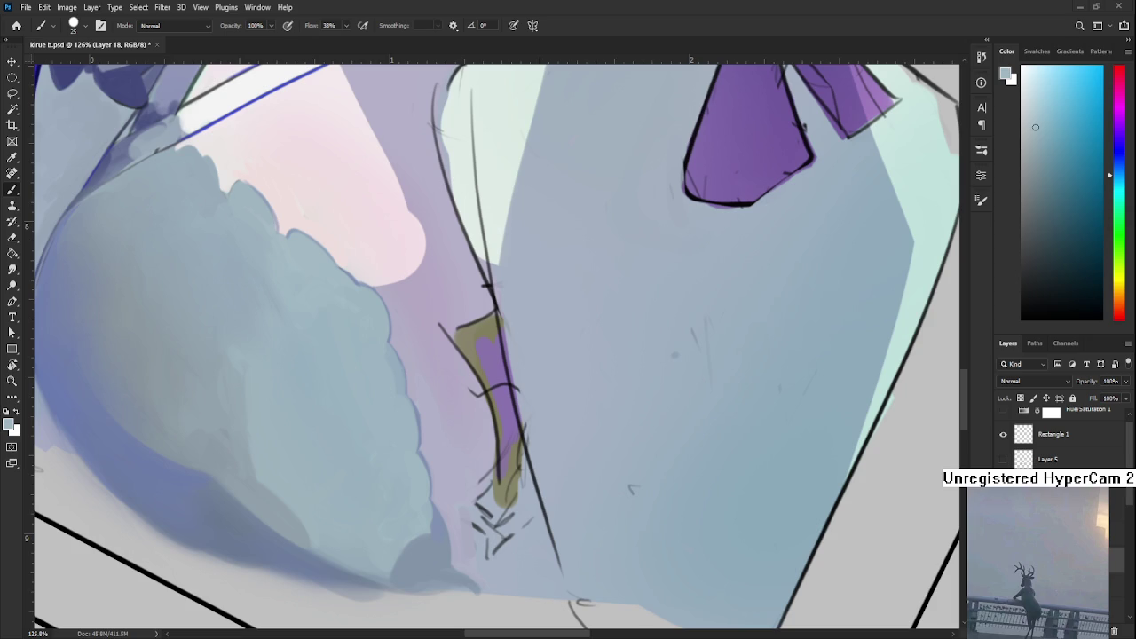
scroll(492, 435, up, 2)
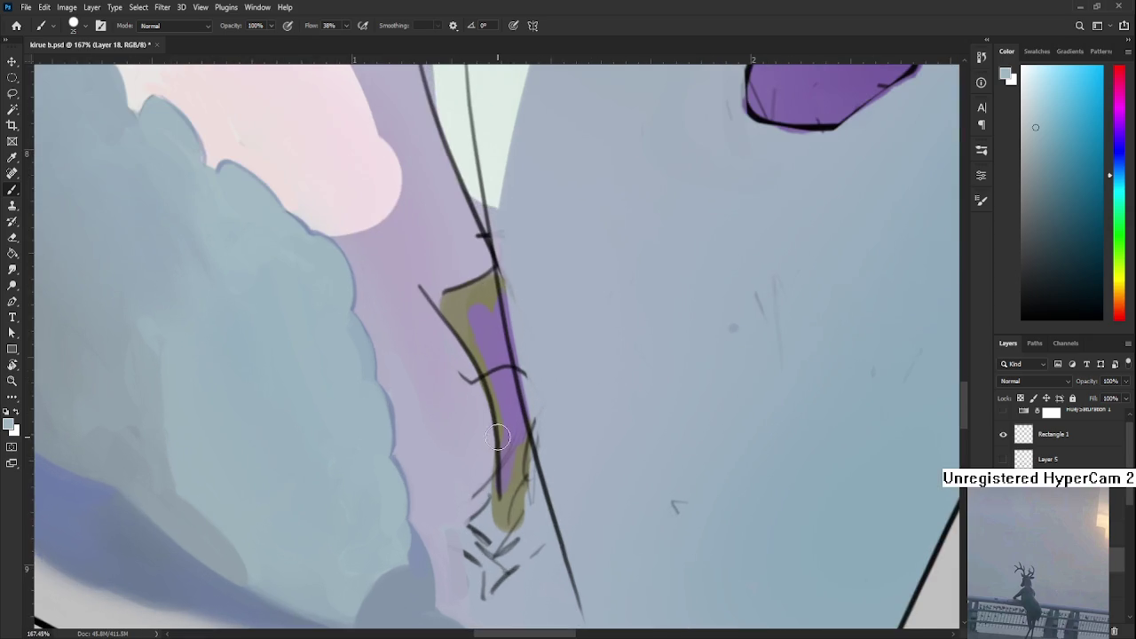
mouse_move(438, 487)
mouse_down()
mouse_move(515, 405)
mouse_move(486, 447)
mouse_move(504, 416)
mouse_up()
alt+click(501, 462)
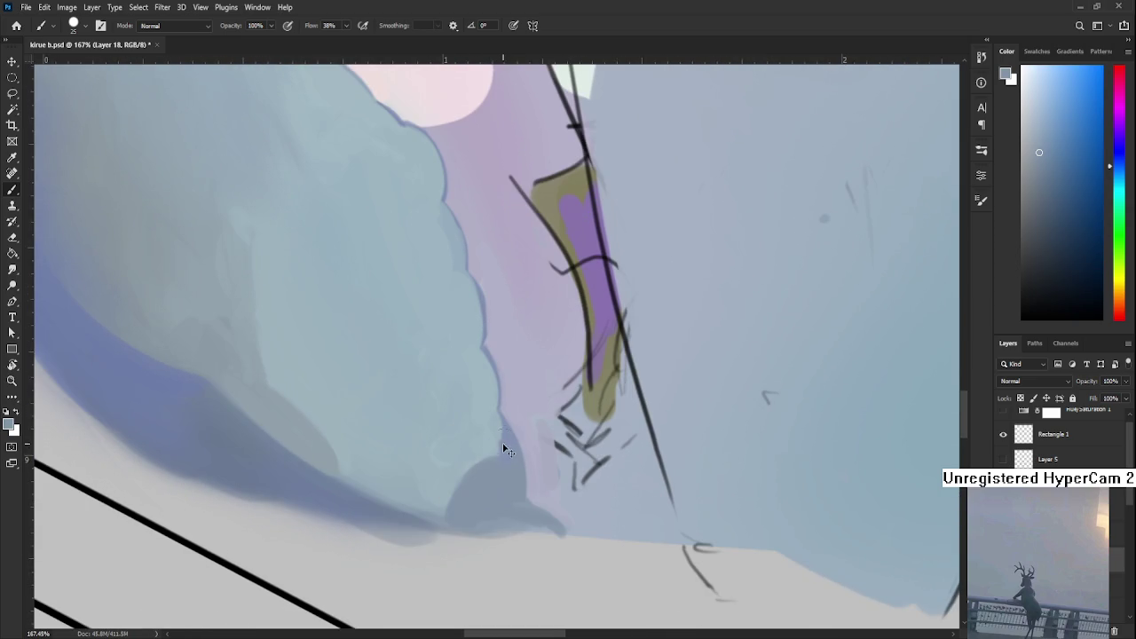
alt+click(499, 441)
alt+click(501, 456)
alt+click(503, 448)
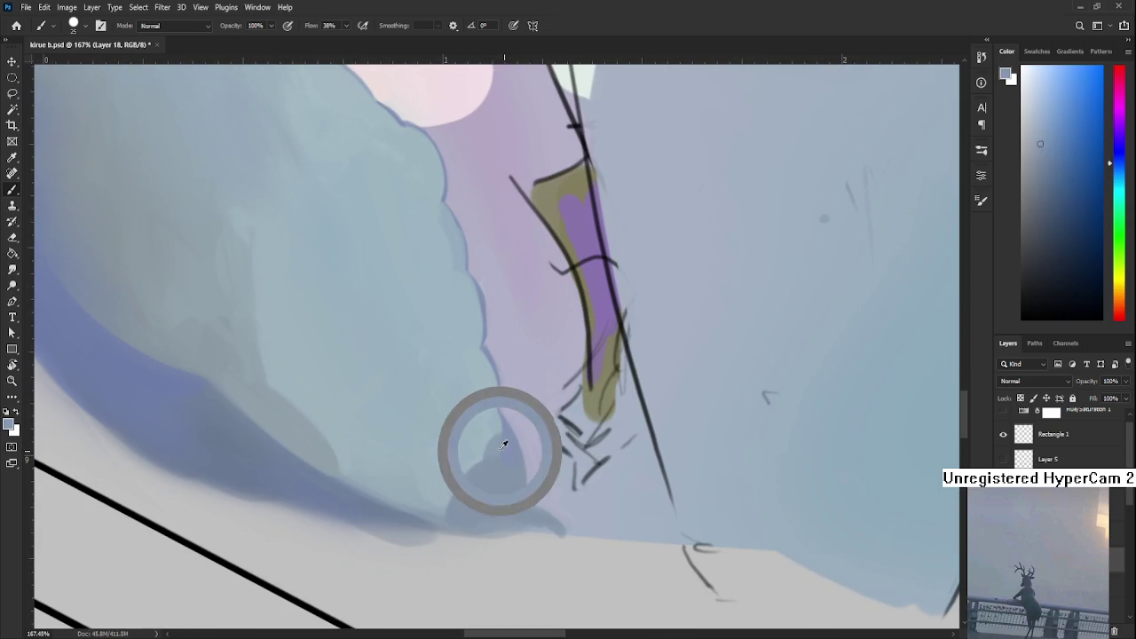
alt+click(511, 451)
alt+click(507, 451)
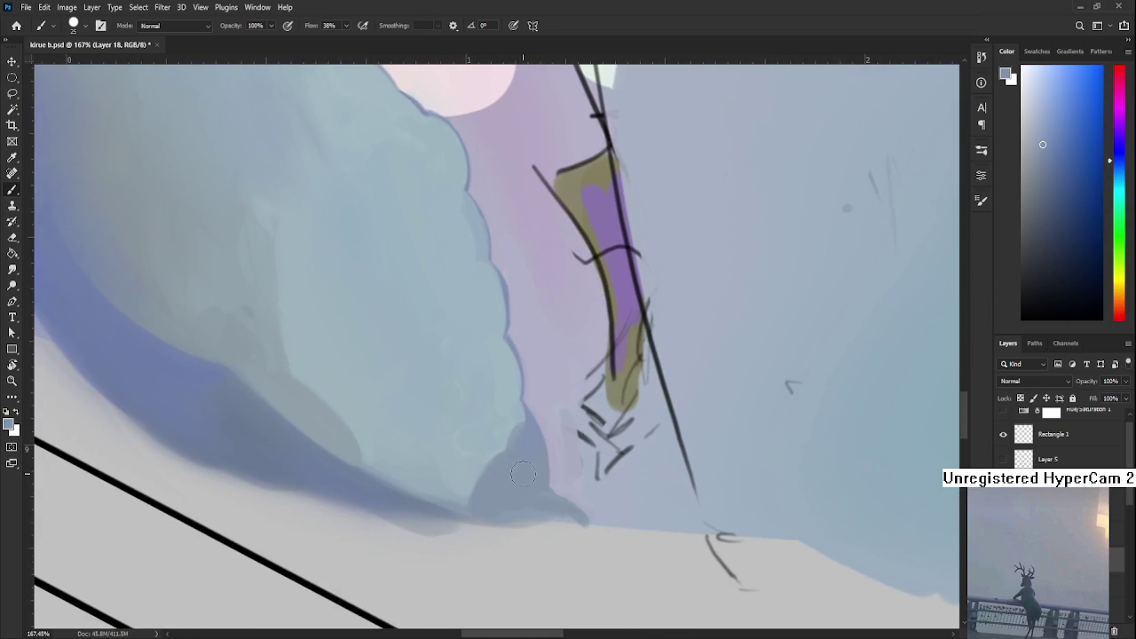
- Zoom out and rotate the canvas view to about 119 degrees
key(ctrl+0)
scroll(521, 461, up, 3)
scroll(522, 461, up, 2)
key(r)
drag(532, 461, 513, 494)
scroll(512, 494, up, 2)
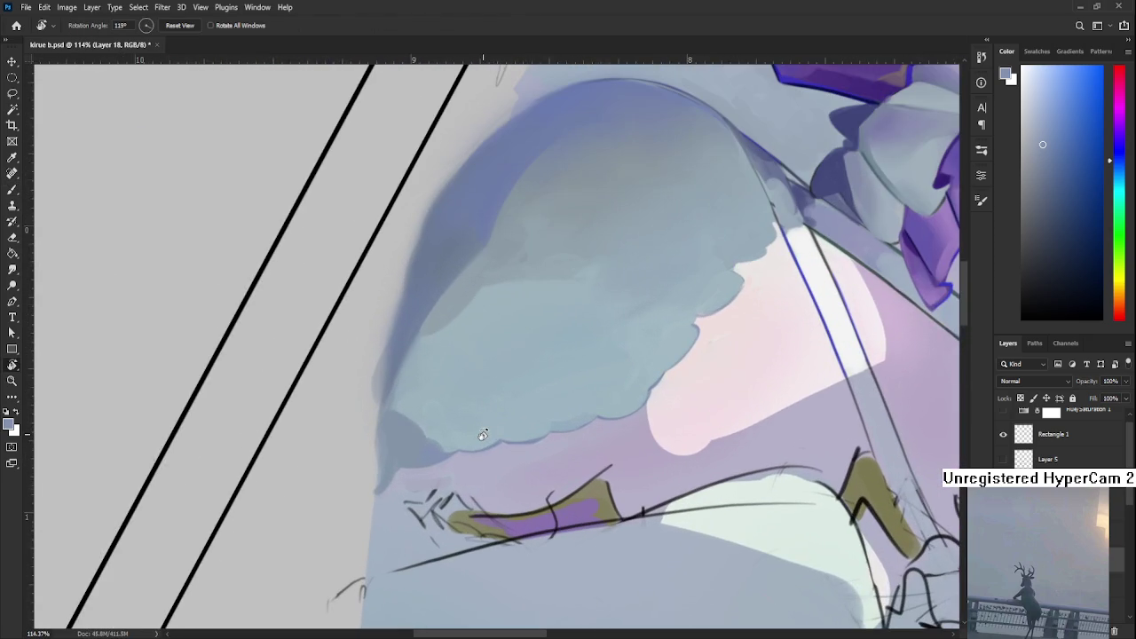
- Paint a soft darker blue-grey band along the sleeve's curved lower-left edge
drag(482, 433, 406, 405)
alt+click(368, 426)
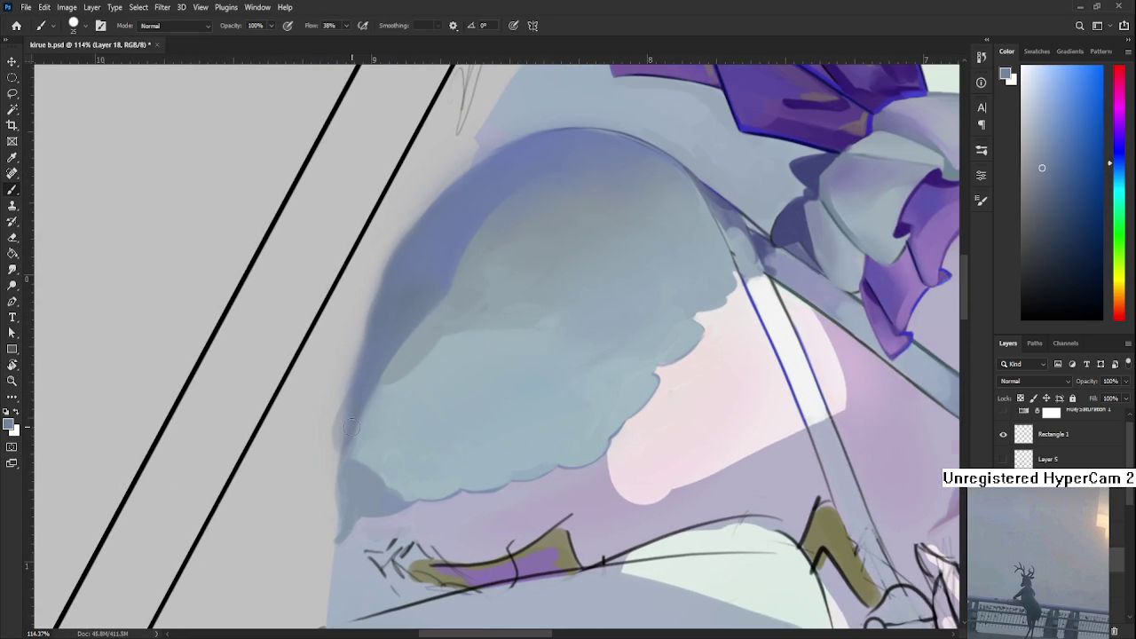
alt+click(347, 445)
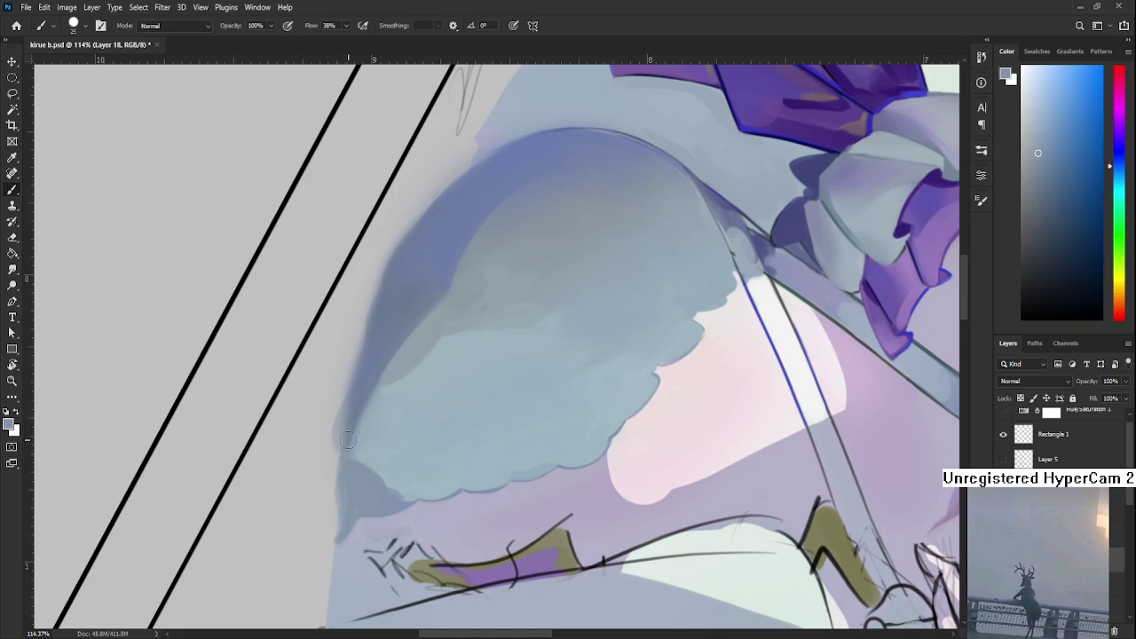
alt+click(350, 442)
alt+click(355, 425)
alt+click(347, 448)
alt+click(356, 457)
alt+click(369, 447)
alt+click(355, 425)
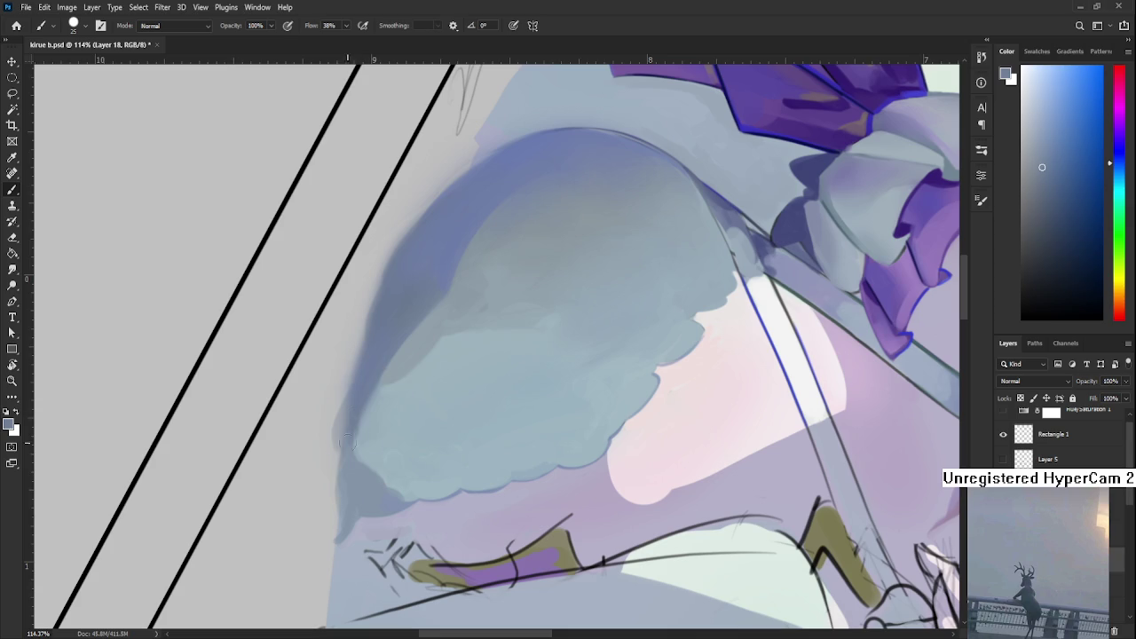
- Rotate the canvas back upright to view the bust in its frame, then resume the Brush
key(r)
scroll(390, 373, down, 8)
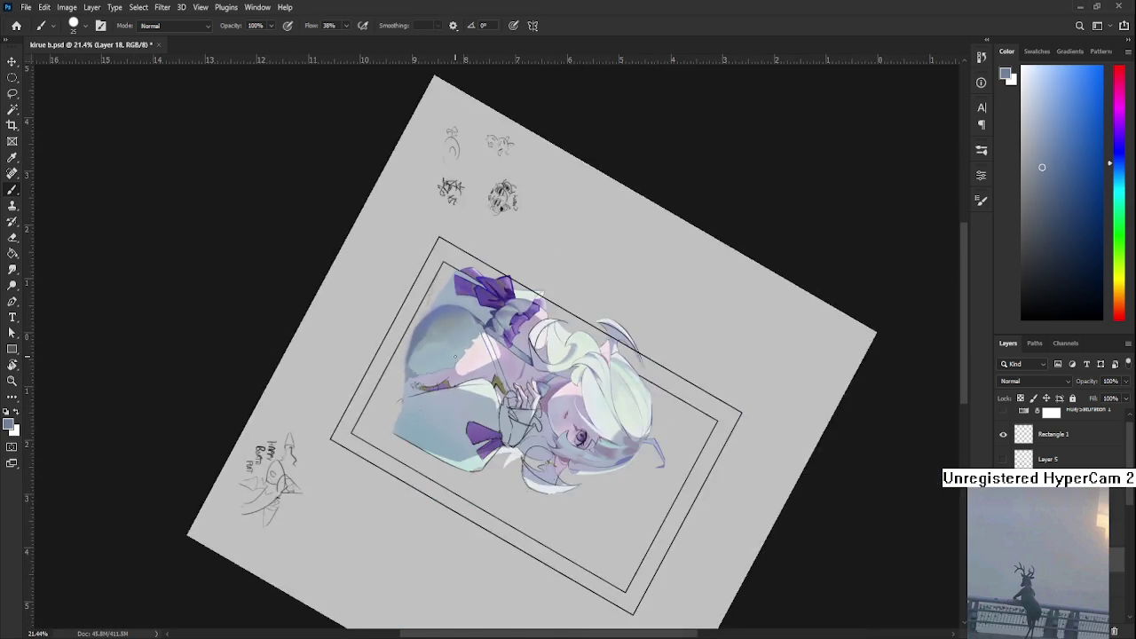
drag(391, 373, 594, 344)
scroll(593, 344, down, 2)
scroll(590, 373, down, 4)
scroll(589, 388, down, 1)
scroll(495, 409, up, 4)
scroll(495, 409, up, 3)
scroll(497, 413, up, 3)
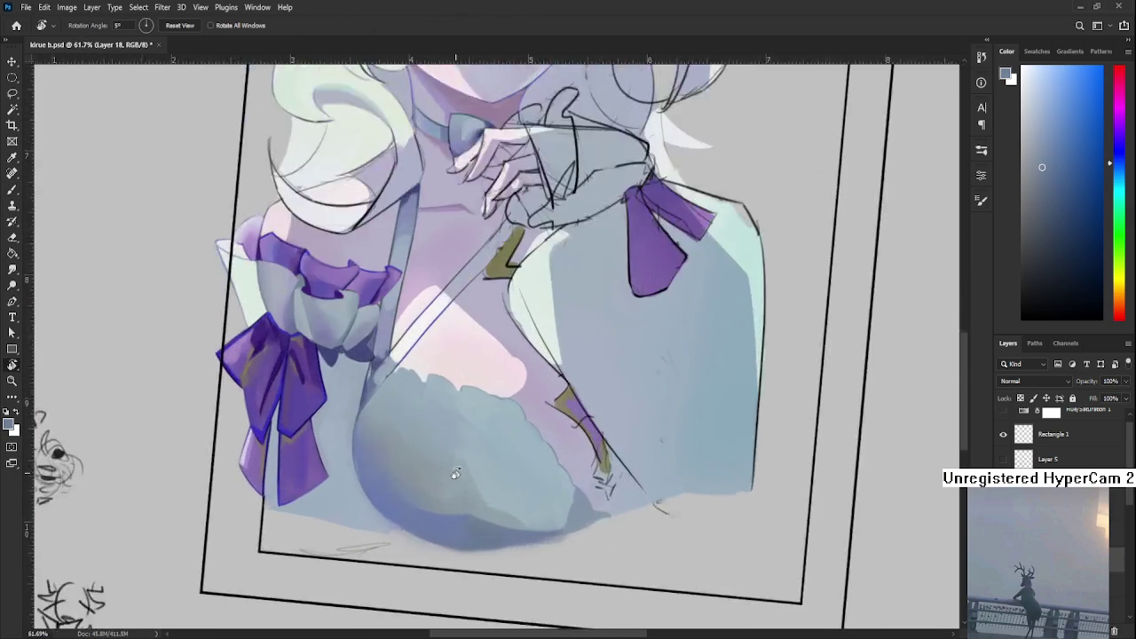
scroll(502, 418, up, 2)
drag(502, 418, 527, 493)
scroll(506, 475, up, 2)
key(b)
alt+click(480, 409)
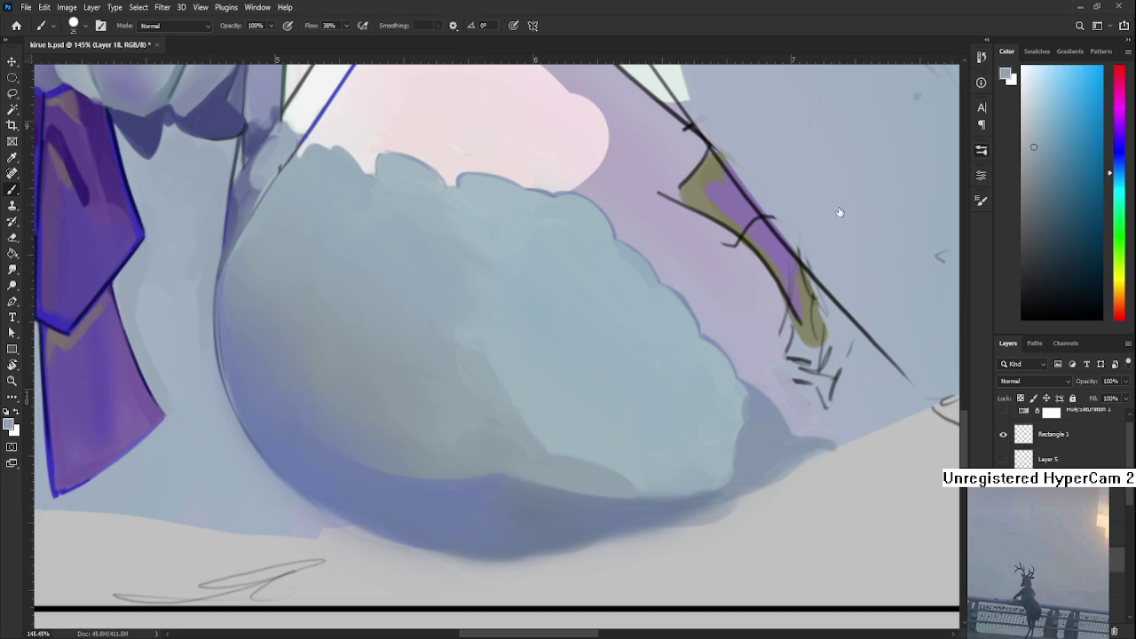
- Enlarge the brush to 30 and rotate the canvas view about 30 degrees
key(bracketright)
scroll(463, 407, down, 3)
key(r)
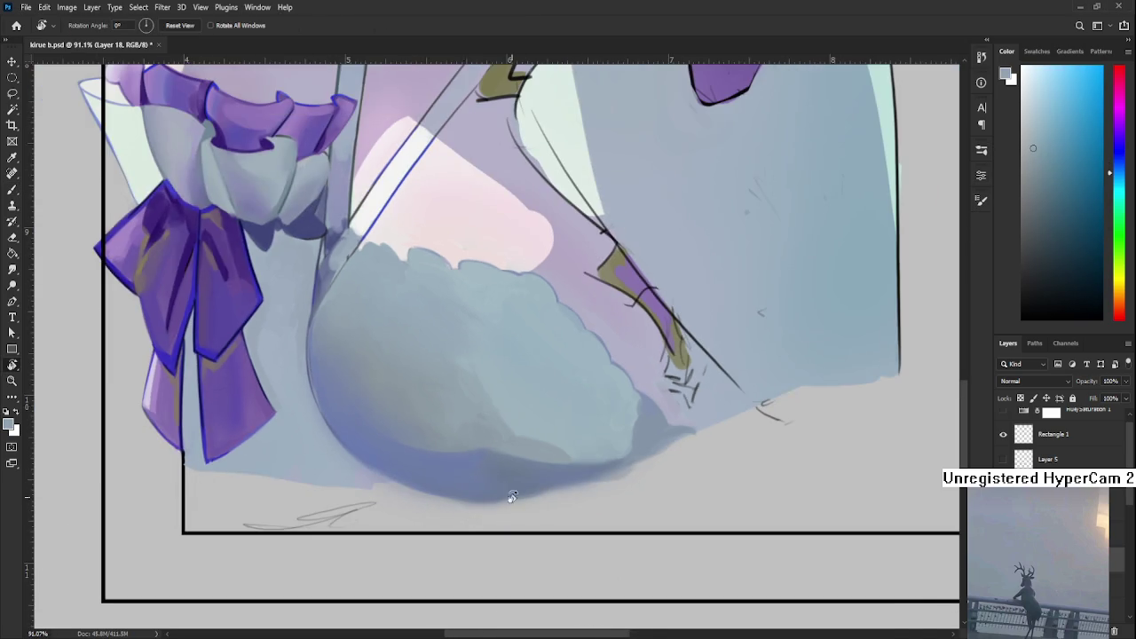
drag(514, 492, 355, 487)
scroll(387, 441, up, 2)
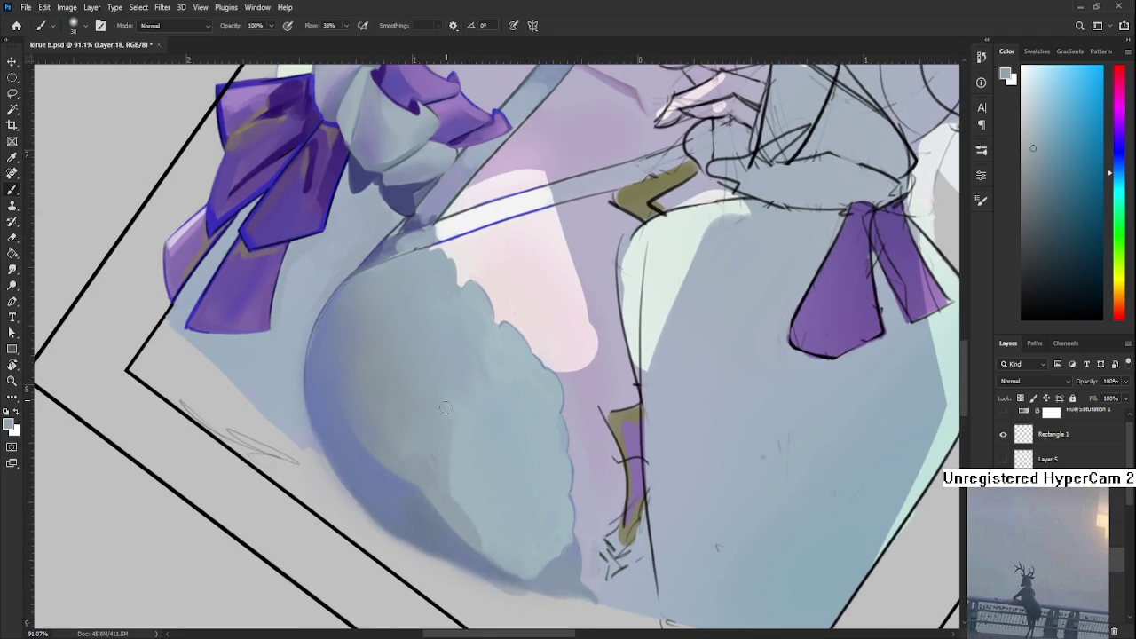
- Blend darker blue-grey tones sampled from the chest along the shadow edge
alt+click(426, 455)
alt+click(438, 435)
alt+click(431, 454)
alt+click(419, 442)
alt+click(418, 444)
alt+click(426, 444)
alt+click(435, 442)
- Blend lighter blue-grey tones through the middle of the sleeve's shading
alt+click(465, 433)
alt+click(463, 433)
alt+click(463, 417)
alt+click(464, 433)
alt+click(449, 475)
alt+click(464, 437)
alt+click(459, 413)
scroll(480, 414, down, 4)
scroll(479, 414, up, 3)
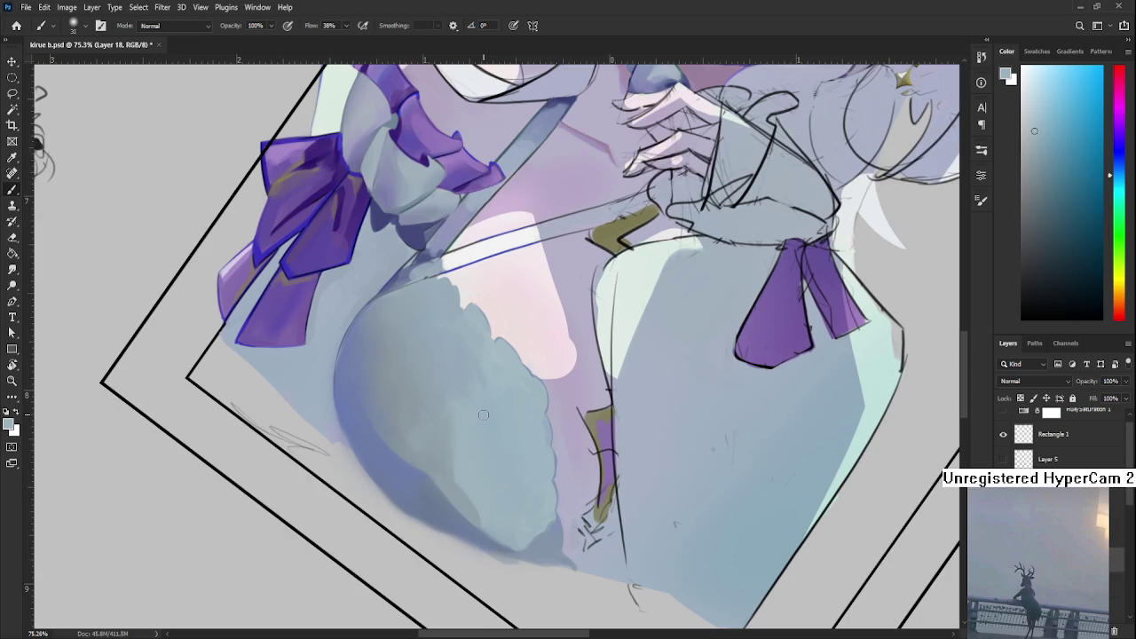
- Tilt the view and keep blending resampled blue-grey tones across the chest
key(r)
mouse_move(464, 461)
mouse_down()
mouse_move(506, 418)
mouse_move(464, 417)
mouse_up()
alt+click(480, 449)
alt+click(480, 434)
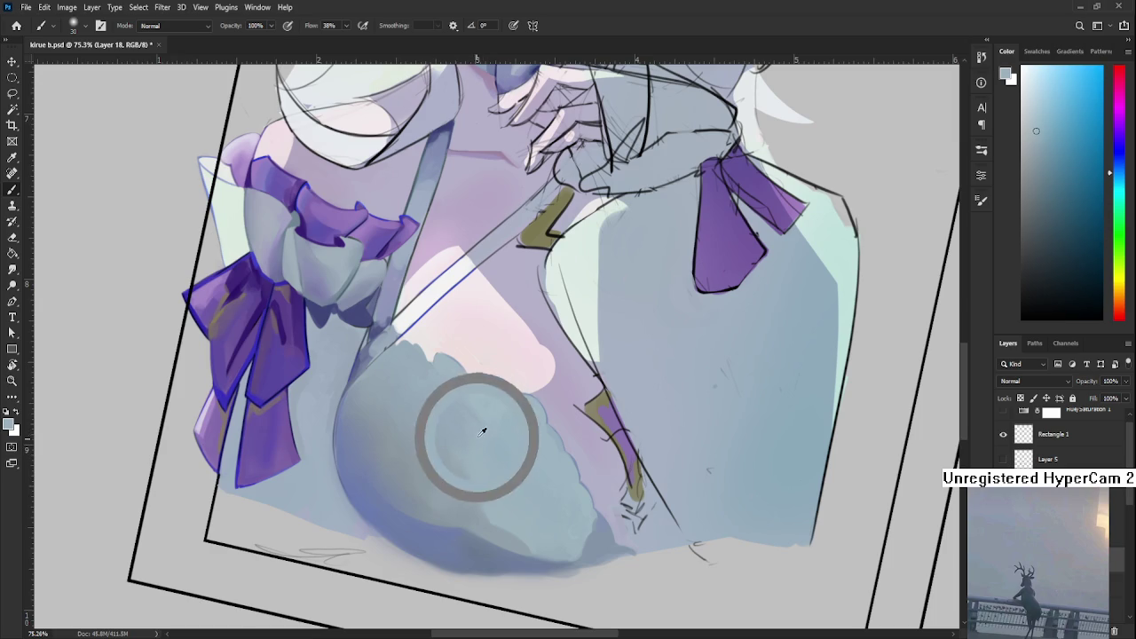
alt+click(494, 415)
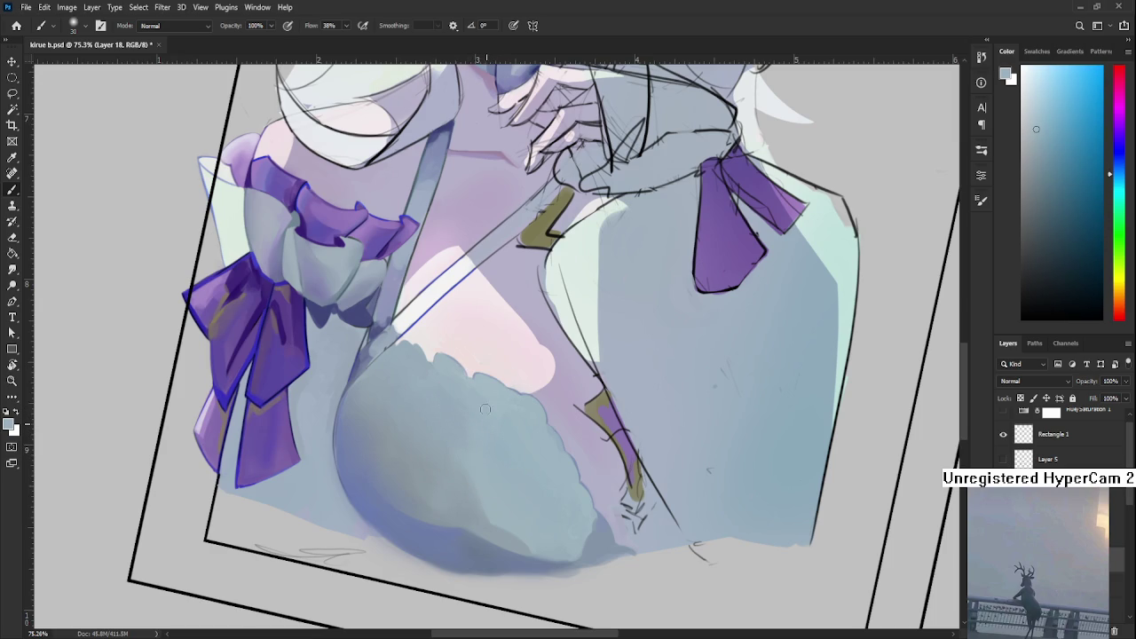
alt+click(458, 411)
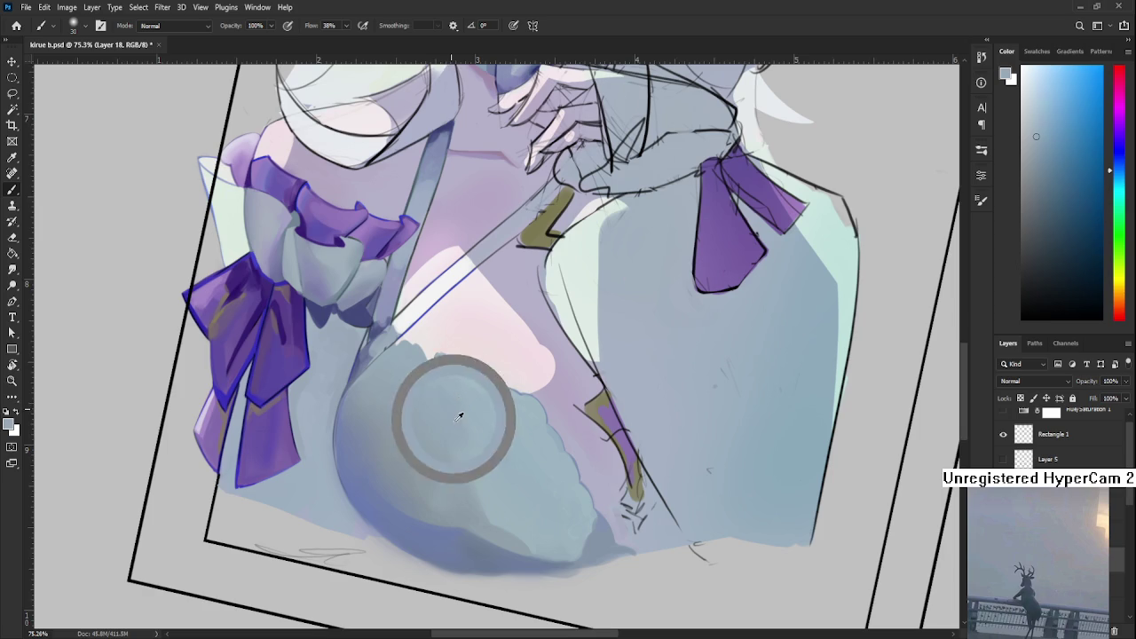
alt+click(482, 406)
alt+click(455, 395)
scroll(425, 429, down, 2)
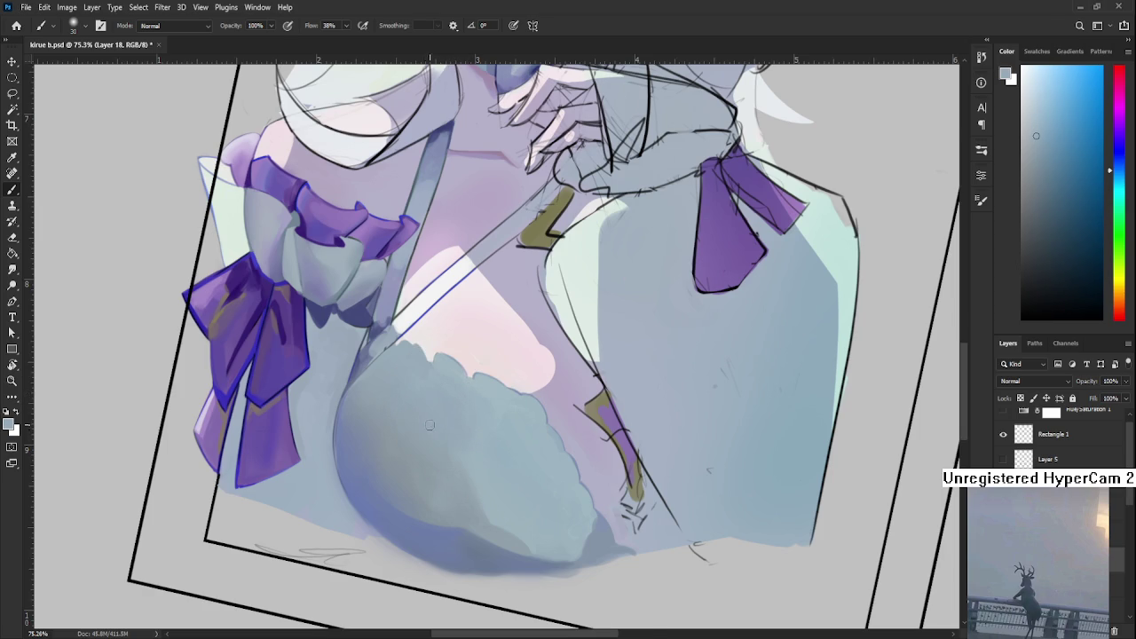
- Extend the blue-grey shading further right across the chest toward the strap
scroll(435, 424, down, 4)
scroll(444, 421, down, 3)
scroll(456, 415, down, 3)
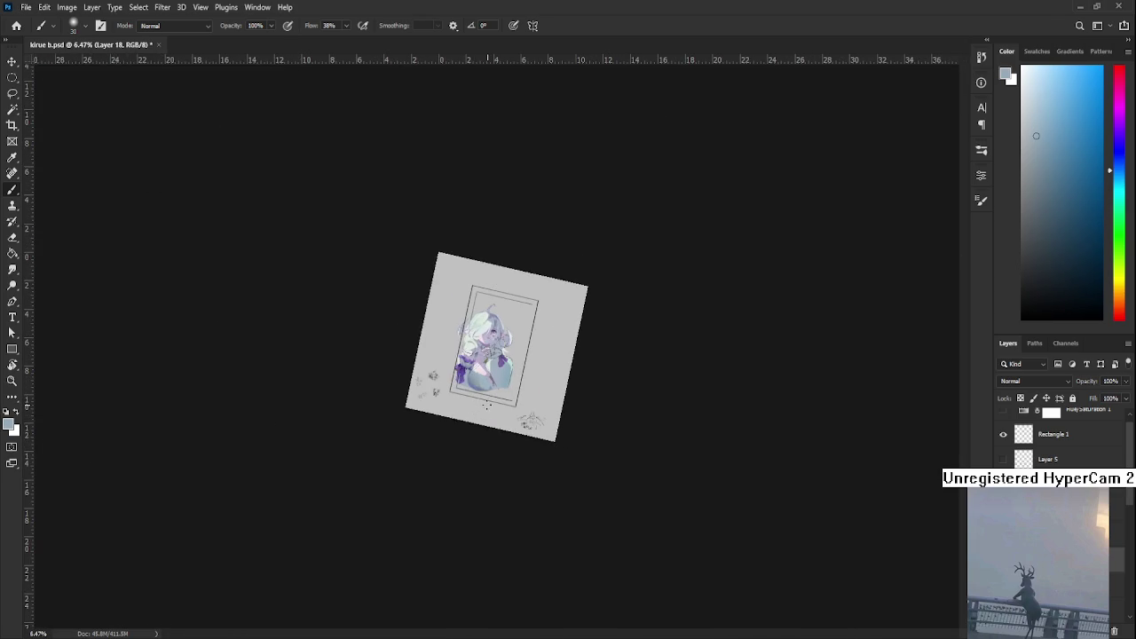
scroll(486, 406, up, 2)
scroll(492, 415, up, 2)
scroll(502, 426, up, 2)
scroll(510, 439, up, 1)
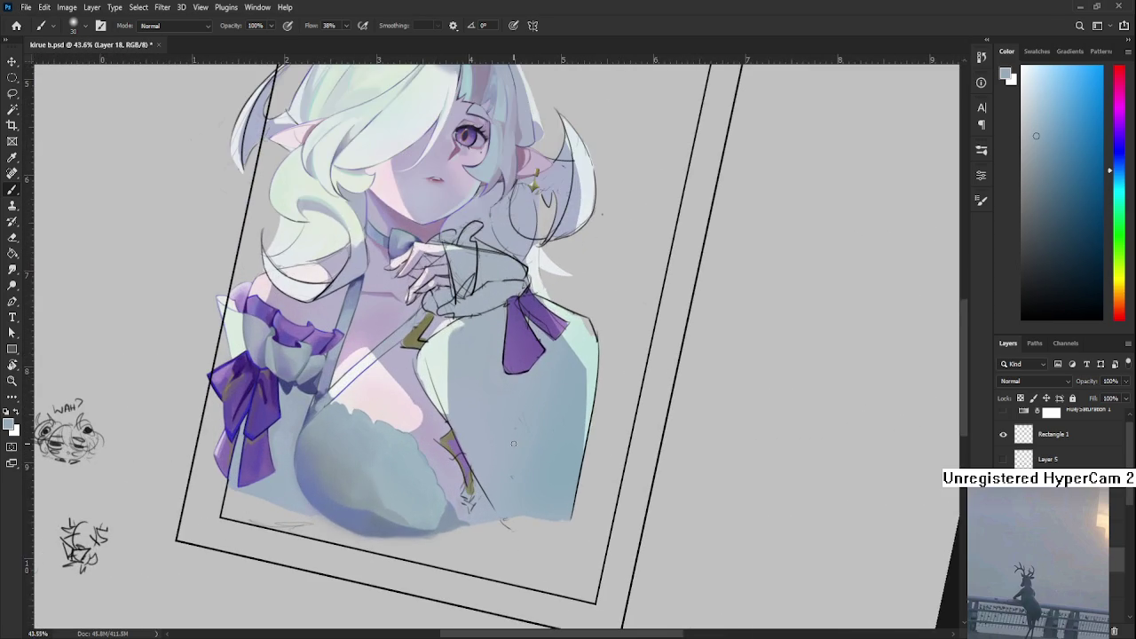
scroll(471, 484, up, 2)
scroll(425, 515, down, 1)
drag(444, 503, 510, 497)
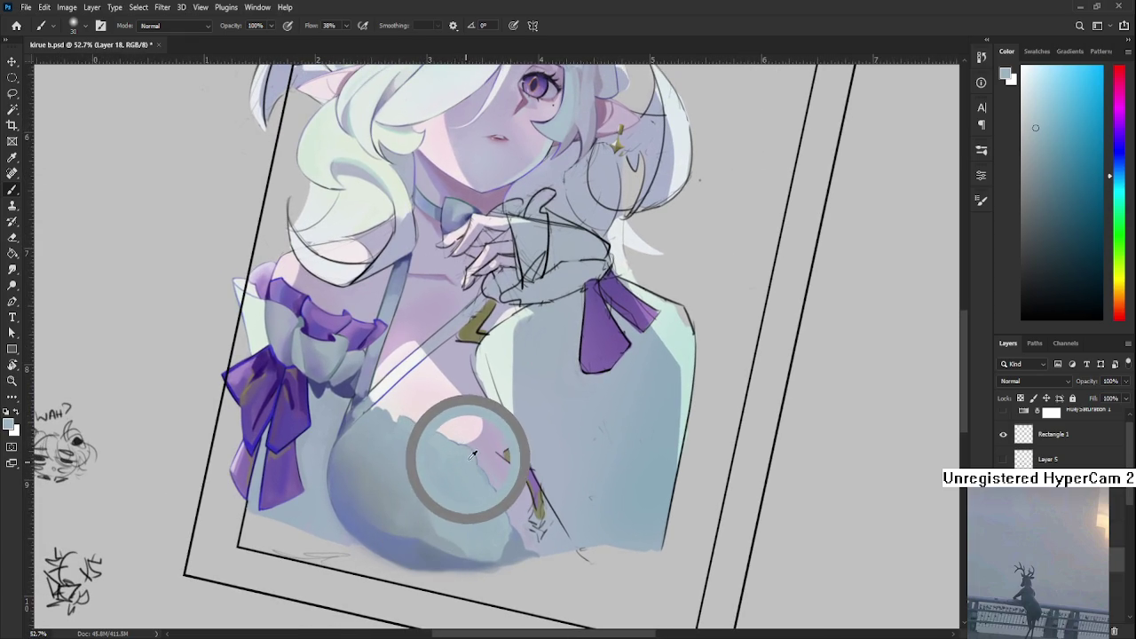
- Resample chest blue-grey tones to even out the shading near the strap
alt+click(464, 481)
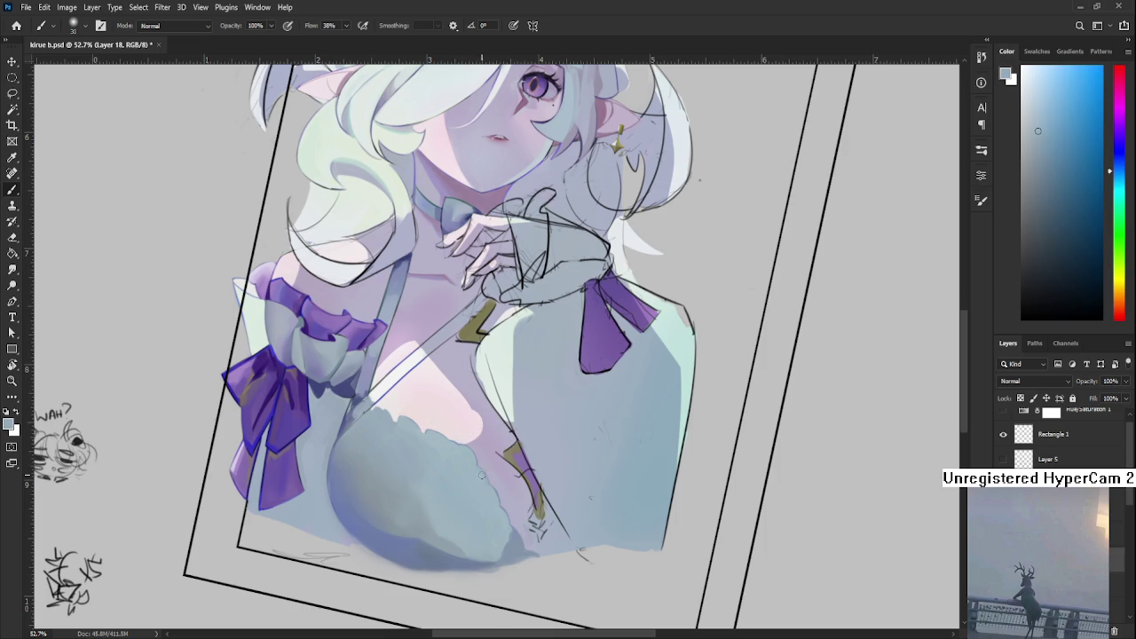
alt+click(473, 472)
alt+click(469, 469)
alt+click(482, 483)
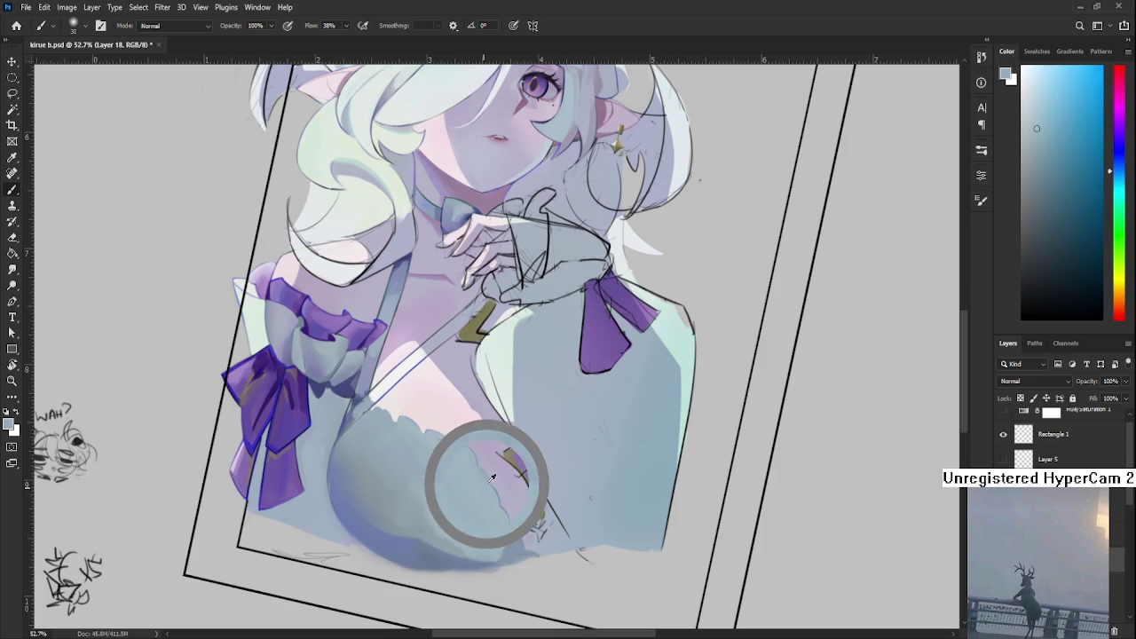
drag(473, 513, 489, 502)
alt+click(477, 476)
alt+click(482, 471)
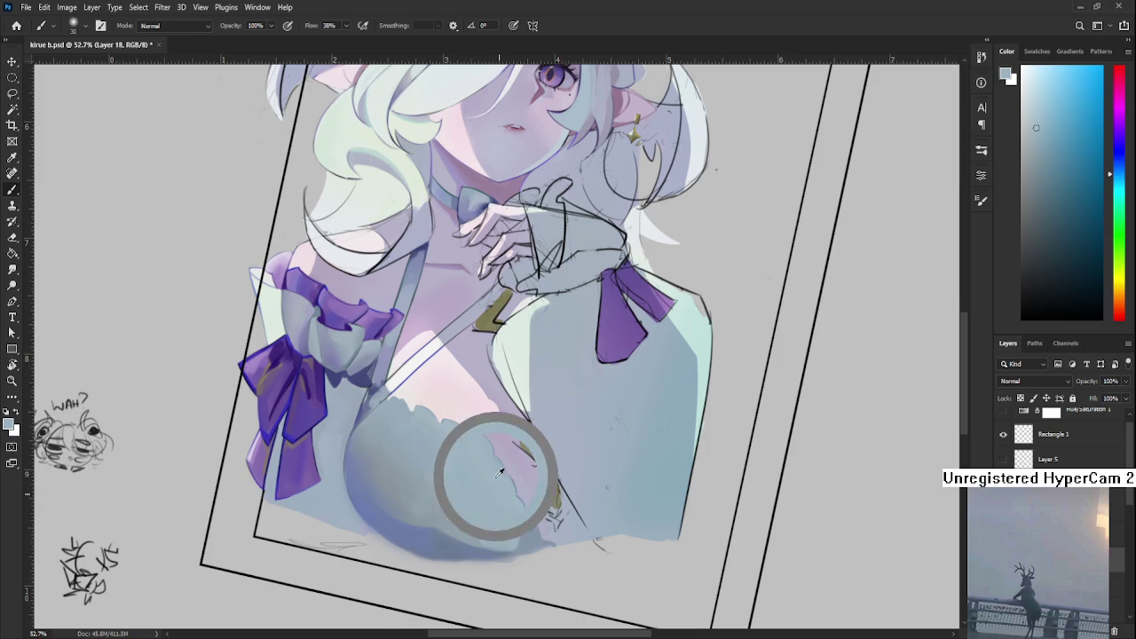
alt+click(480, 481)
alt+click(490, 460)
- Blend neighbouring tones to lighten and soften the sleeve's scalloped upper edge
alt+click(456, 461)
alt+click(467, 460)
alt+click(464, 434)
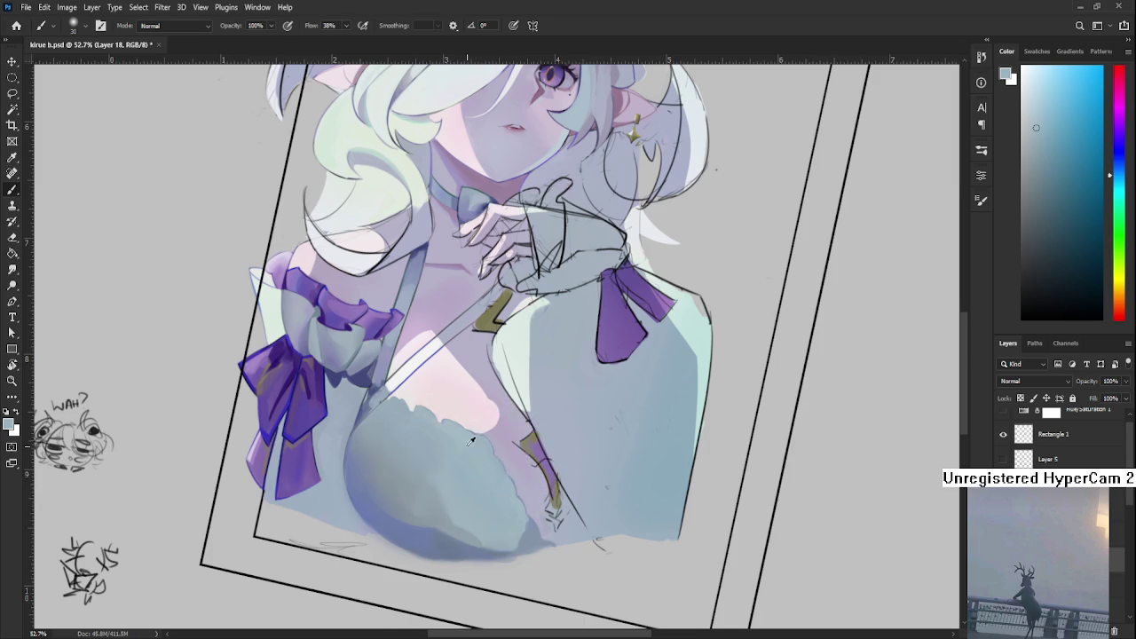
alt+click(441, 448)
alt+click(445, 451)
alt+click(443, 450)
alt+click(446, 448)
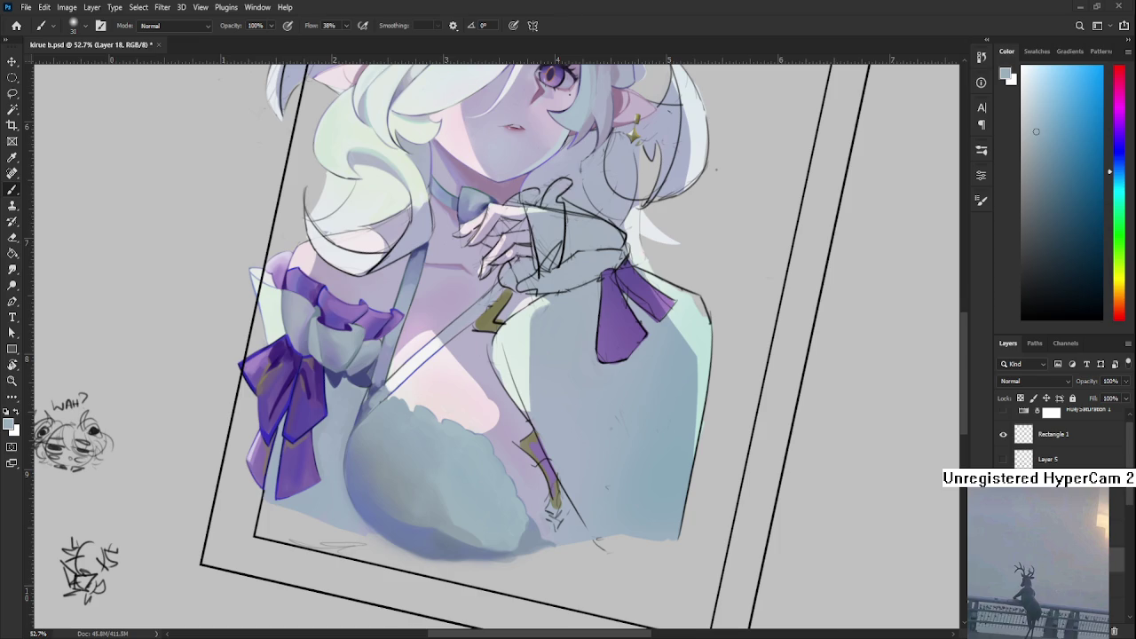
- Rotate the canvas to 53 degrees and return to the Brush
scroll(483, 509, up, 2)
key(r)
drag(484, 508, 450, 448)
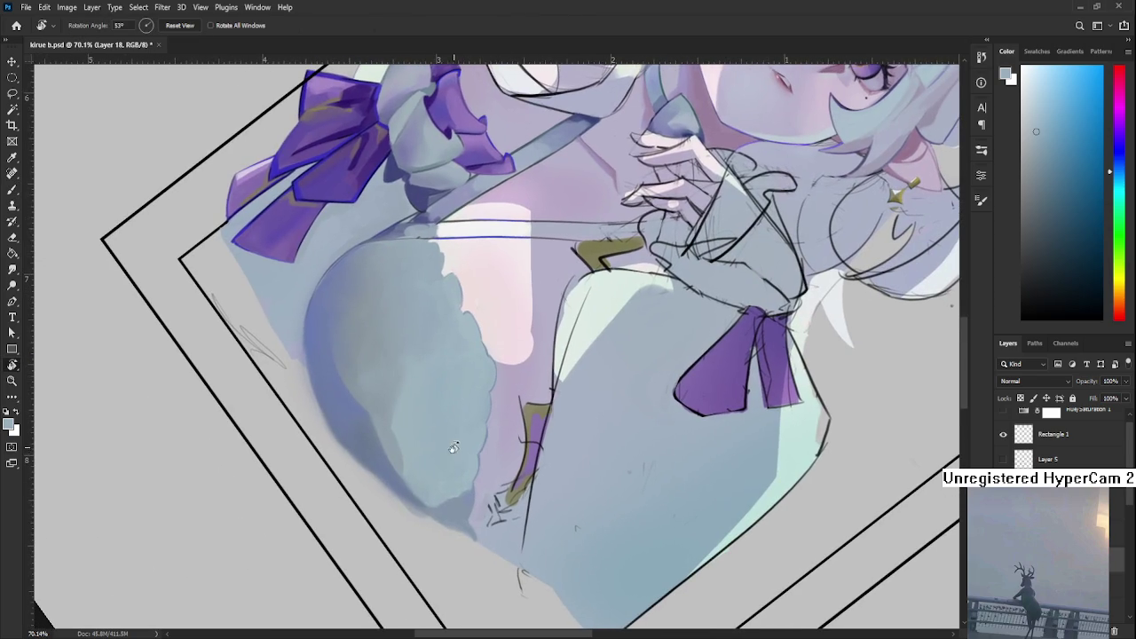
key(b)
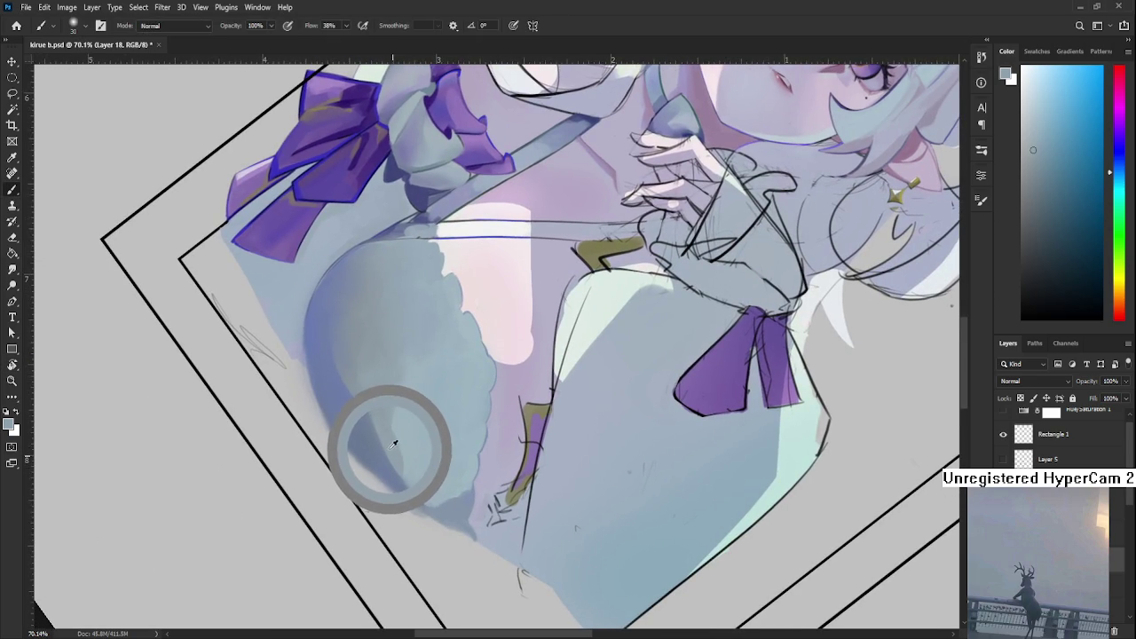
drag(390, 443, 388, 458)
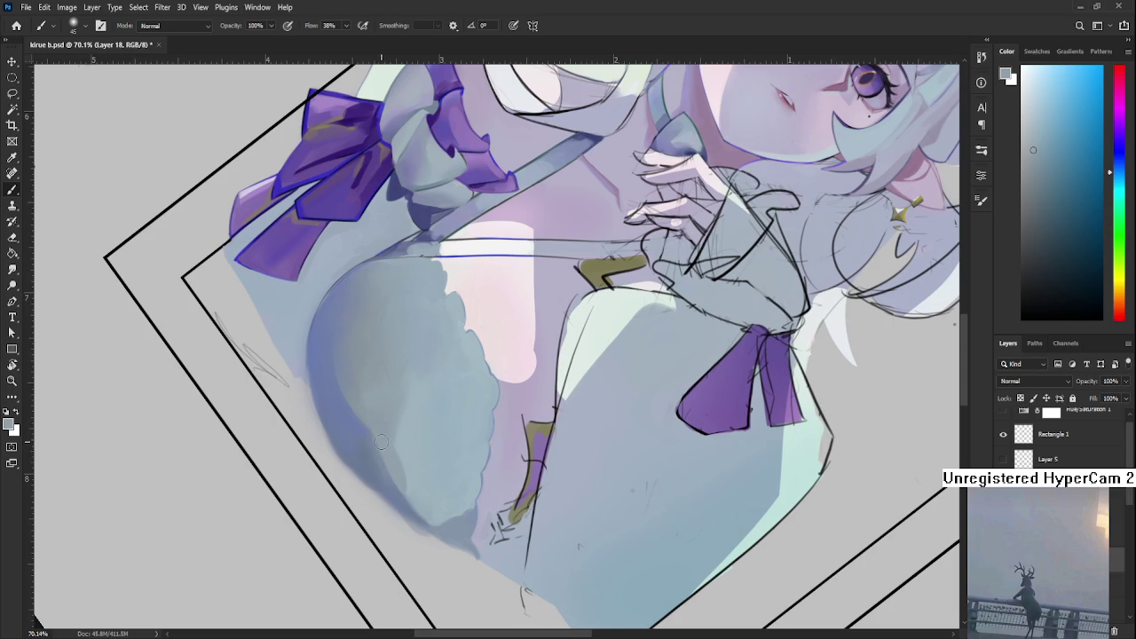
- Blend light and dark shadow tones along the lower-left chest edge, then zoom out
alt+click(375, 452)
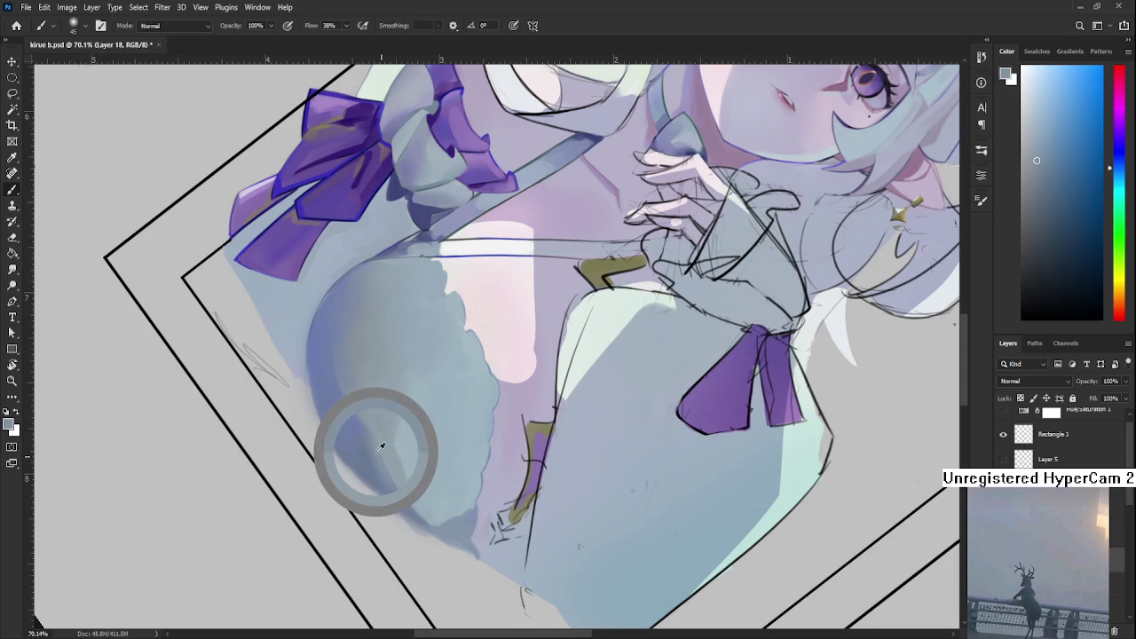
alt+click(383, 437)
alt+click(380, 460)
alt+click(371, 474)
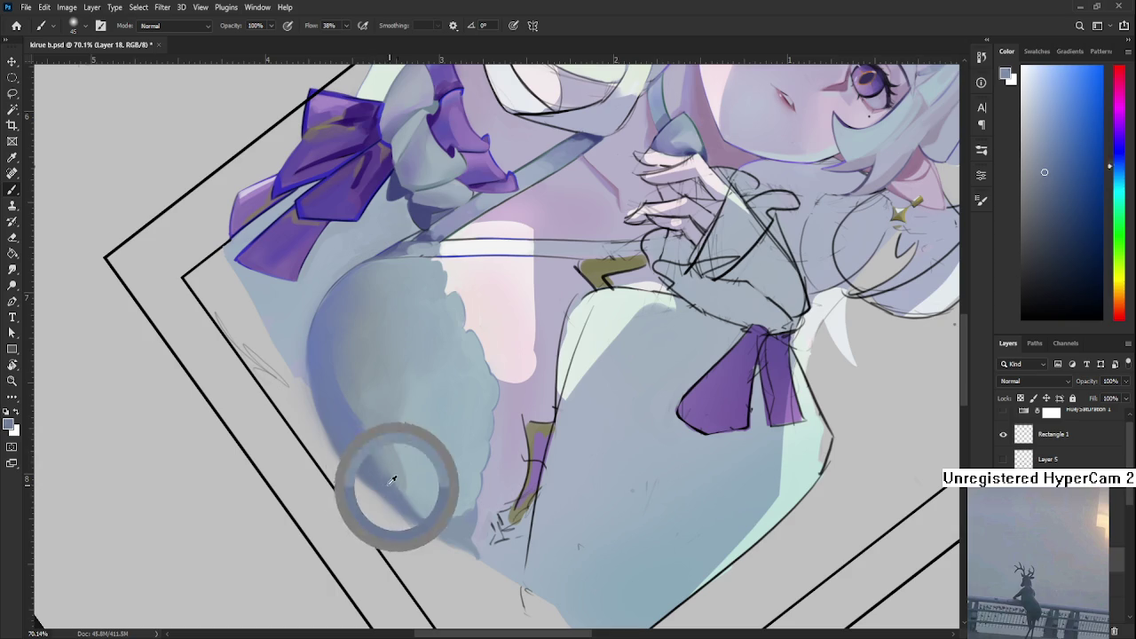
alt+click(395, 481)
alt+click(393, 483)
alt+click(397, 481)
alt+click(392, 486)
key(ctrl+minus)
key(ctrl+minus)
key(ctrl+minus)
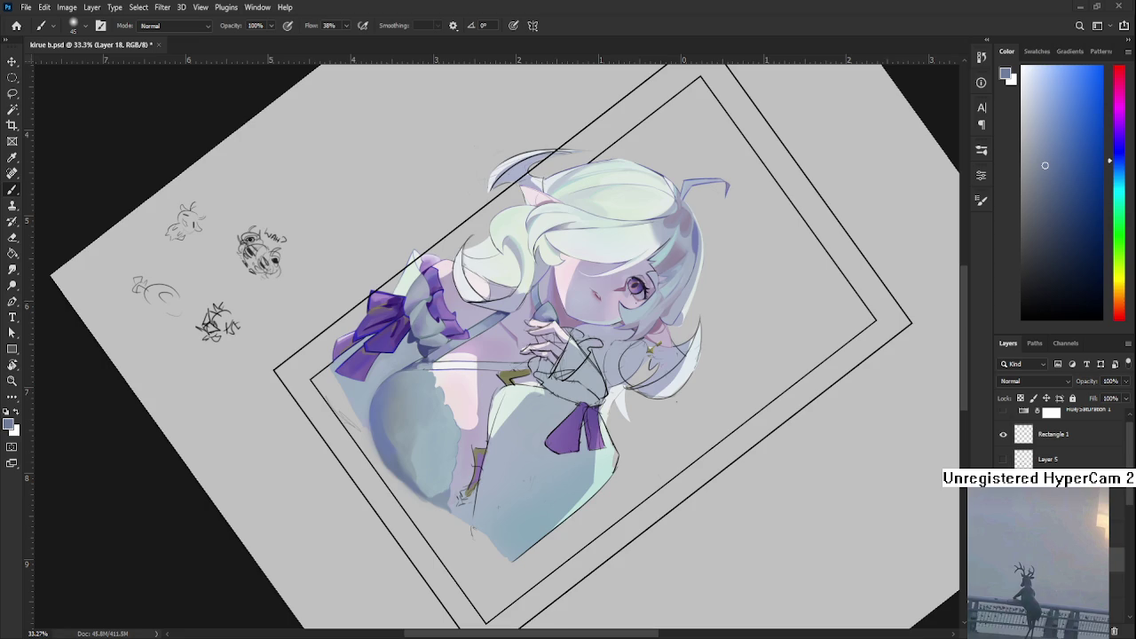
- Blend the chest shading by sampling lighter and darker grey-blues from it and painting over it
scroll(518, 478, up, 3)
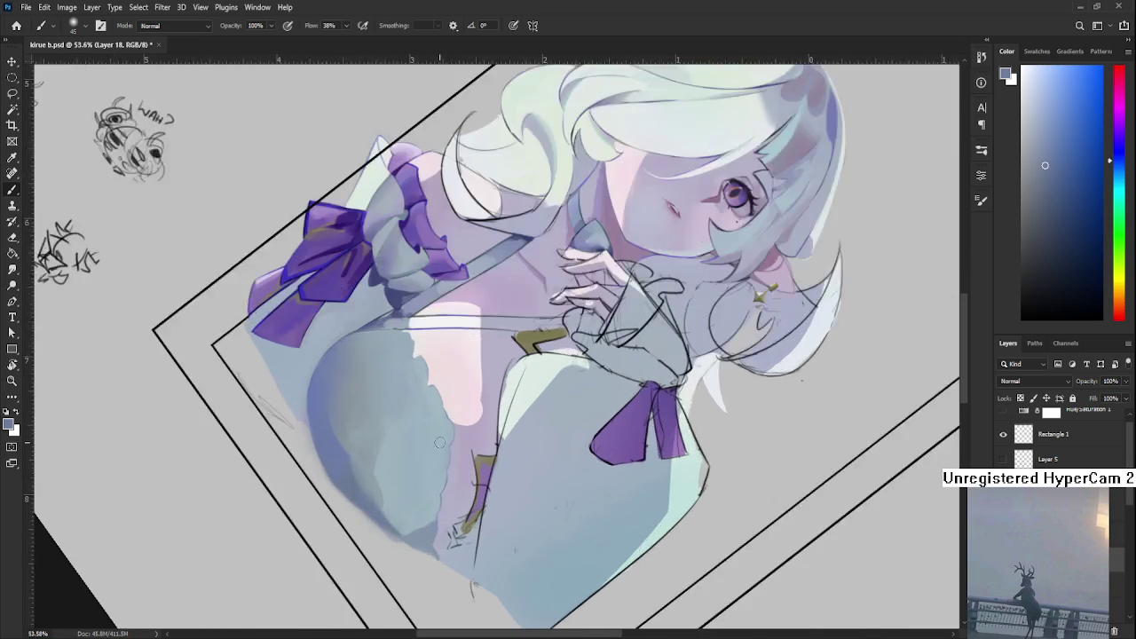
scroll(461, 426, up, 2)
scroll(361, 465, up, 1)
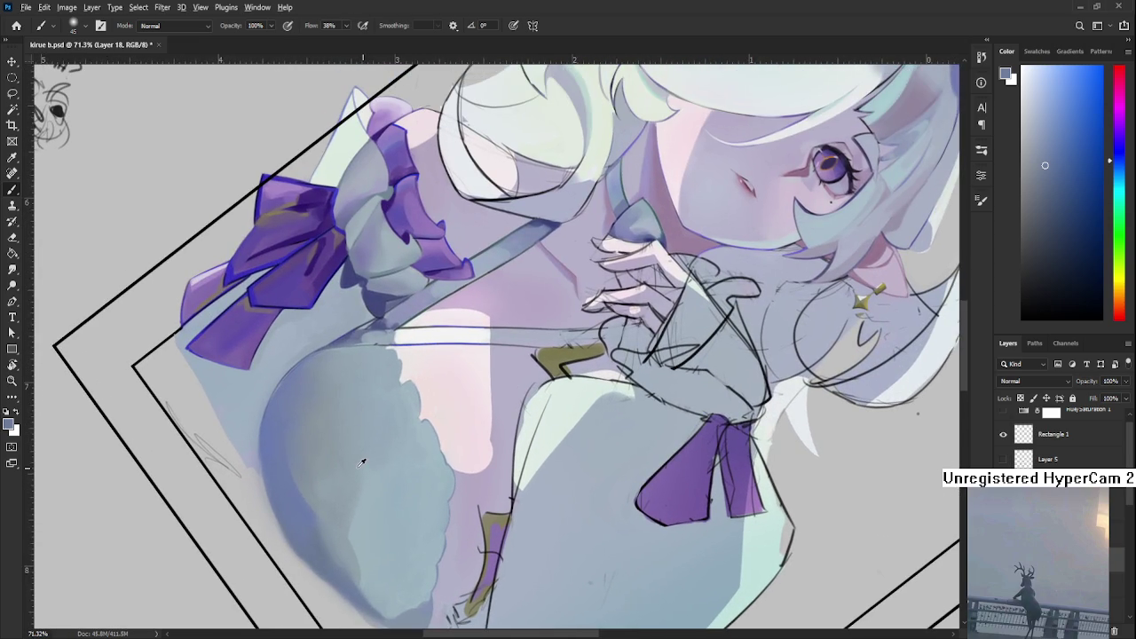
alt+click(364, 463)
alt+click(374, 491)
alt+click(374, 483)
alt+click(373, 479)
alt+click(359, 471)
alt+click(367, 485)
alt+click(386, 466)
alt+click(359, 511)
drag(351, 497, 362, 458)
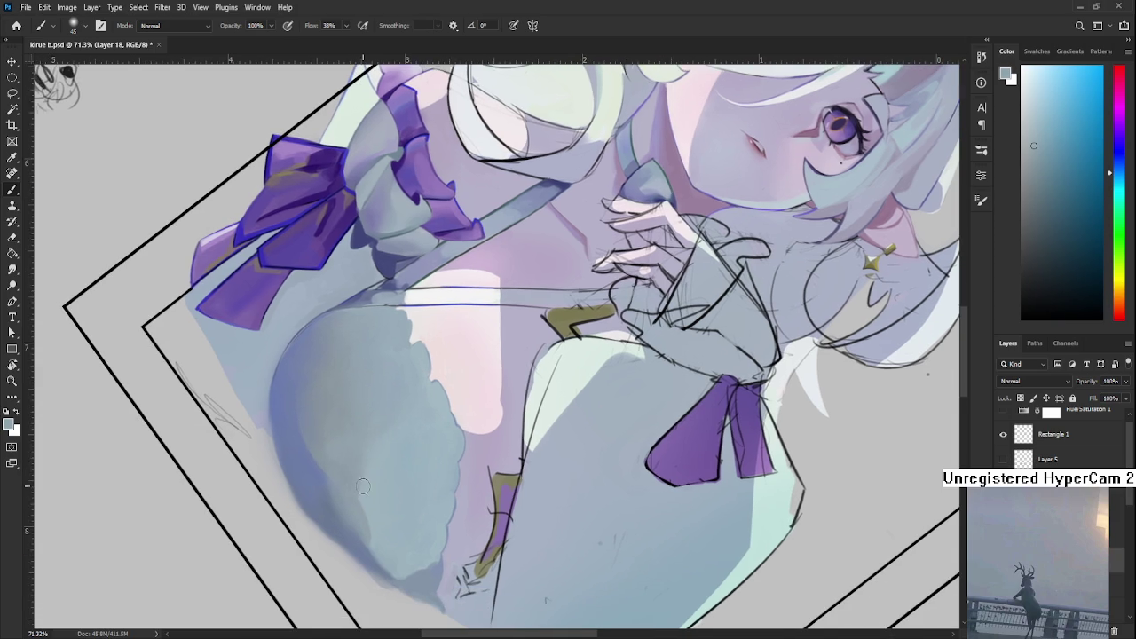
alt+click(357, 507)
alt+click(373, 491)
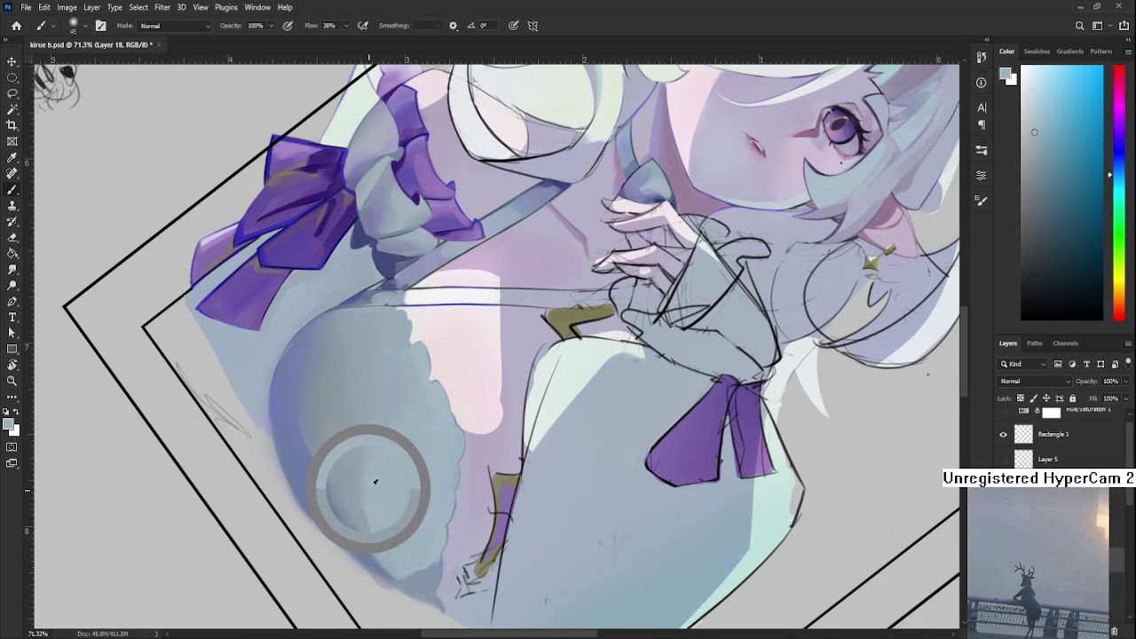
alt+click(360, 492)
alt+click(364, 516)
alt+click(371, 512)
alt+click(372, 488)
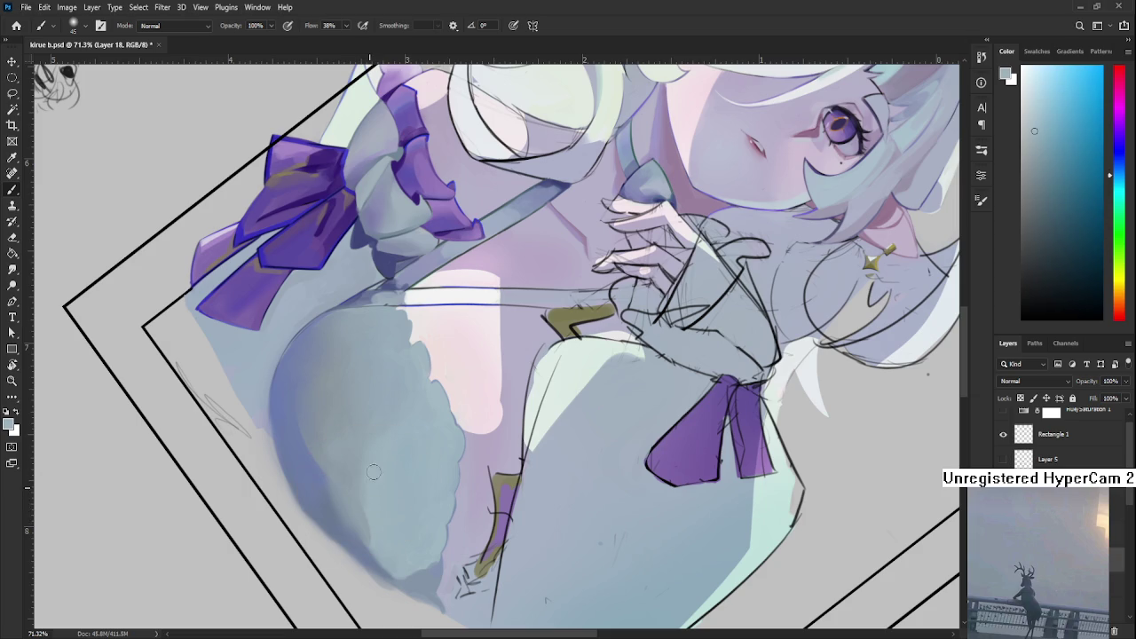
alt+click(352, 483)
- Rotate the view to about 10 degrees, framing the right shoulder, and sample a lilac from the painting
scroll(376, 444, down, 3)
scroll(399, 426, down, 4)
scroll(422, 405, down, 3)
scroll(423, 405, down, 1)
scroll(424, 404, up, 4)
key(r)
mouse_move(532, 391)
mouse_down()
mouse_move(570, 415)
mouse_move(556, 424)
mouse_move(552, 470)
mouse_up()
scroll(557, 425, up, 2)
scroll(513, 448, up, 2)
scroll(494, 448, up, 3)
drag(454, 385, 457, 477)
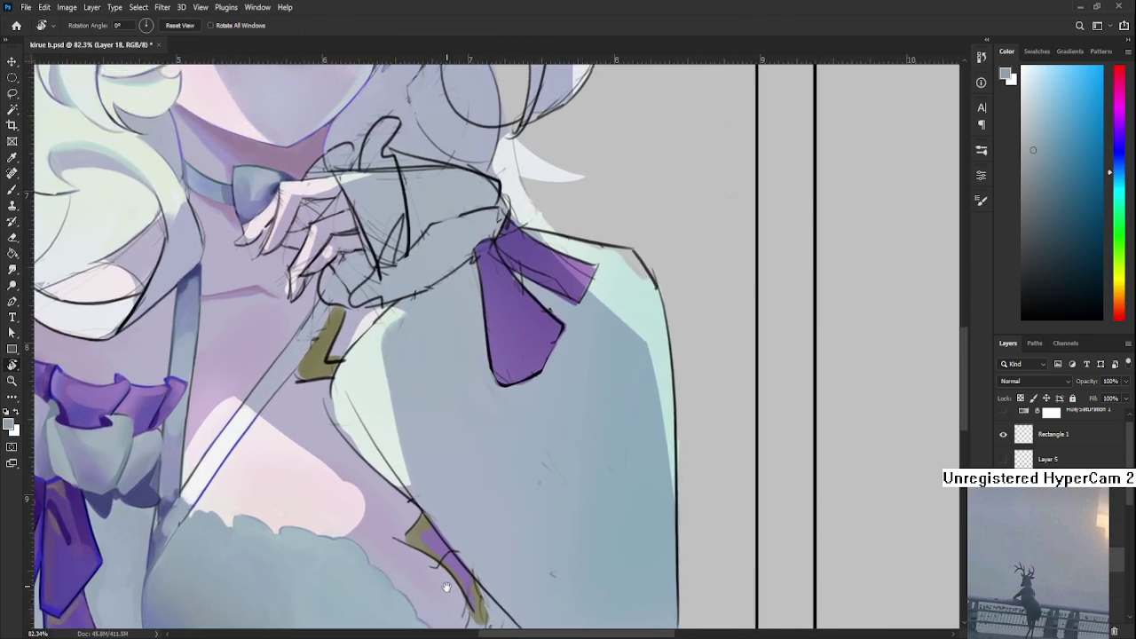
scroll(535, 474, down, 1)
mouse_move(538, 474)
mouse_down()
mouse_move(501, 480)
mouse_move(381, 461)
mouse_up()
alt+click(353, 468)
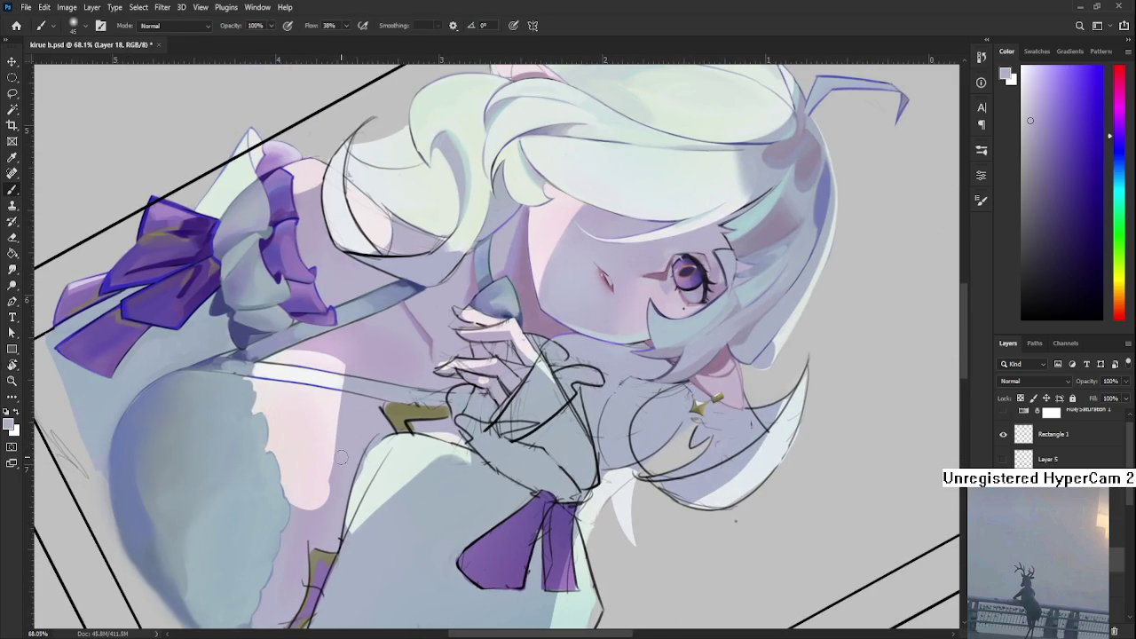
- Draw a small freehand selection near the chest, then clear it
key(l)
drag(348, 460, 346, 452)
key(b)
key(ctrl+d)
key(l)
- Rotate the view to 39 degrees and paint soft shading on the chest and lavender dress
key(r)
mouse_move(350, 480)
mouse_down()
mouse_move(438, 505)
mouse_move(469, 432)
mouse_up()
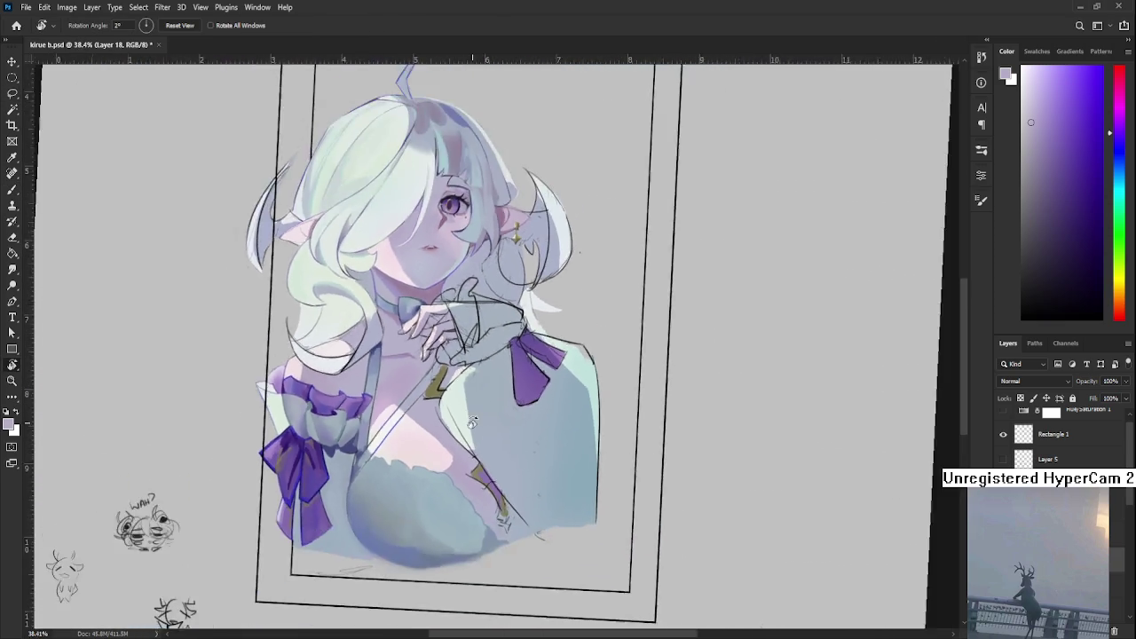
scroll(469, 433, up, 3)
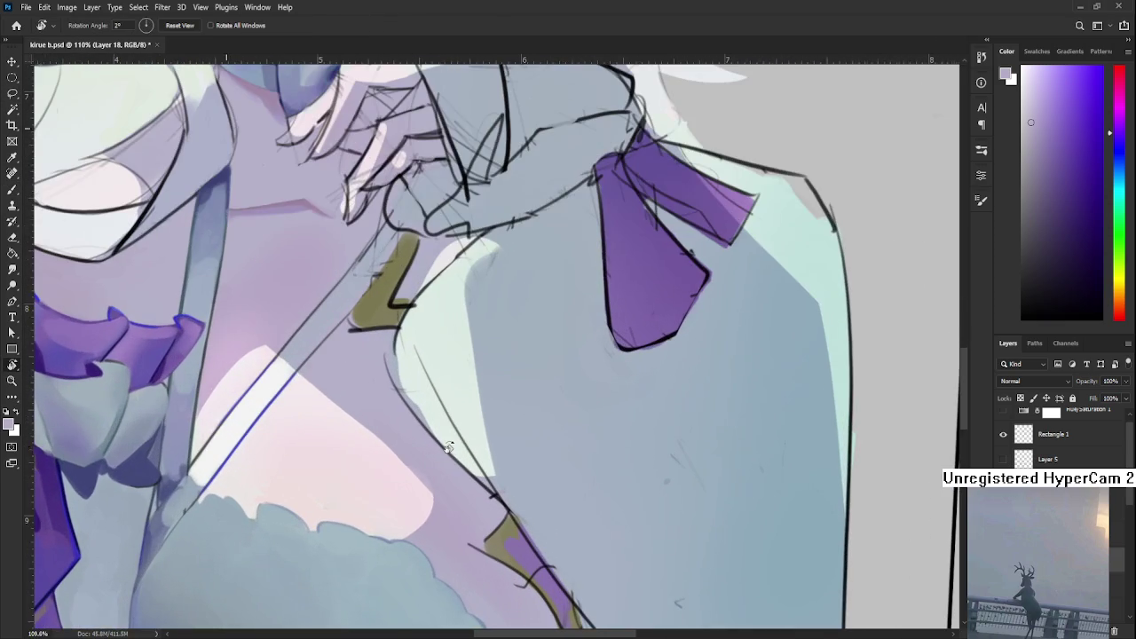
drag(447, 447, 357, 485)
key(b)
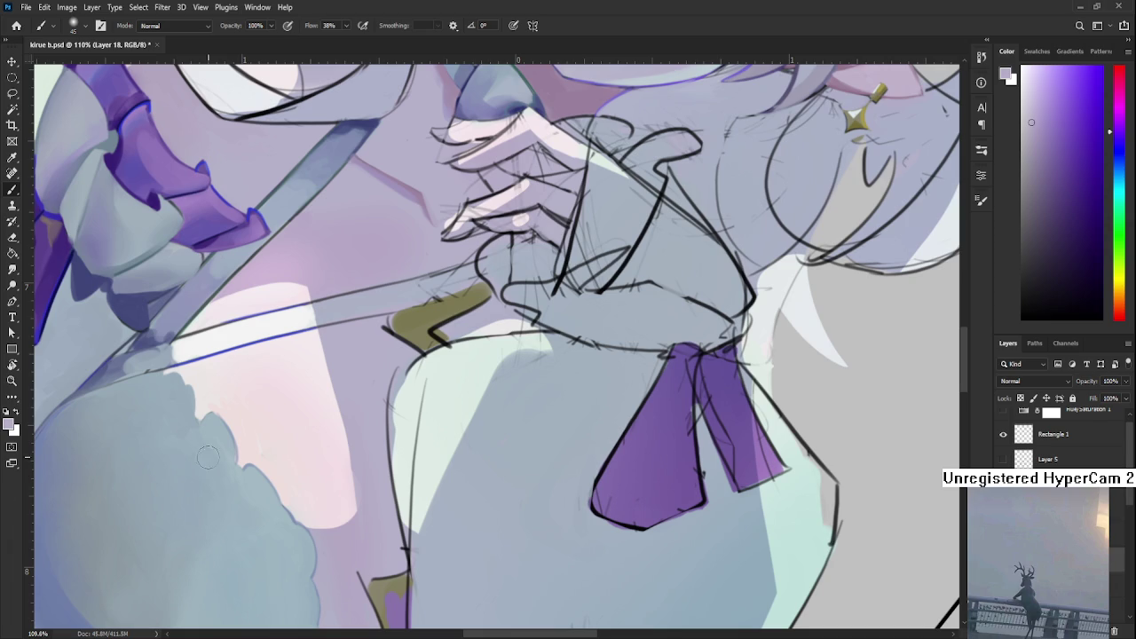
scroll(355, 460, up, 3)
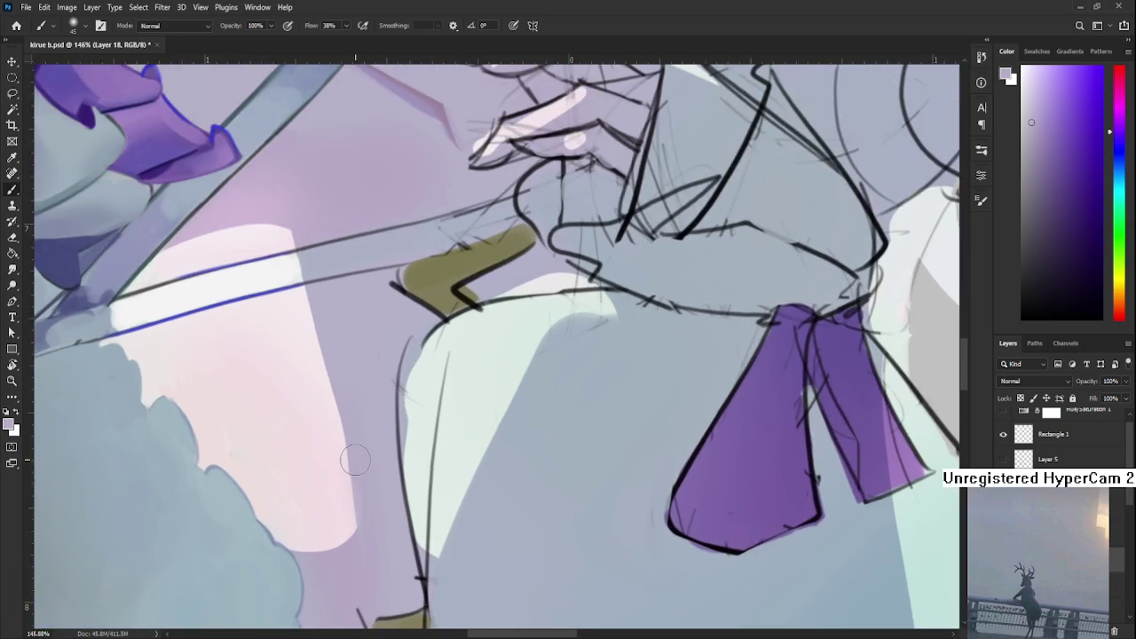
scroll(355, 459, down, 2)
scroll(355, 460, down, 1)
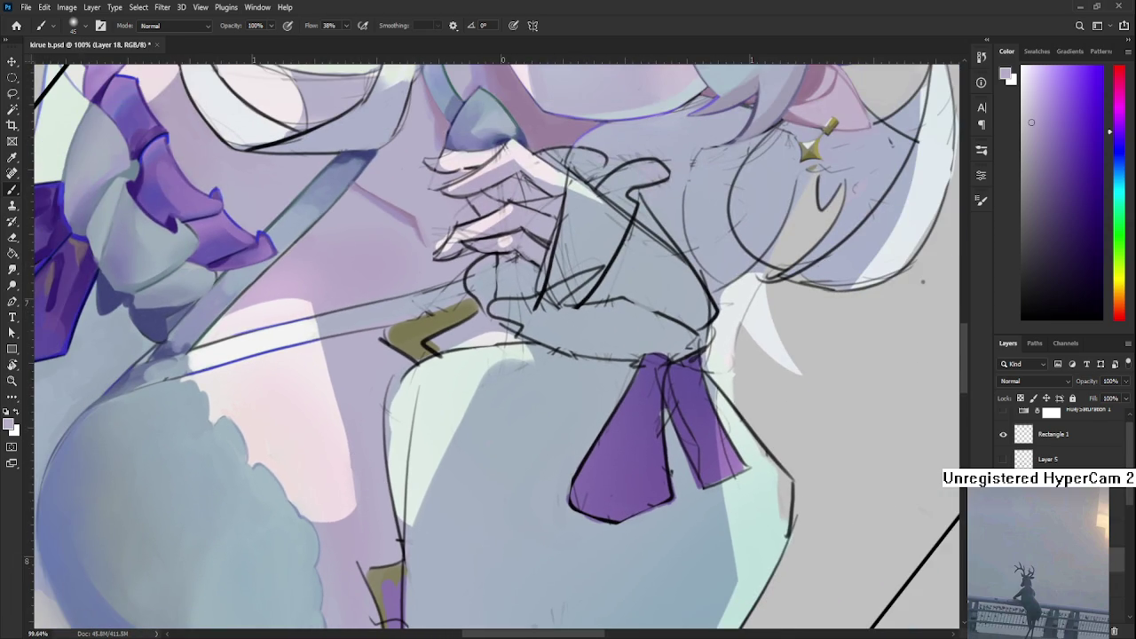
scroll(313, 549, down, 2)
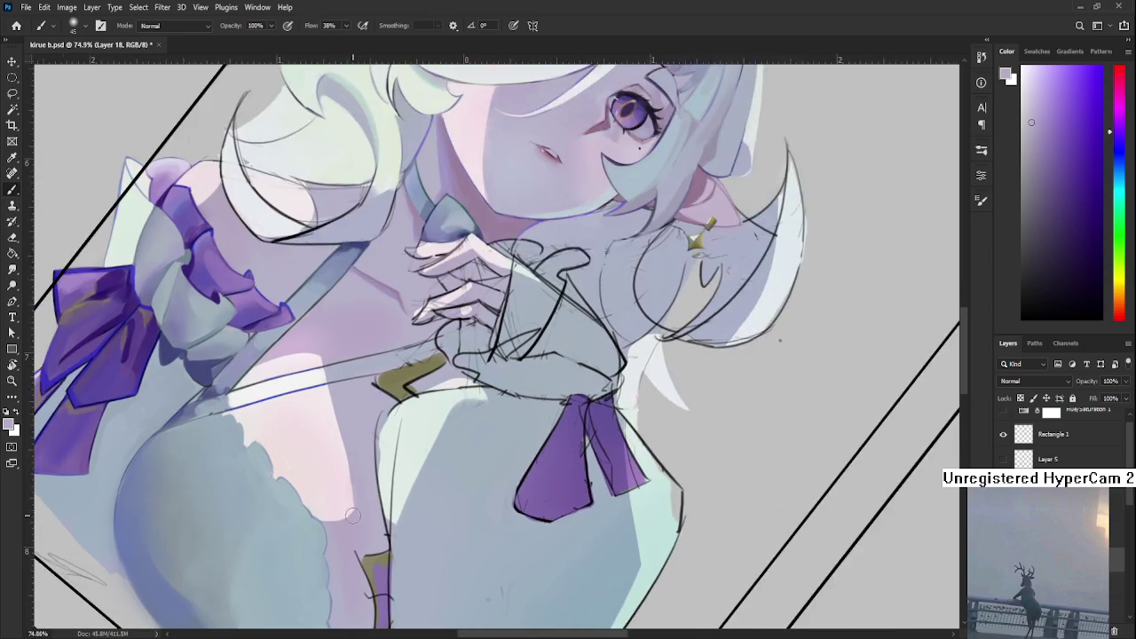
scroll(455, 478, up, 2)
- Lasso an area on the chest and paint inside it with a sampled pale pink
key(l)
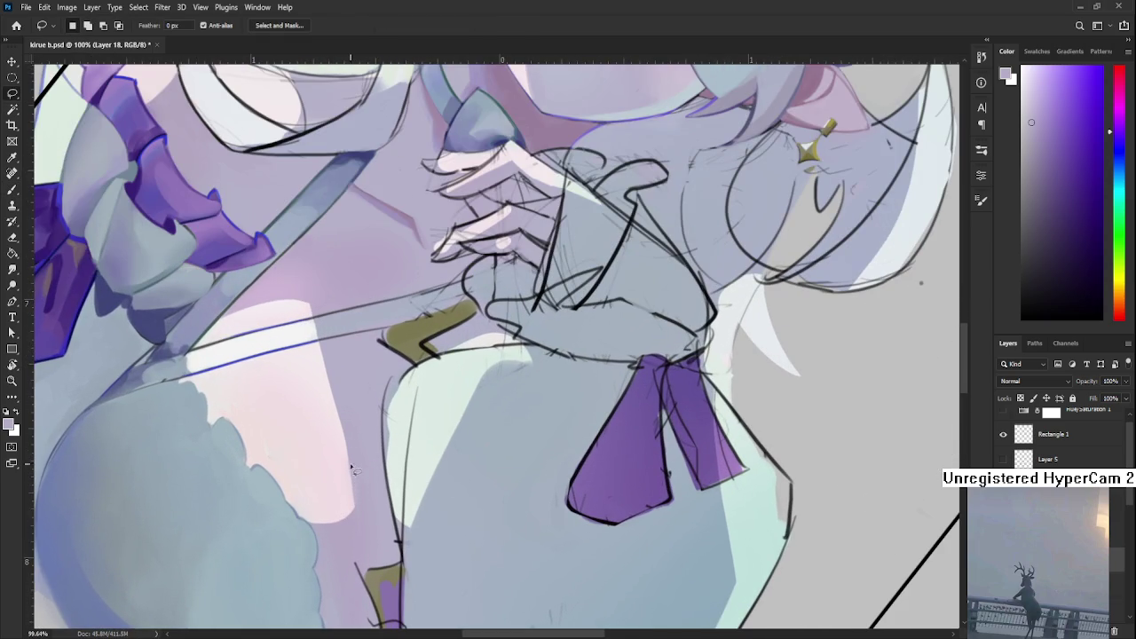
drag(361, 461, 360, 488)
key(b)
alt+click(358, 487)
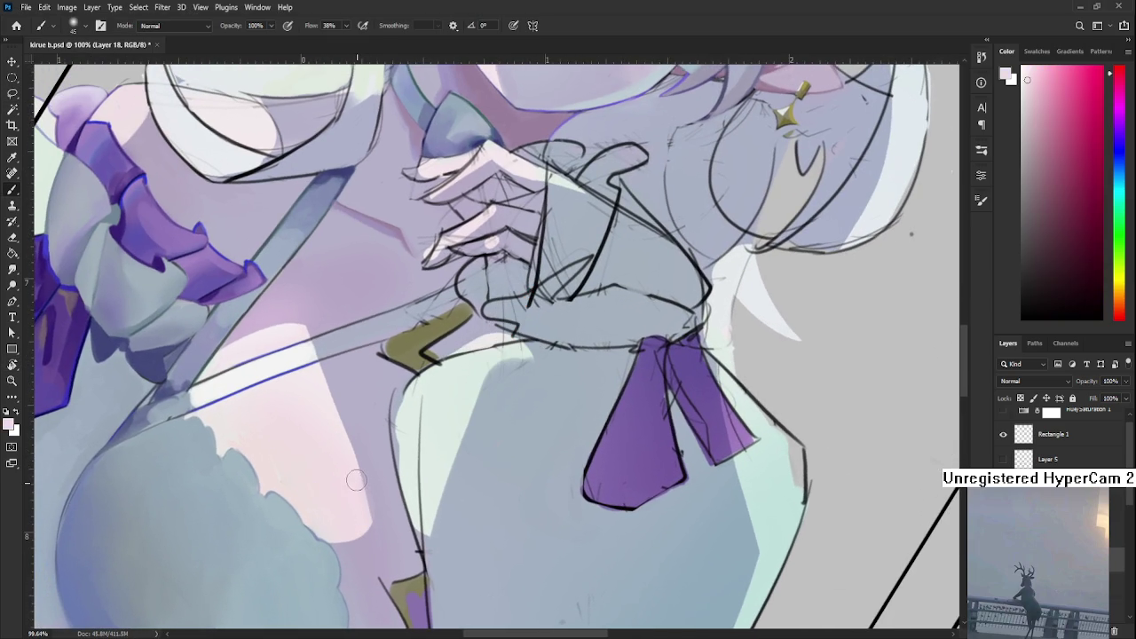
alt+click(359, 479)
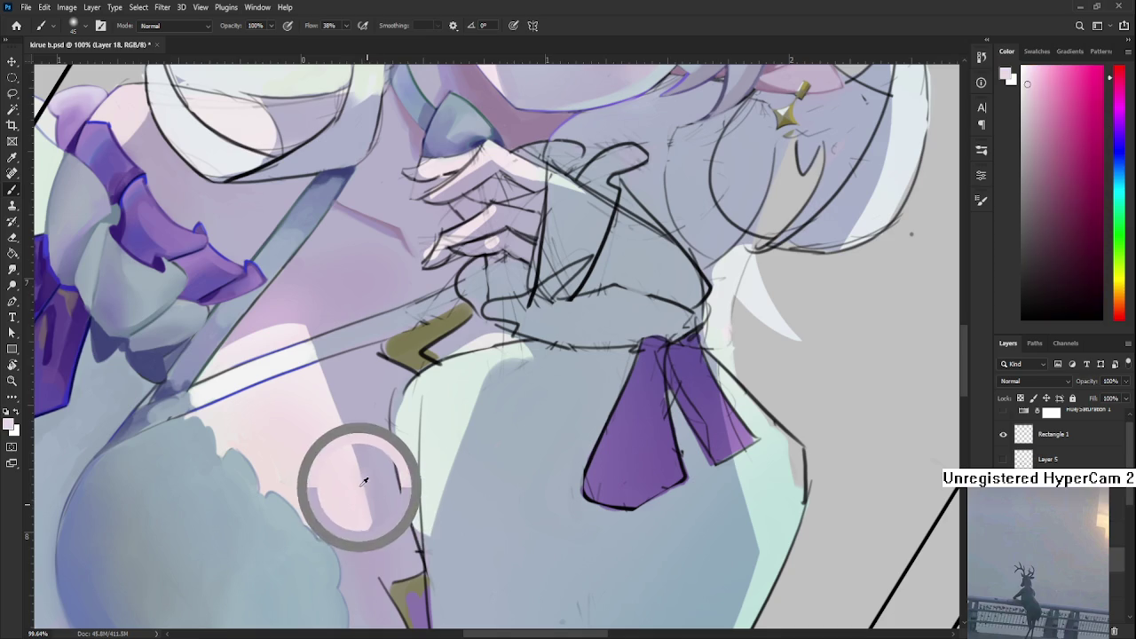
key(l)
key(b)
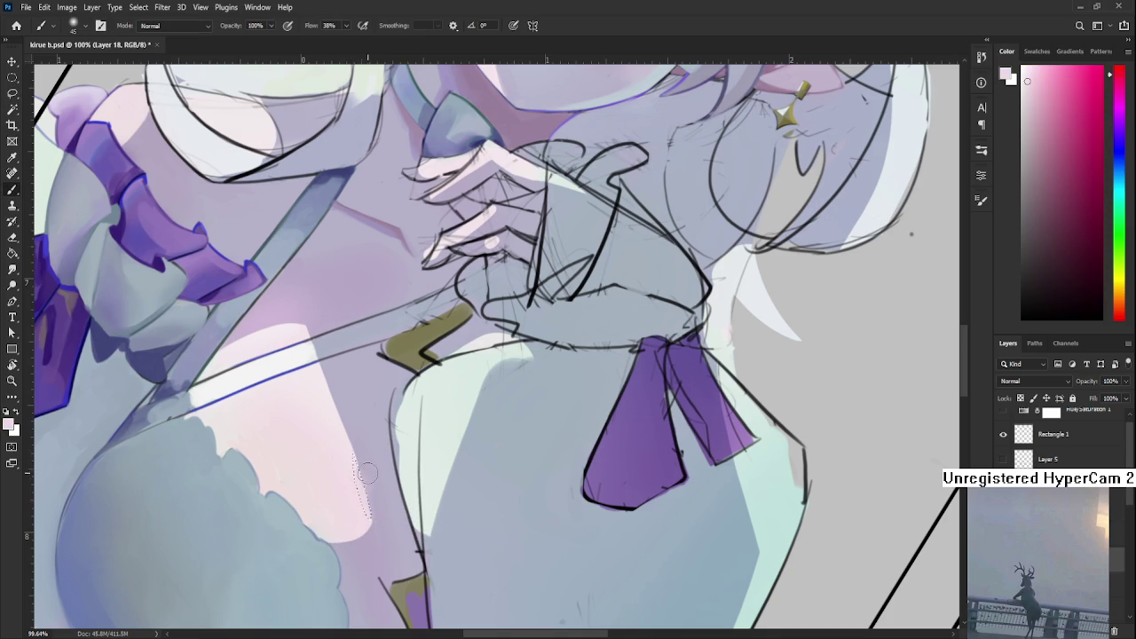
alt+click(368, 515)
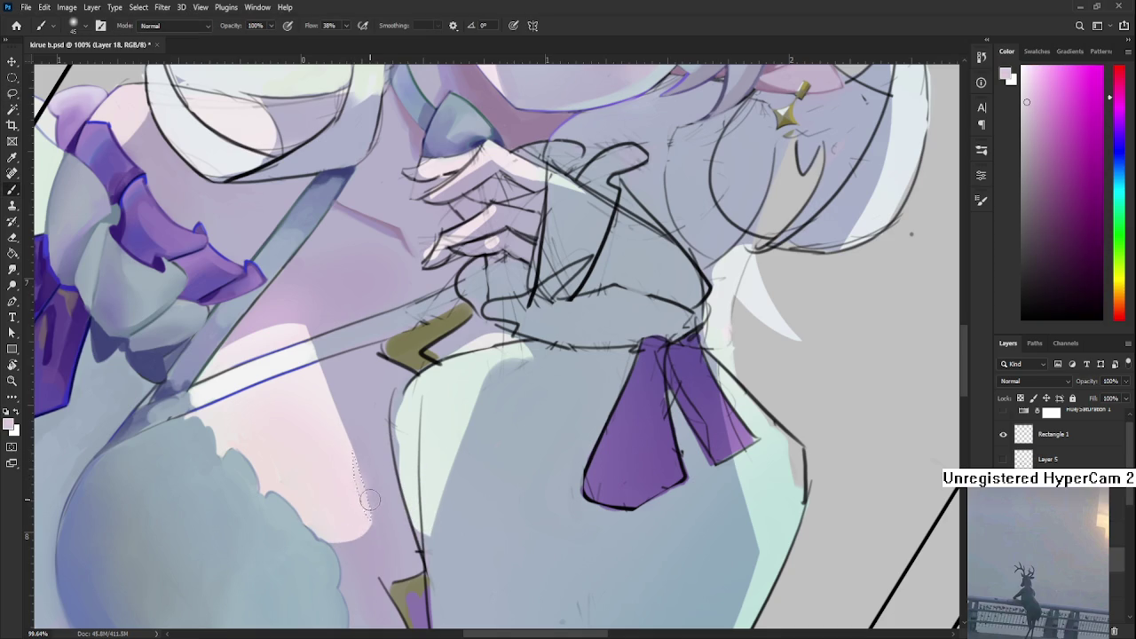
- Turn the canvas view back upright to check the portrait
key(l)
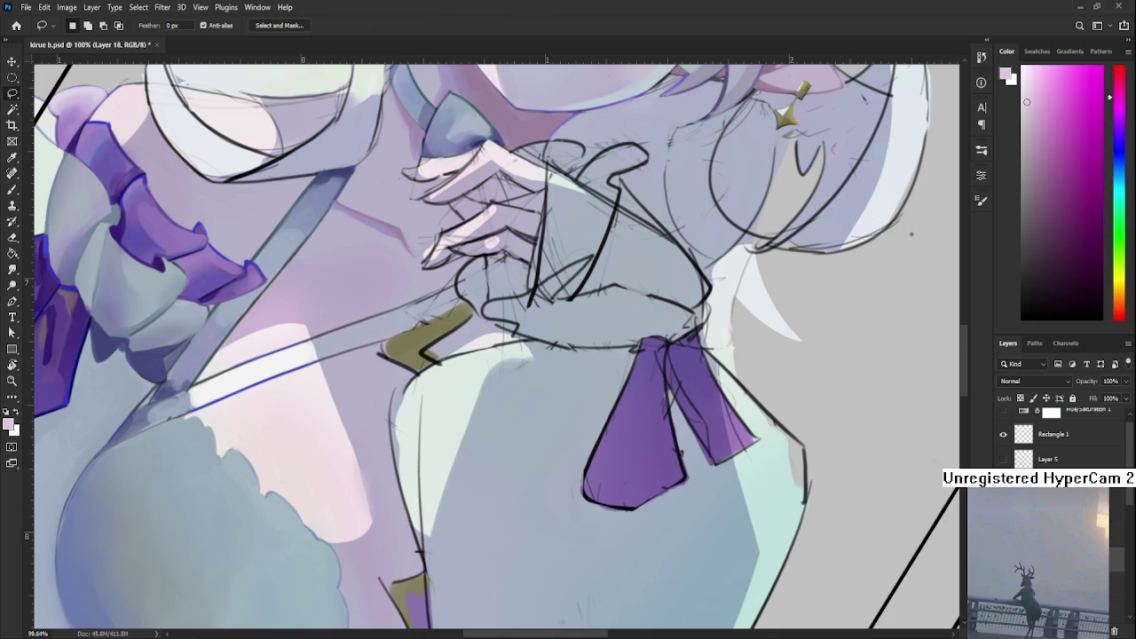
scroll(280, 497, down, 5)
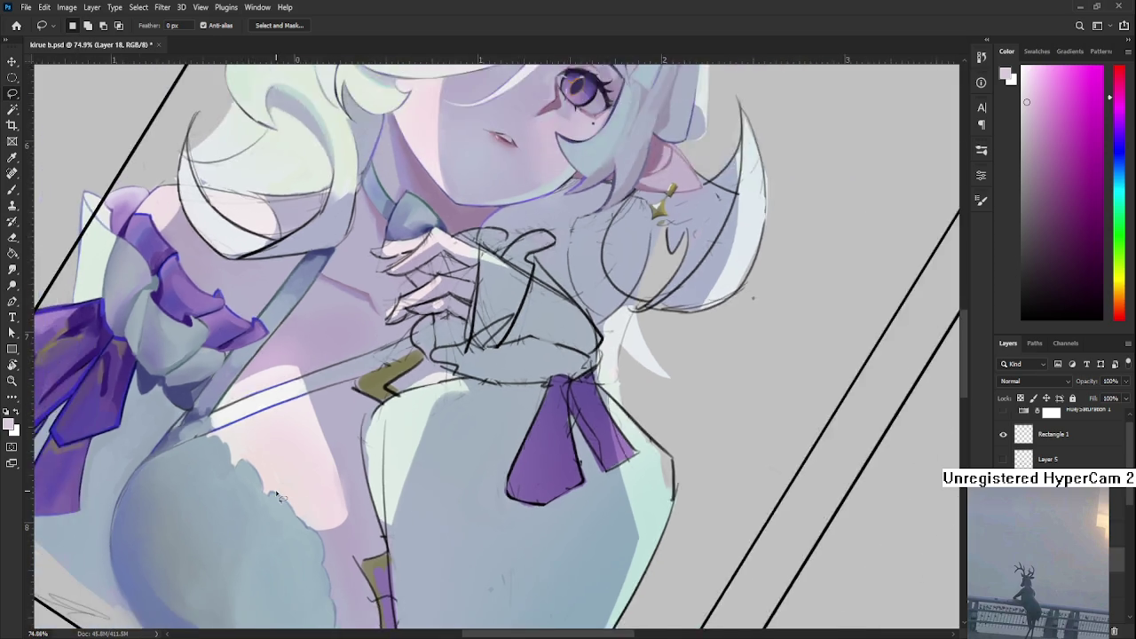
key(r)
drag(279, 497, 515, 507)
scroll(515, 508, down, 2)
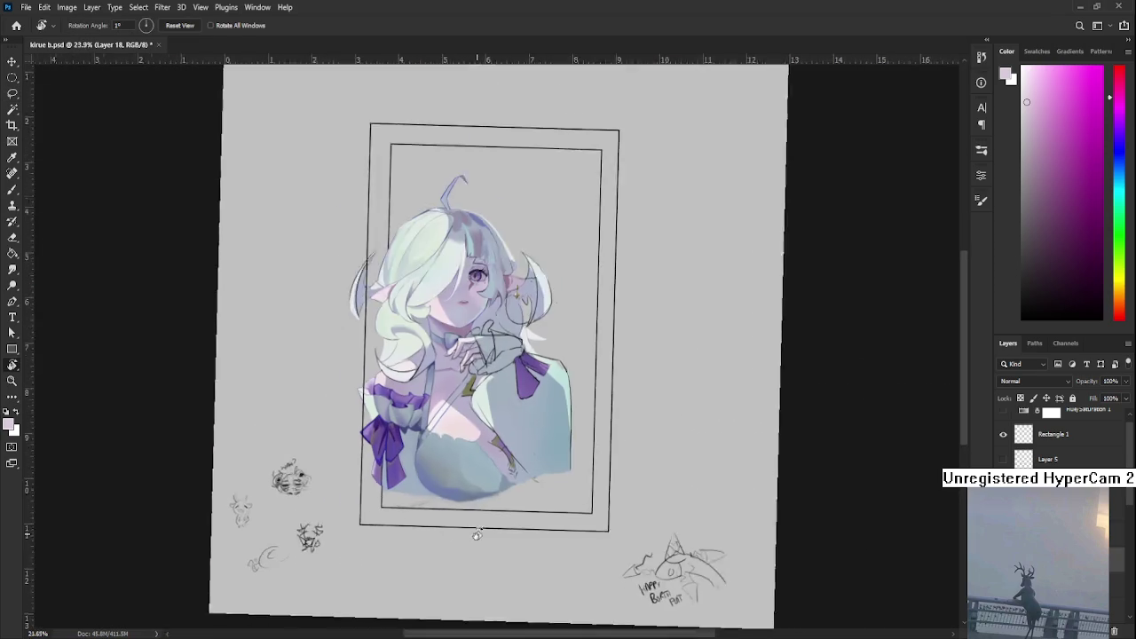
- Tilt the canvas about 45° and sample the blue-grey of the dress
scroll(497, 493, up, 3)
scroll(474, 484, up, 3)
scroll(551, 458, up, 2)
drag(552, 458, 317, 533)
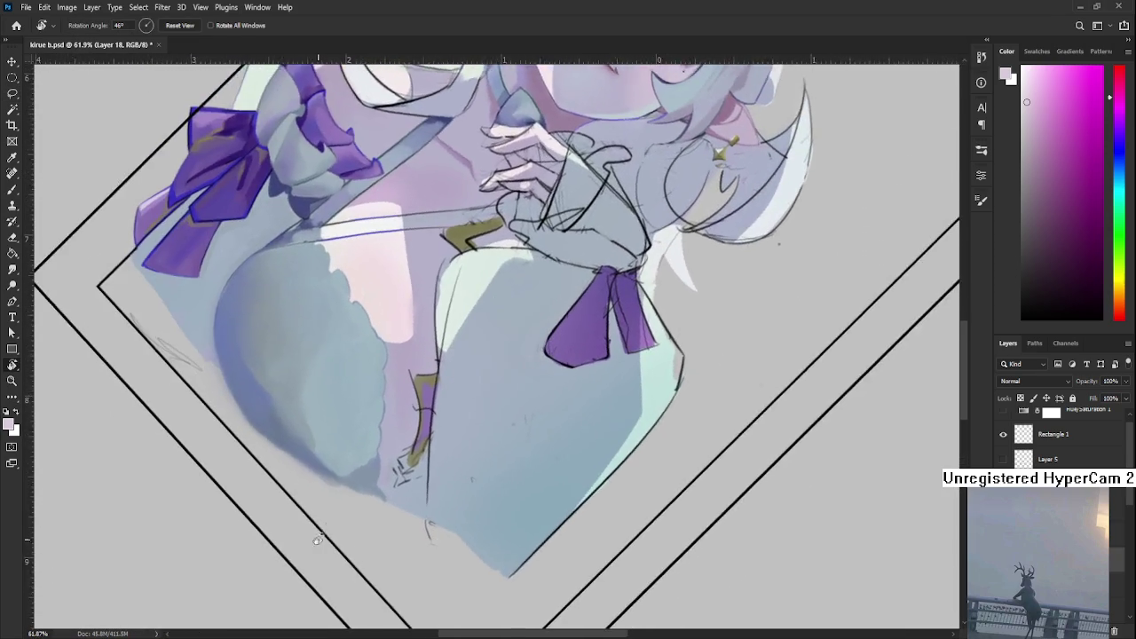
scroll(310, 524, up, 2)
scroll(302, 506, up, 2)
key(b)
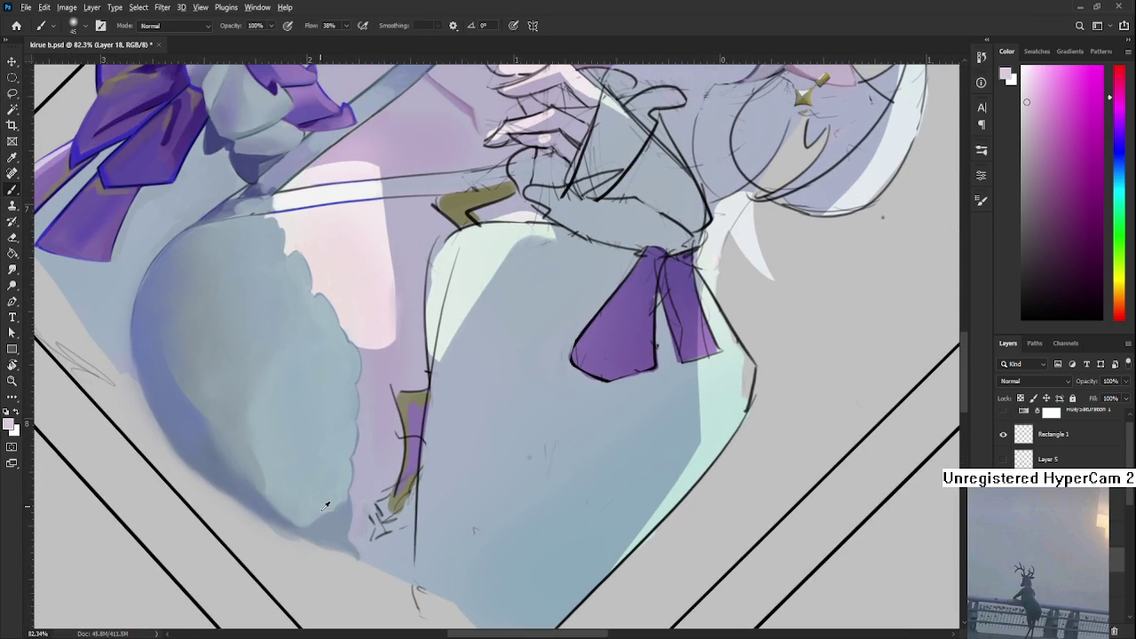
alt+click(324, 521)
- Lasso a patch on the lower chest, paint it with lighter and darker blue-greys, then deselect
key(l)
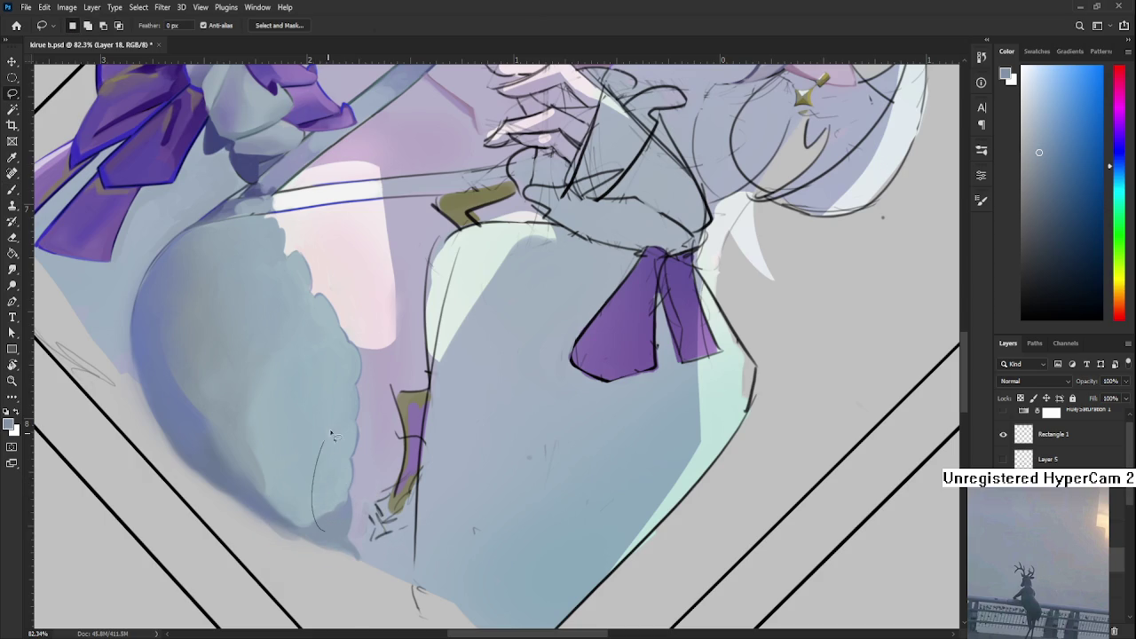
key(b)
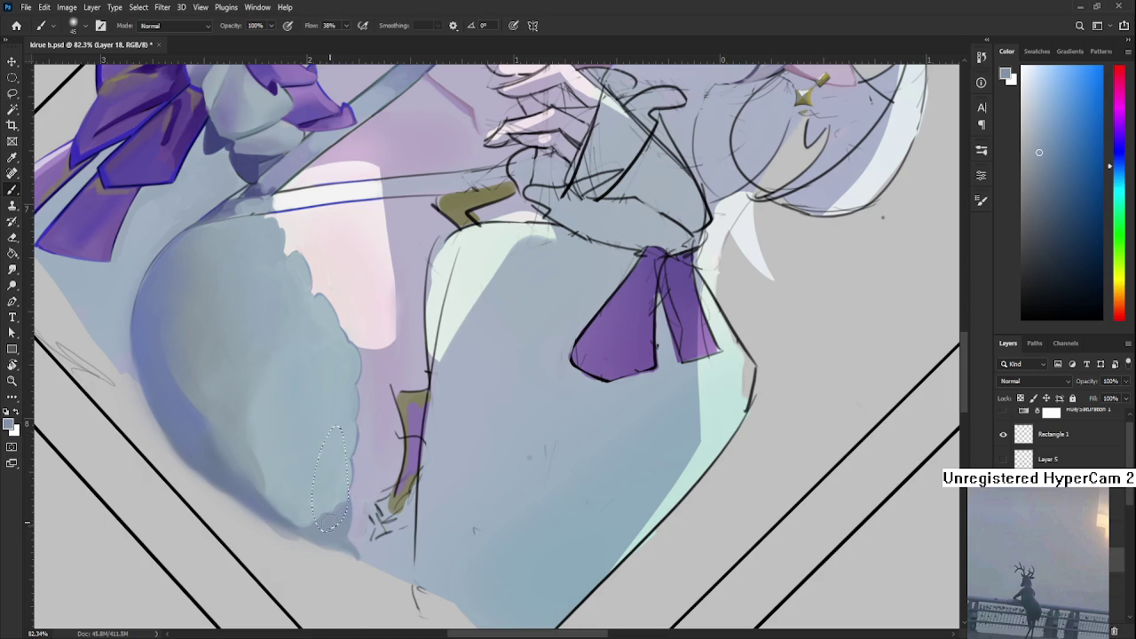
alt+click(337, 410)
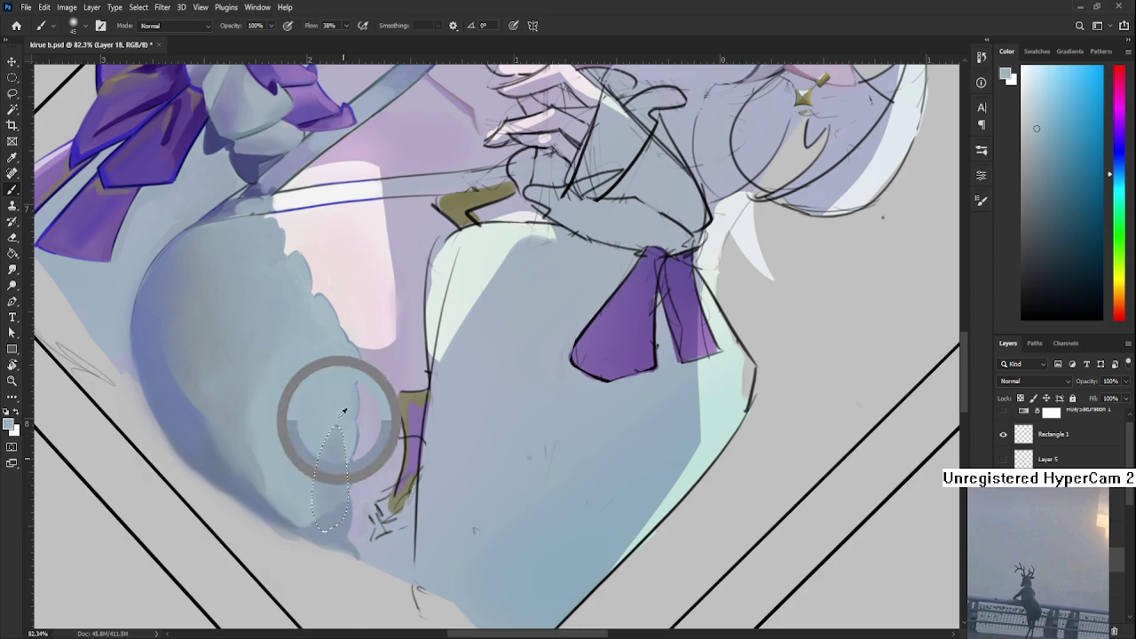
alt+click(335, 463)
alt+click(325, 440)
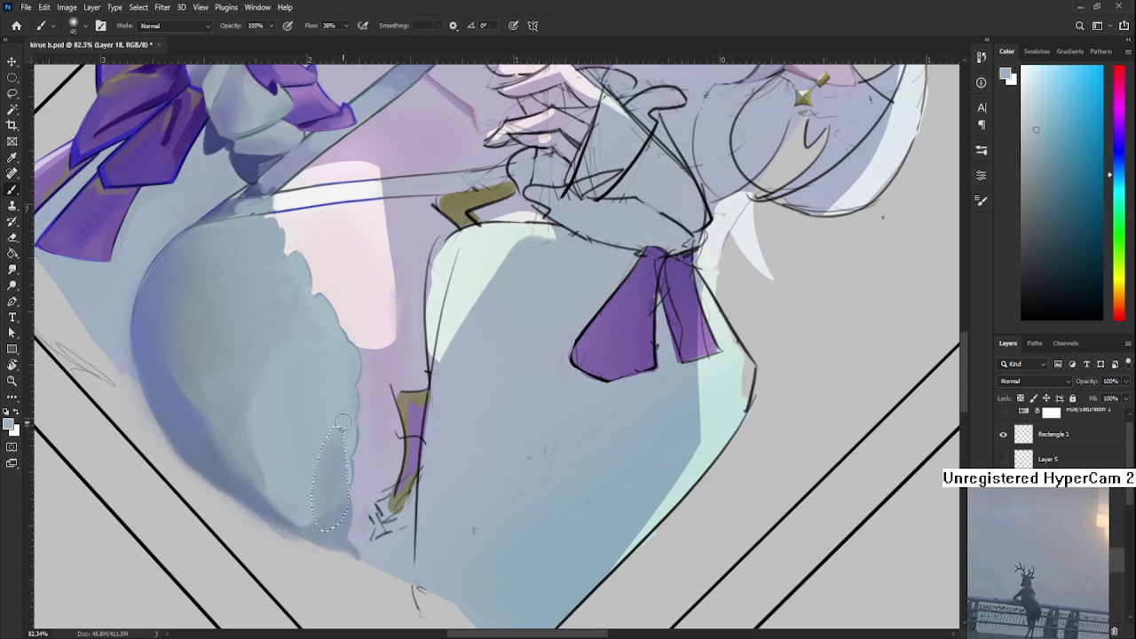
alt+click(327, 427)
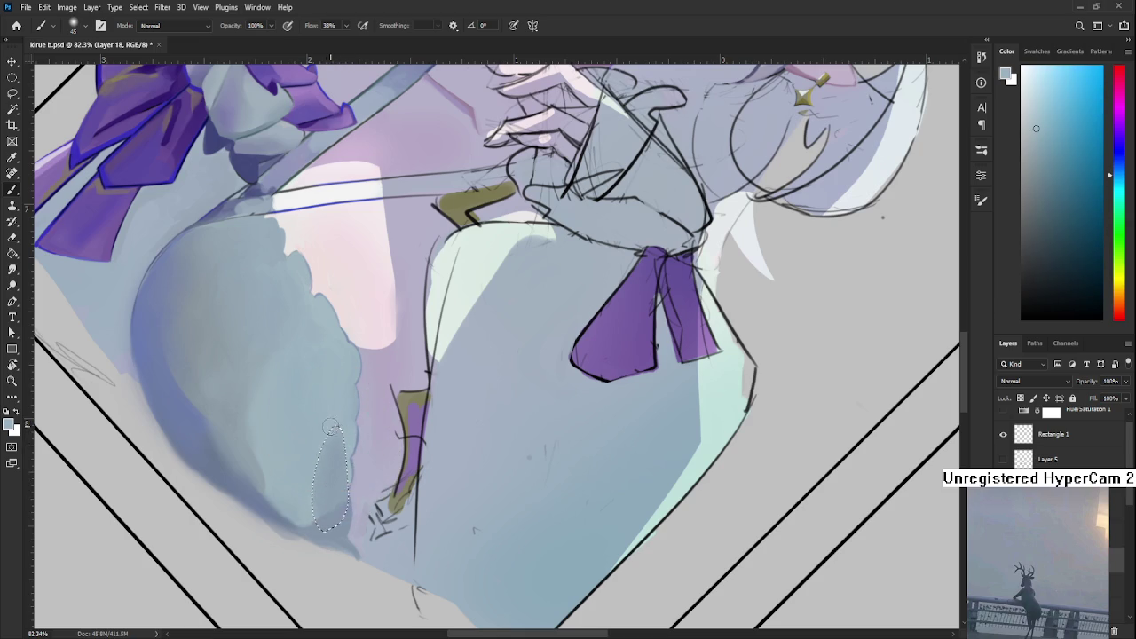
alt+click(334, 475)
key(ctrl+d)
- Turn the canvas view back upright
key(l)
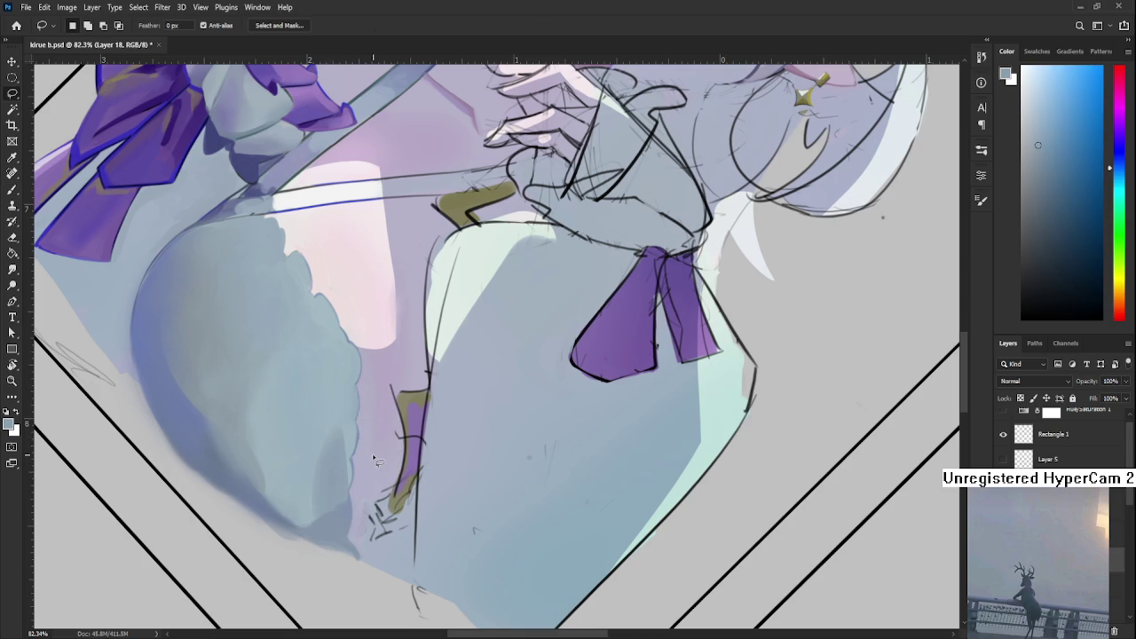
scroll(374, 459, down, 5)
key(r)
drag(375, 459, 478, 553)
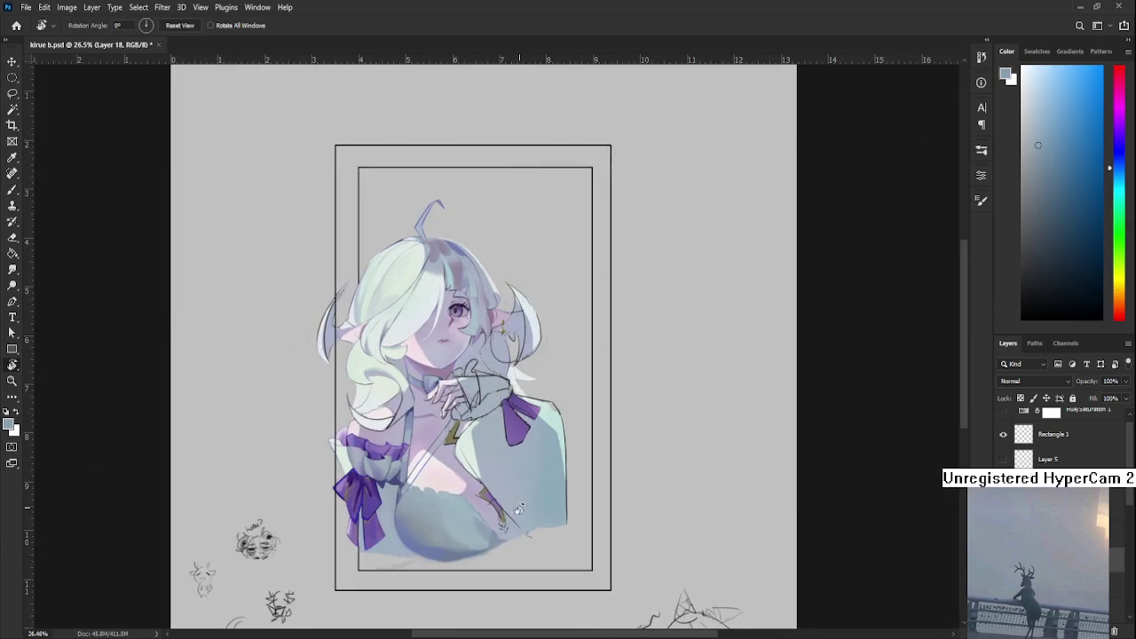
- Deselect and blend the chest's lower edge with nearby sampled blue-greys
scroll(477, 551, up, 2)
drag(465, 484, 492, 537)
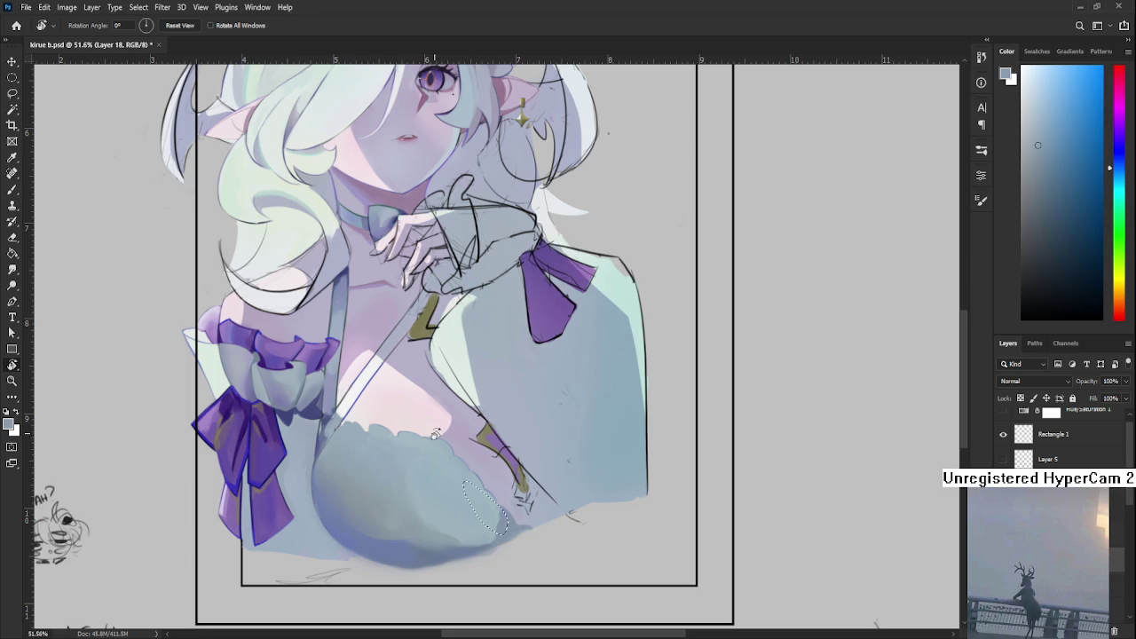
scroll(498, 470, up, 4)
scroll(498, 470, up, 2)
mouse_move(520, 520)
mouse_down()
mouse_move(426, 536)
mouse_move(366, 508)
mouse_up()
key(ctrl+d)
key(b)
alt+click(378, 525)
alt+click(387, 524)
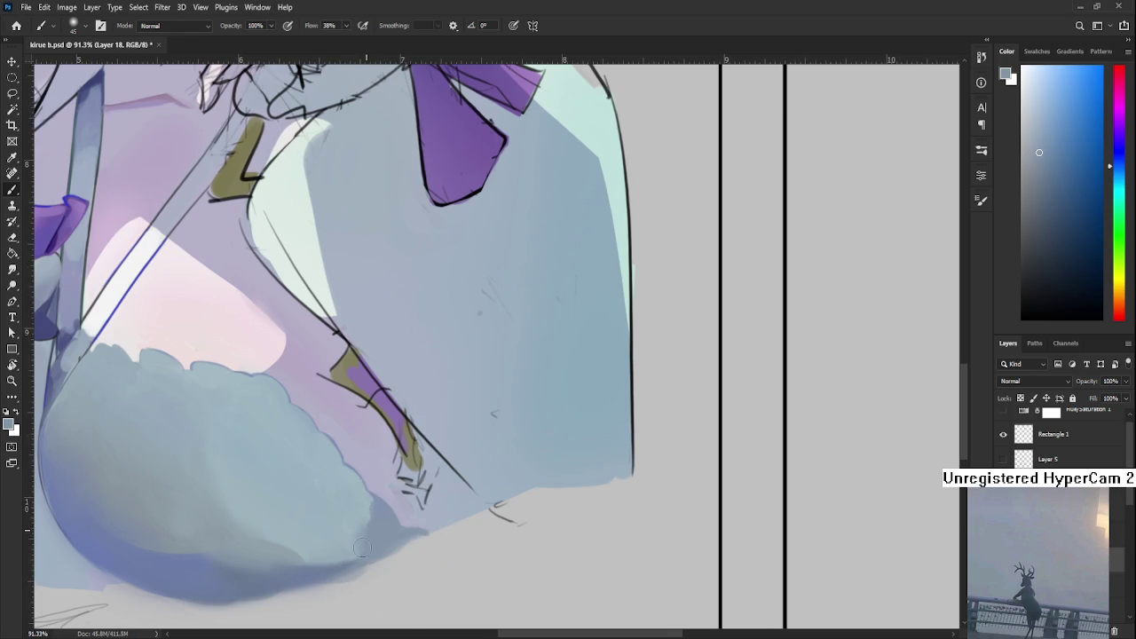
alt+click(380, 530)
alt+click(359, 508)
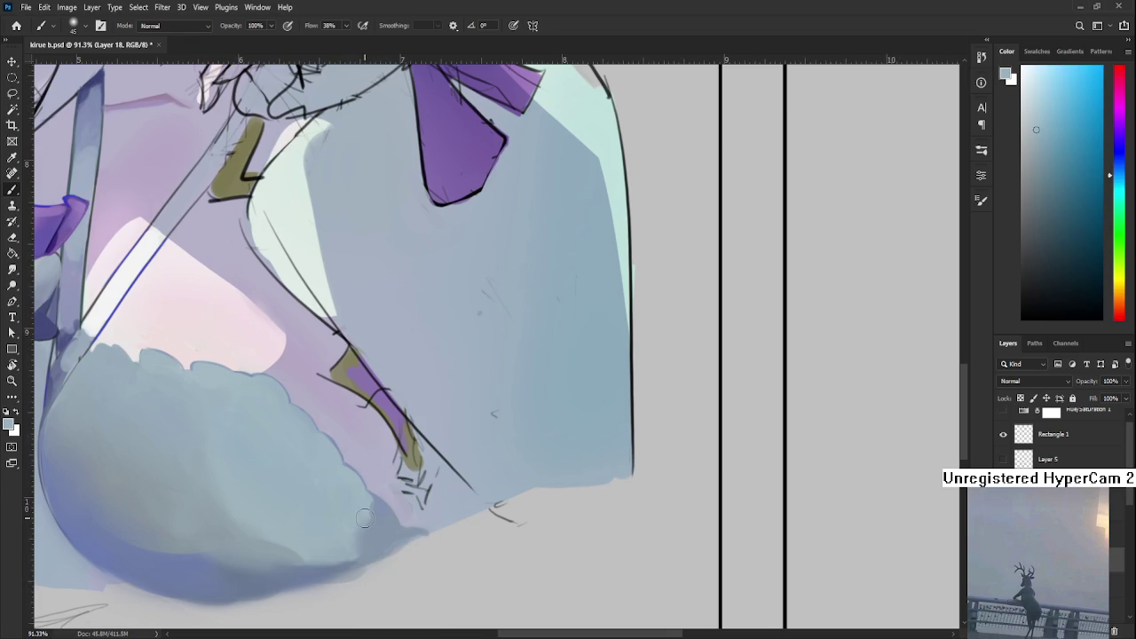
alt+click(375, 537)
alt+click(356, 524)
- Smooth the blue-grey shading along the right side of the dress
scroll(322, 422, down, 3)
scroll(323, 422, down, 1)
scroll(327, 432, up, 3)
scroll(327, 432, up, 1)
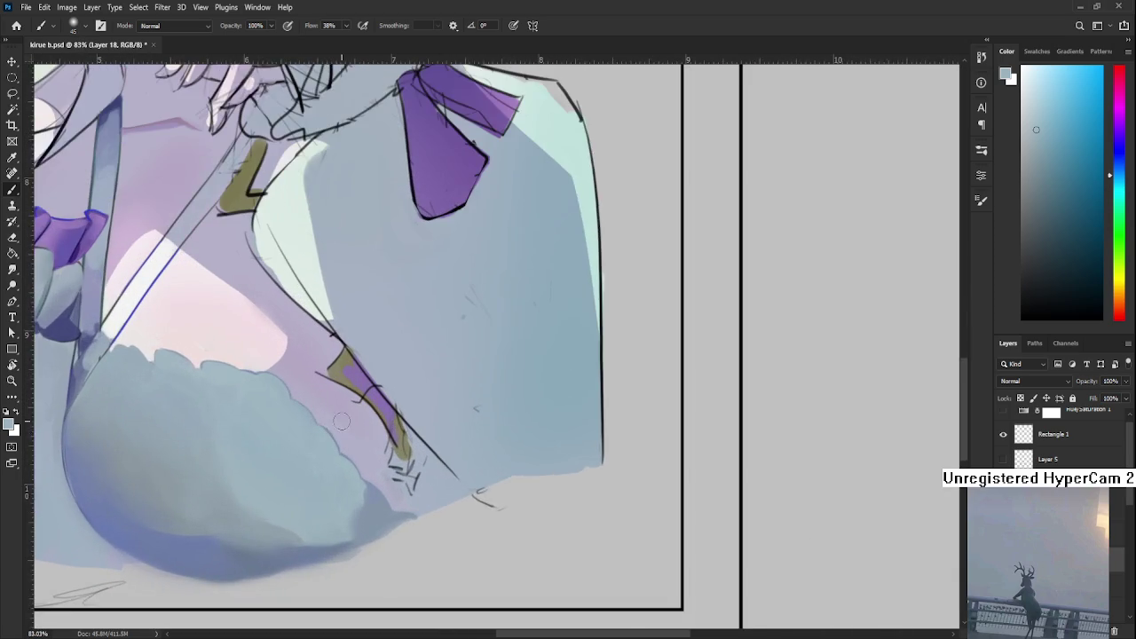
scroll(373, 443, up, 1)
scroll(429, 463, down, 3)
drag(429, 463, 501, 446)
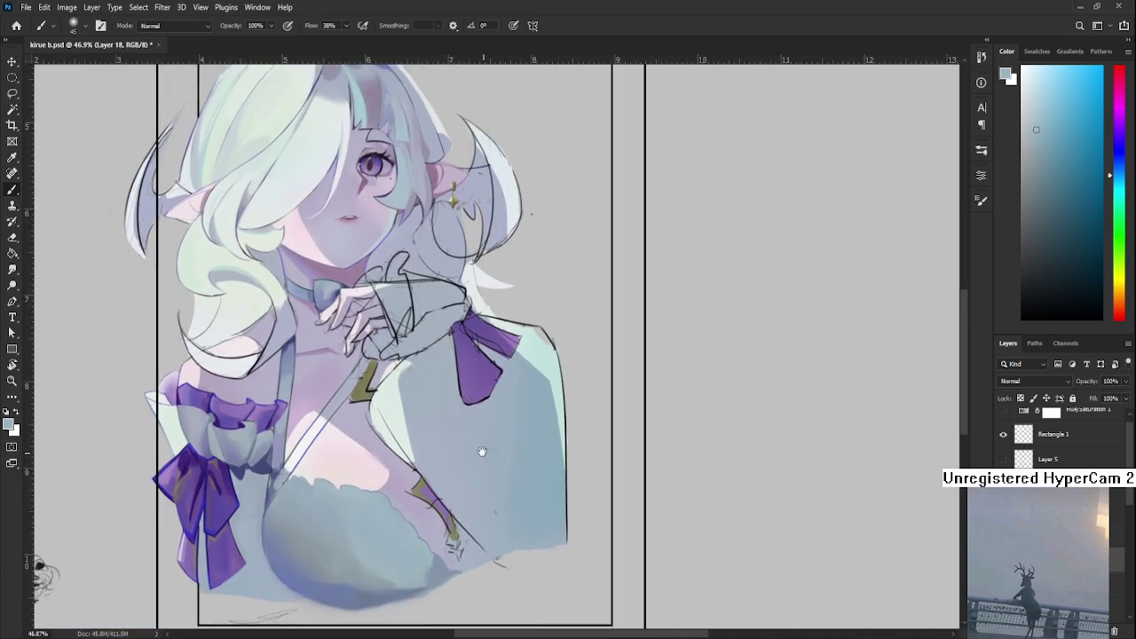
alt+click(485, 455)
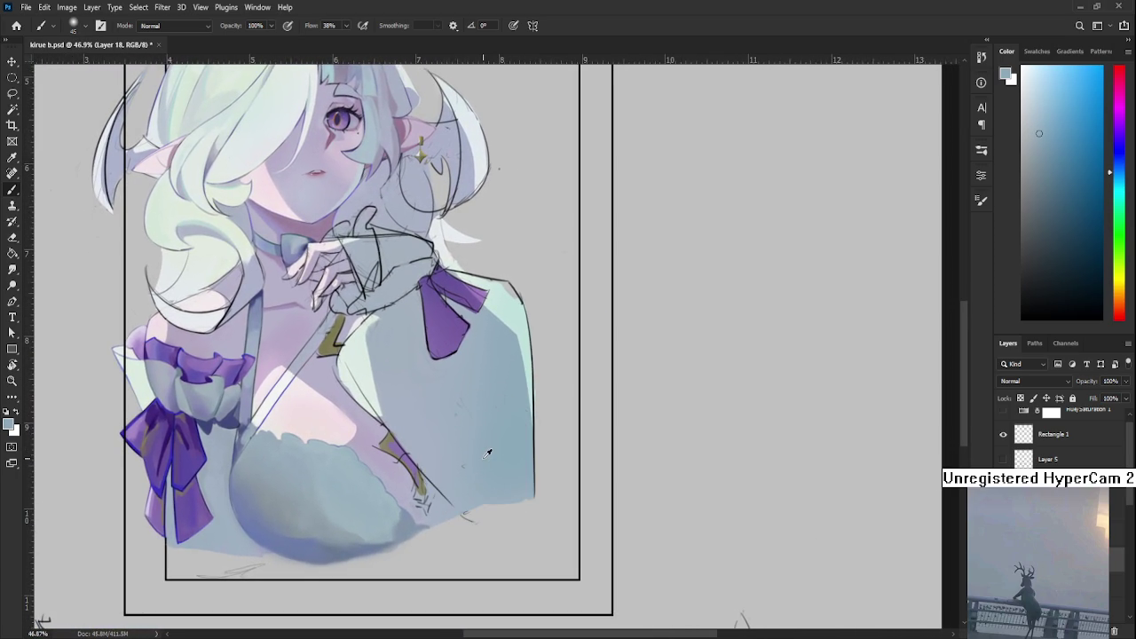
drag(474, 437, 466, 449)
scroll(466, 452, up, 1)
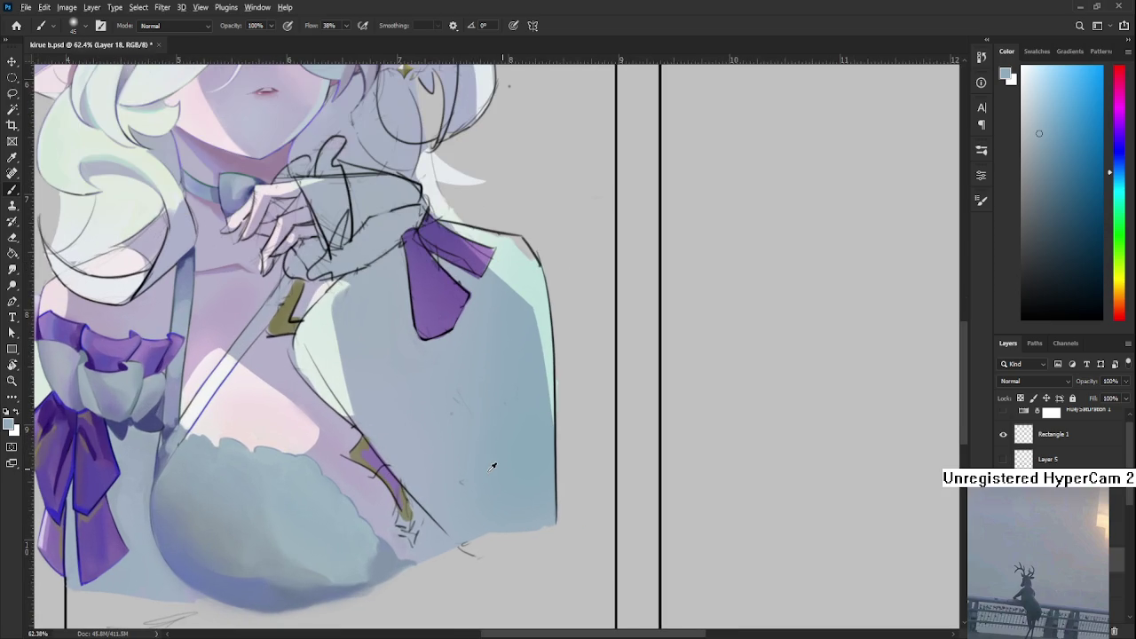
scroll(471, 447, up, 2)
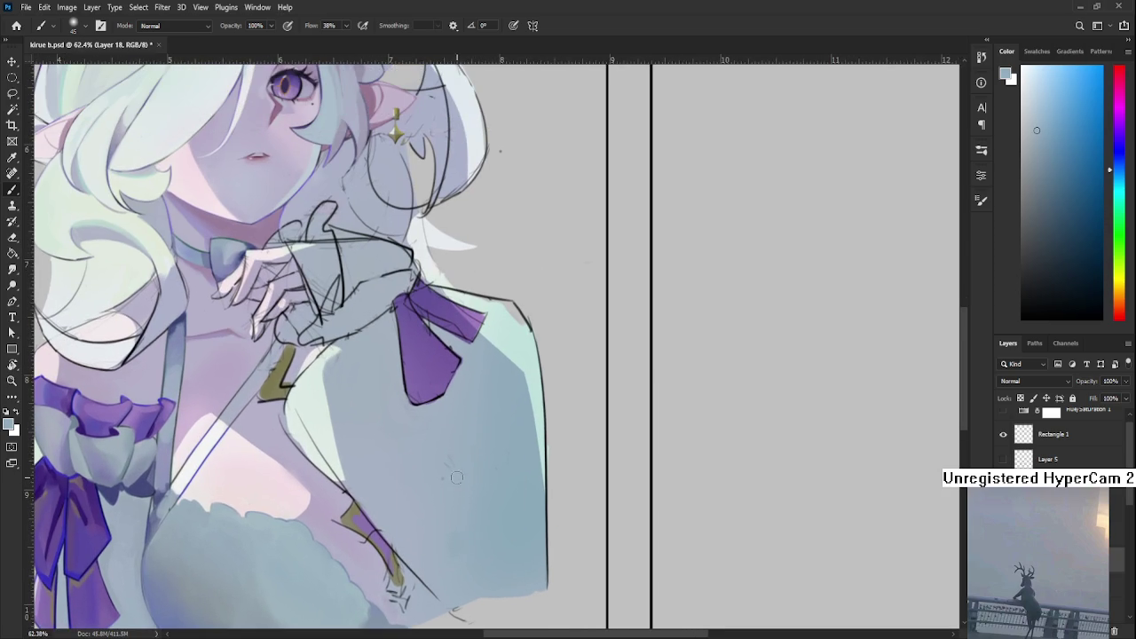
alt+click(453, 459)
scroll(395, 443, down, 5)
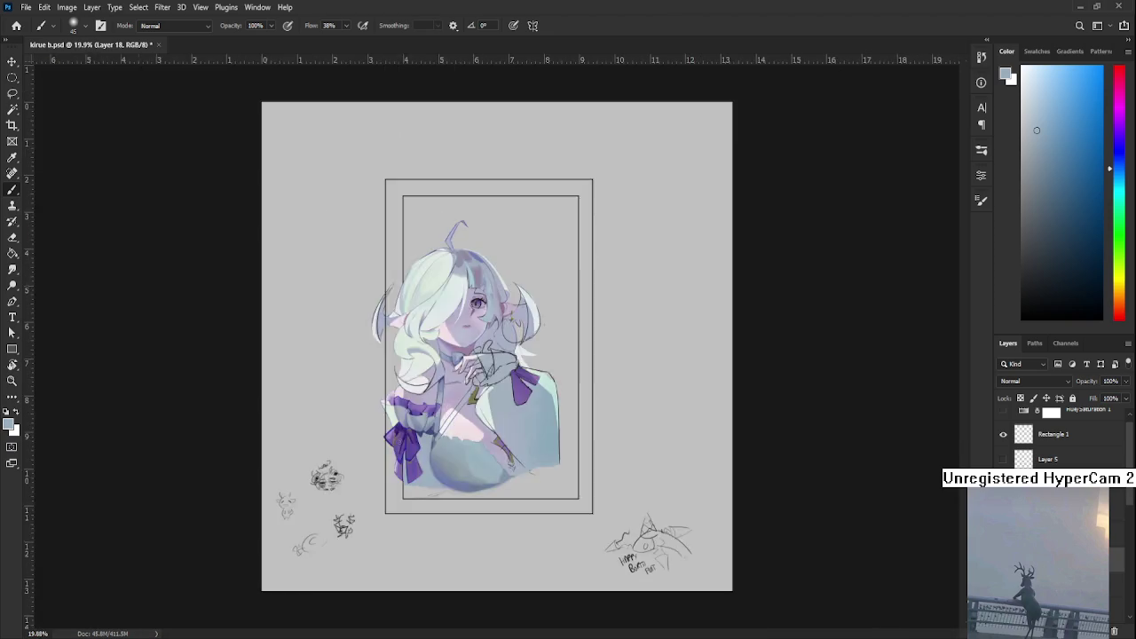
- Tilt the canvas to about -50°, lasso a patch on the blue chest shape, and enlarge the brush to 150
scroll(394, 442, down, 3)
scroll(395, 443, down, 3)
scroll(488, 392, up, 5)
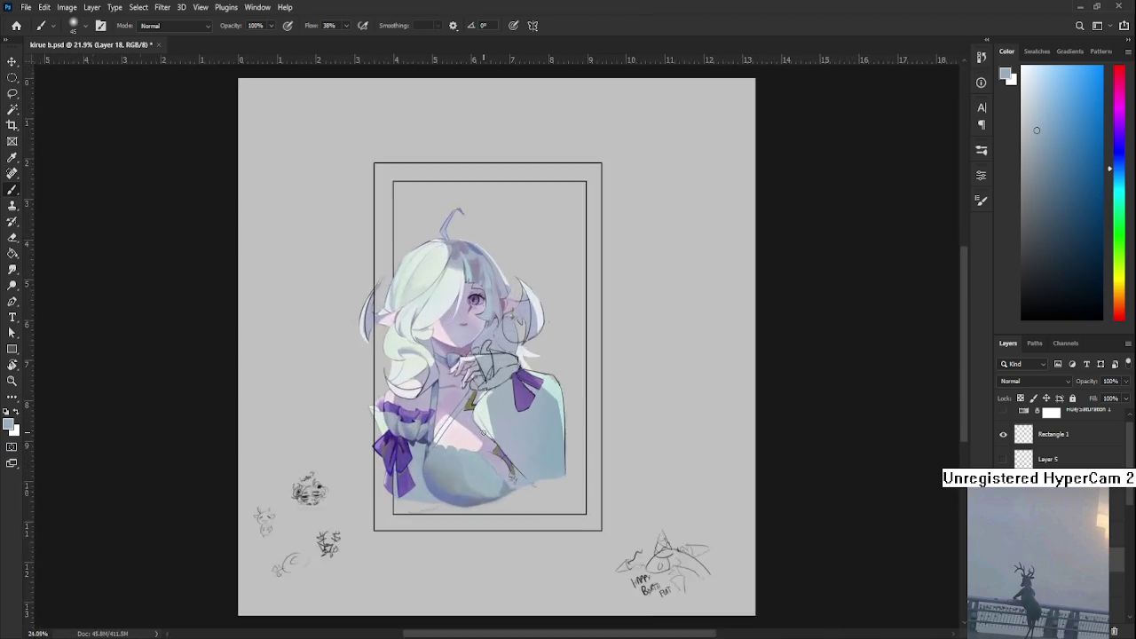
scroll(488, 393, up, 3)
key(r)
drag(497, 417, 511, 410)
scroll(510, 410, up, 1)
key(b)
key(l)
drag(414, 479, 395, 475)
key(b)
key(bracketright)
key(bracketright)
key(bracketright)
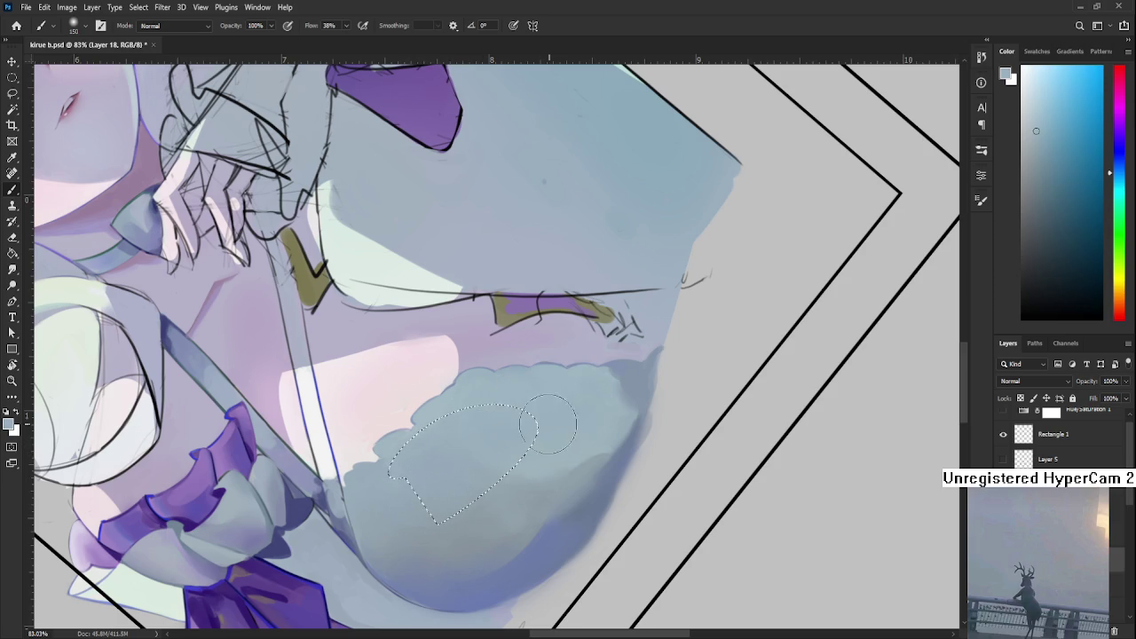
key(l)
key(ctrl+d)
- Turn the view back upright and dab soft shading onto the jacket shoulder
key(r)
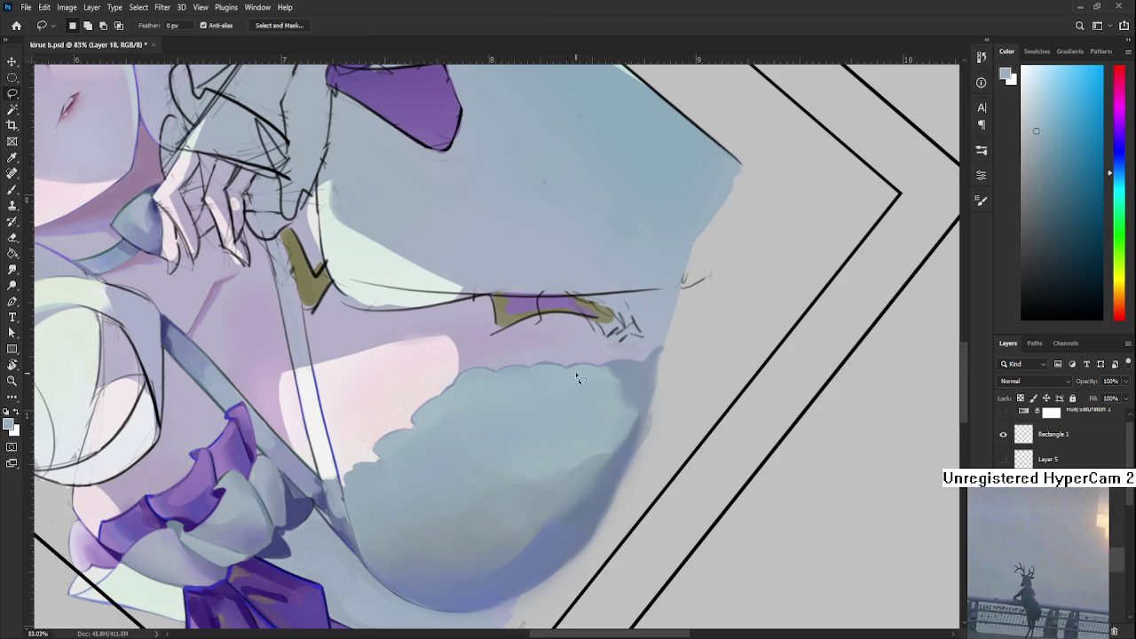
drag(574, 409, 504, 555)
scroll(503, 555, up, 2)
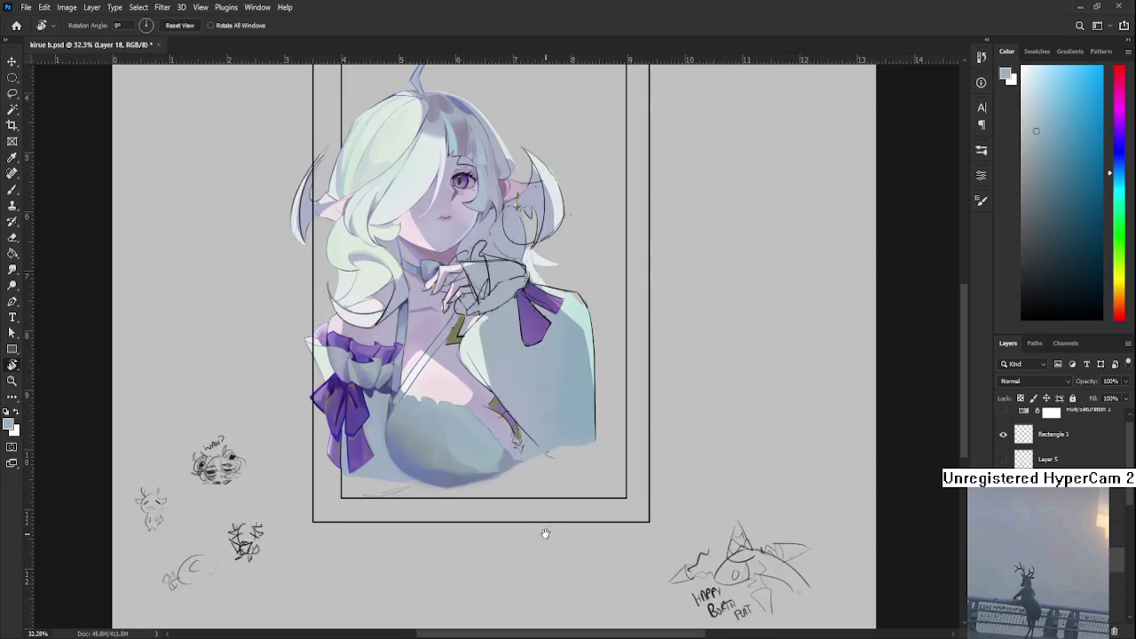
scroll(532, 538, up, 2)
scroll(411, 555, up, 2)
scroll(394, 521, up, 1)
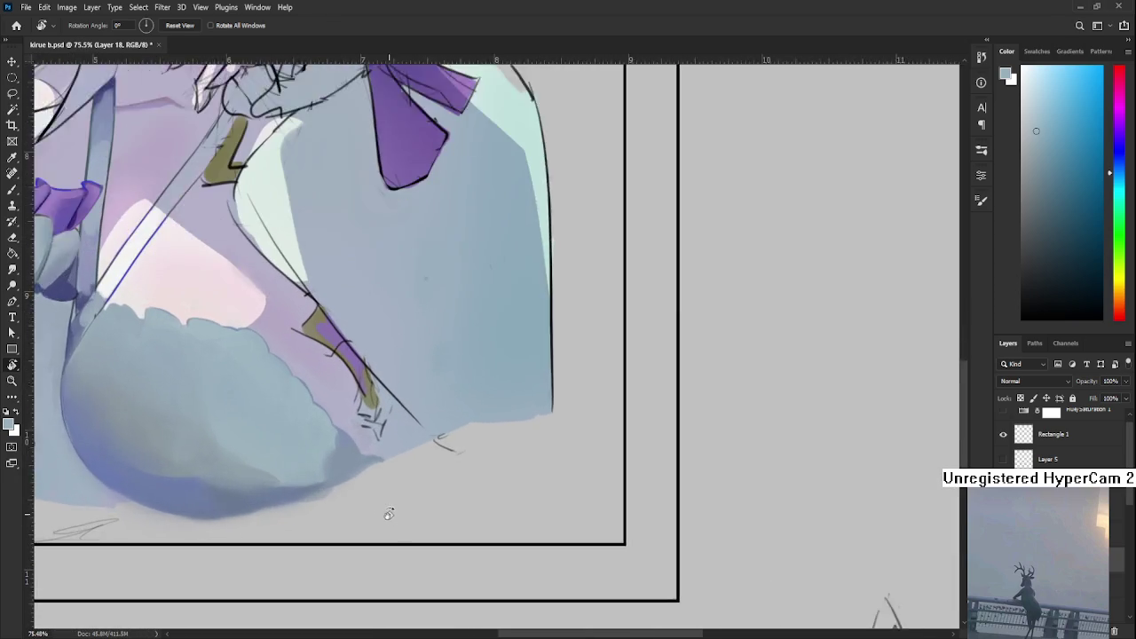
scroll(388, 517, up, 1)
scroll(398, 452, up, 1)
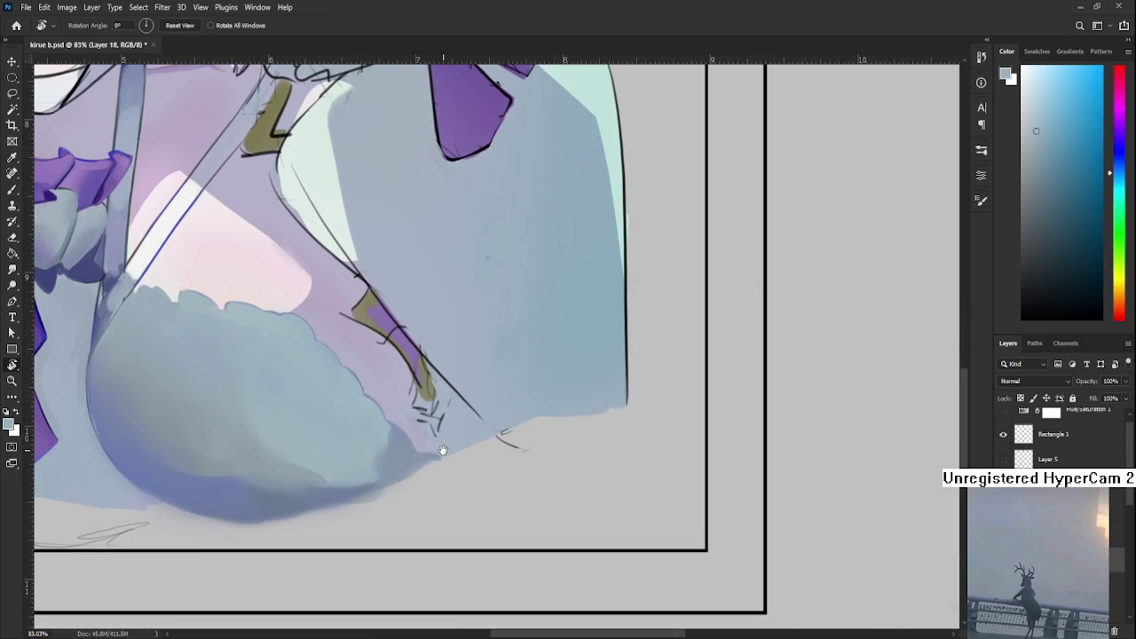
drag(443, 448, 441, 537)
drag(447, 412, 447, 530)
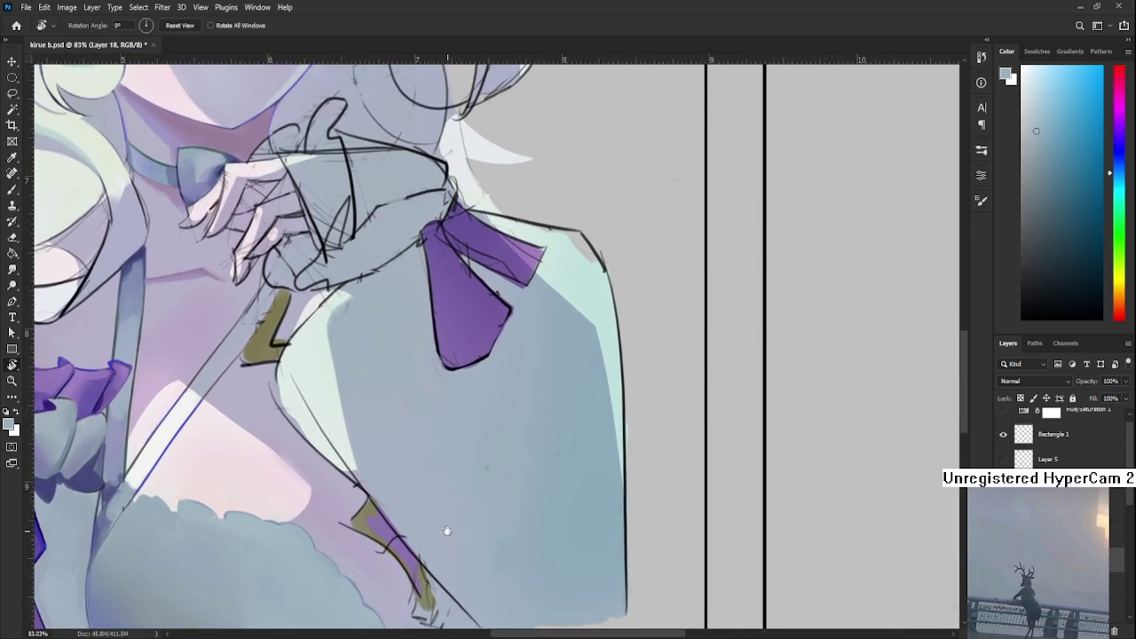
key(b)
click(485, 518)
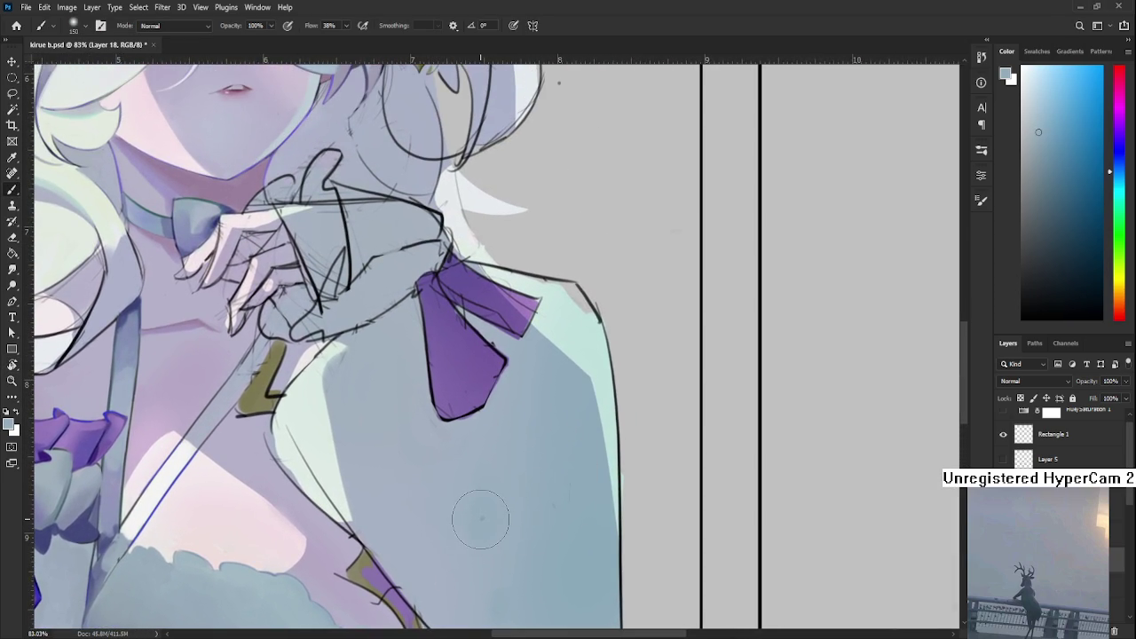
alt+click(510, 530)
- Make Rectangle 1 the active layer, then lasso the chest and hand area and deselect
click(1054, 434)
scroll(622, 444, down, 3)
key(l)
drag(630, 497, 595, 513)
key(ctrl+d)
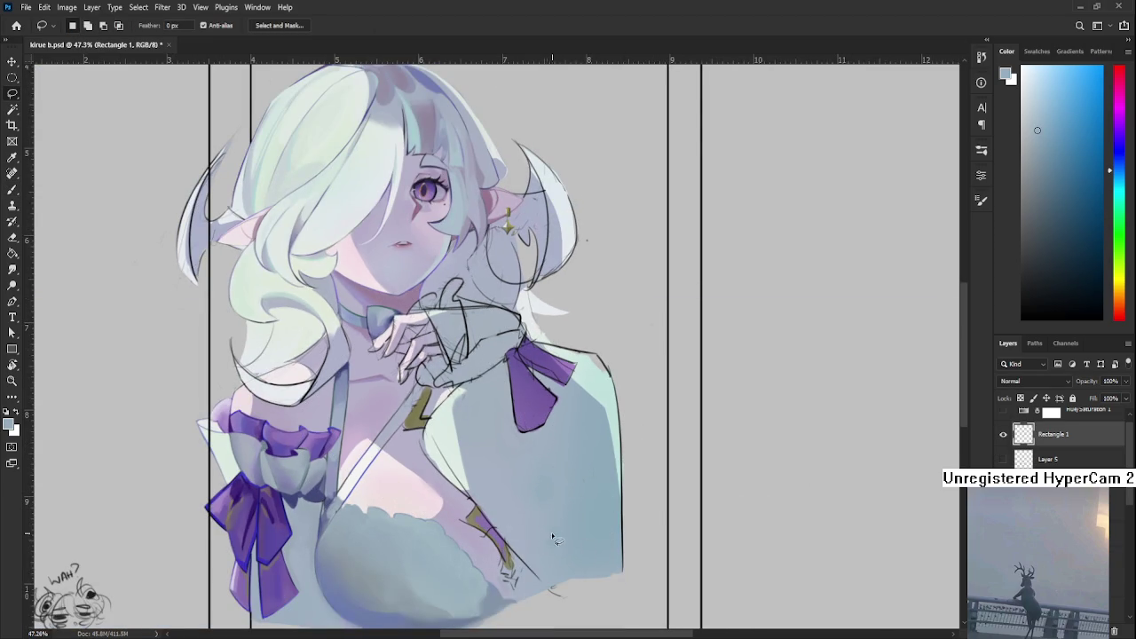
- Tilt the view and erase the edge of the pale pink chest highlight on Layer 18
scroll(530, 506, down, 2)
scroll(489, 418, down, 2)
scroll(489, 418, up, 5)
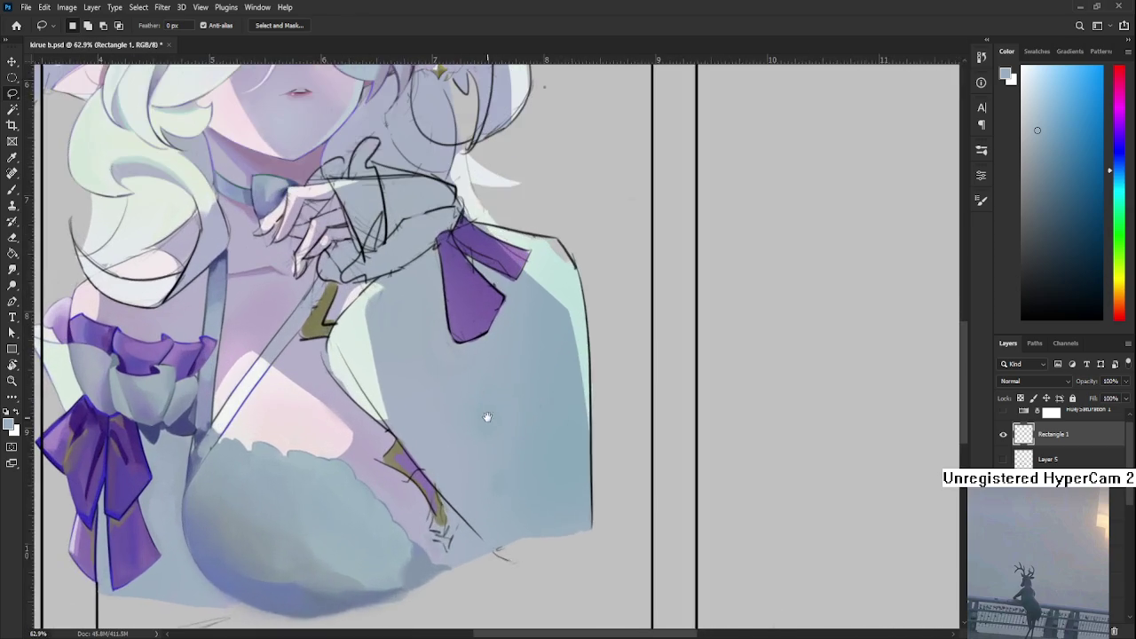
scroll(479, 407, up, 1)
scroll(1103, 460, down, 3)
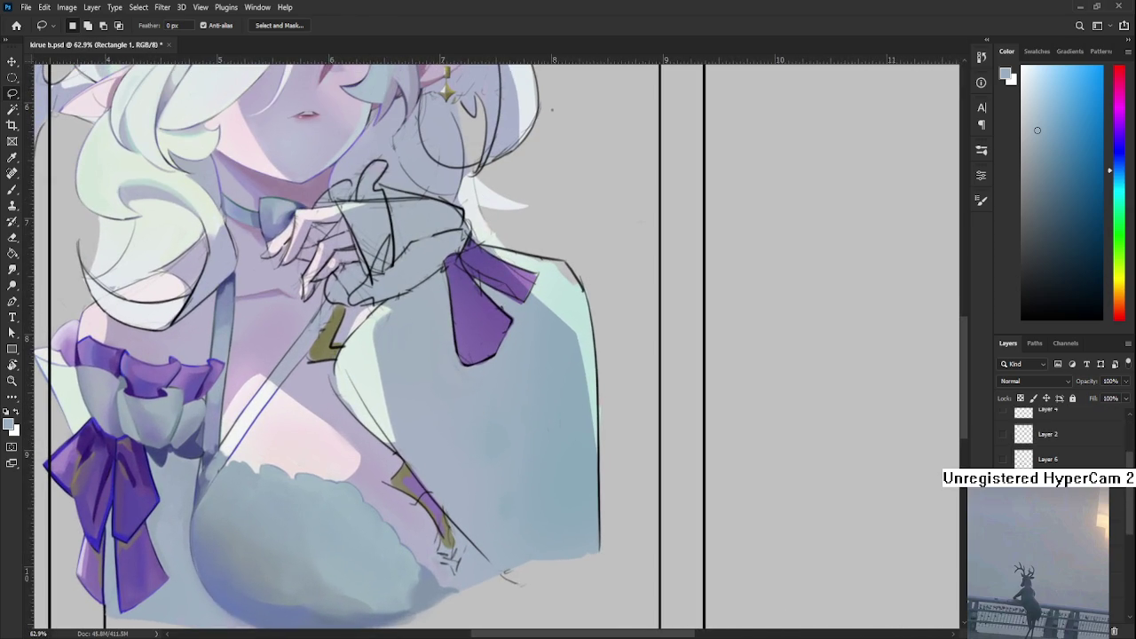
key(r)
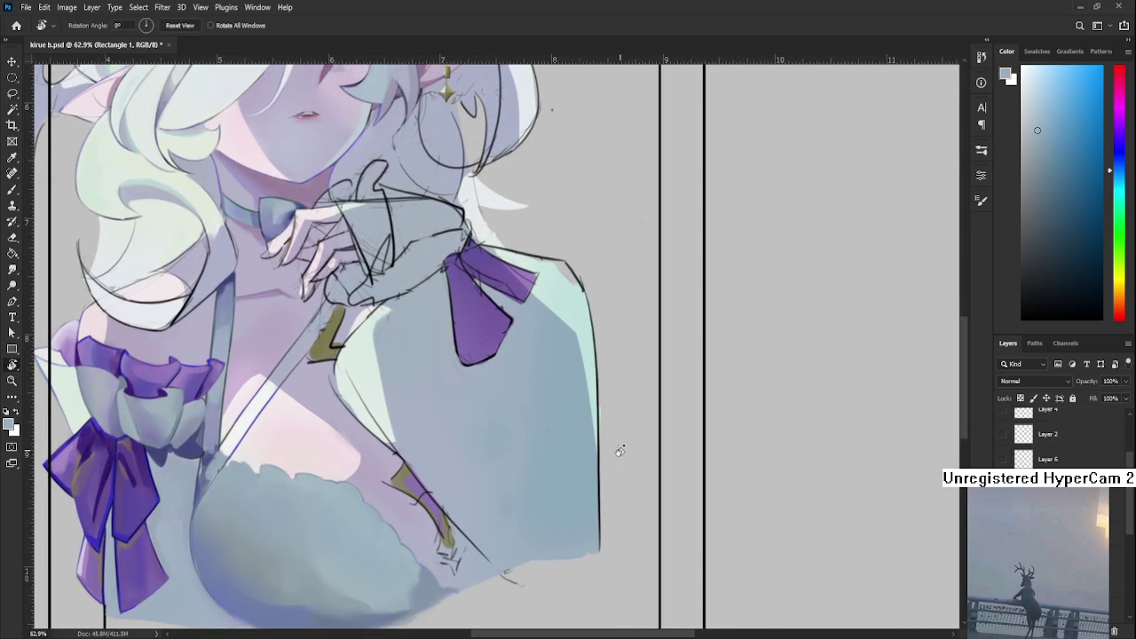
drag(617, 452, 436, 418)
scroll(314, 369, up, 3)
key(e)
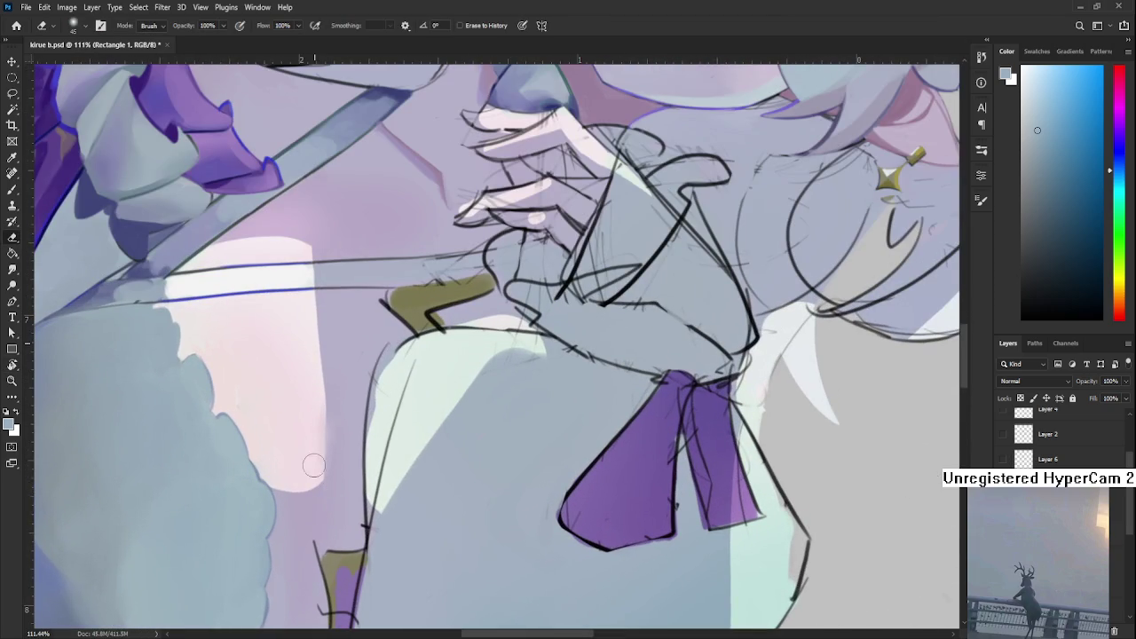
scroll(1065, 435, up, 3)
click(1051, 414)
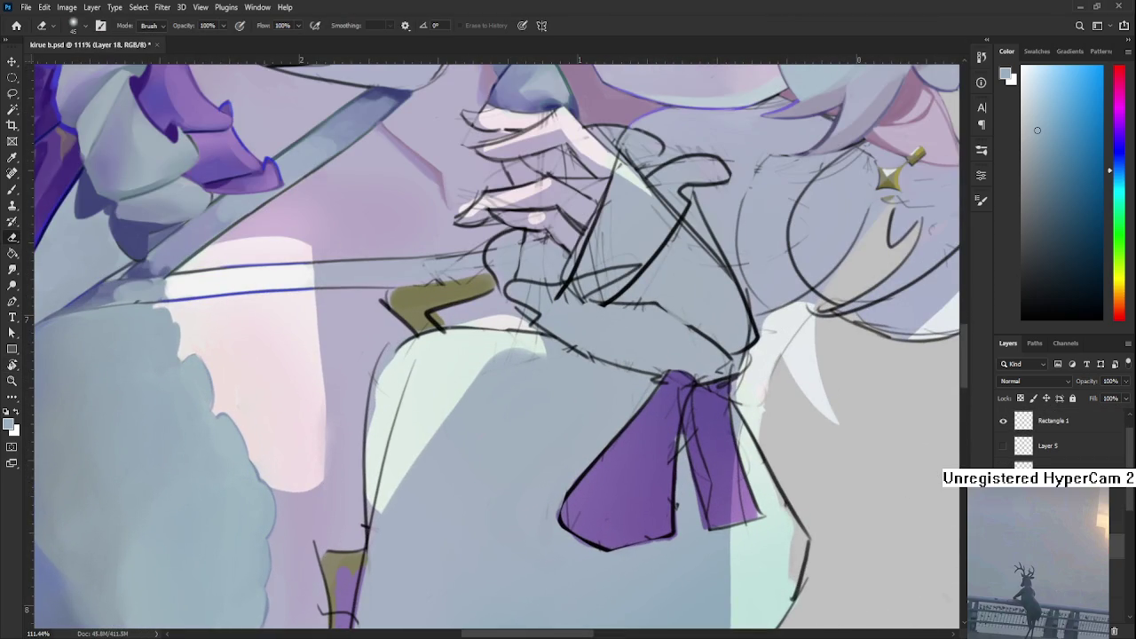
drag(320, 378, 331, 435)
- Return to a small hard-edged 25 px brush over the chest highlight
key(b)
key(comma)
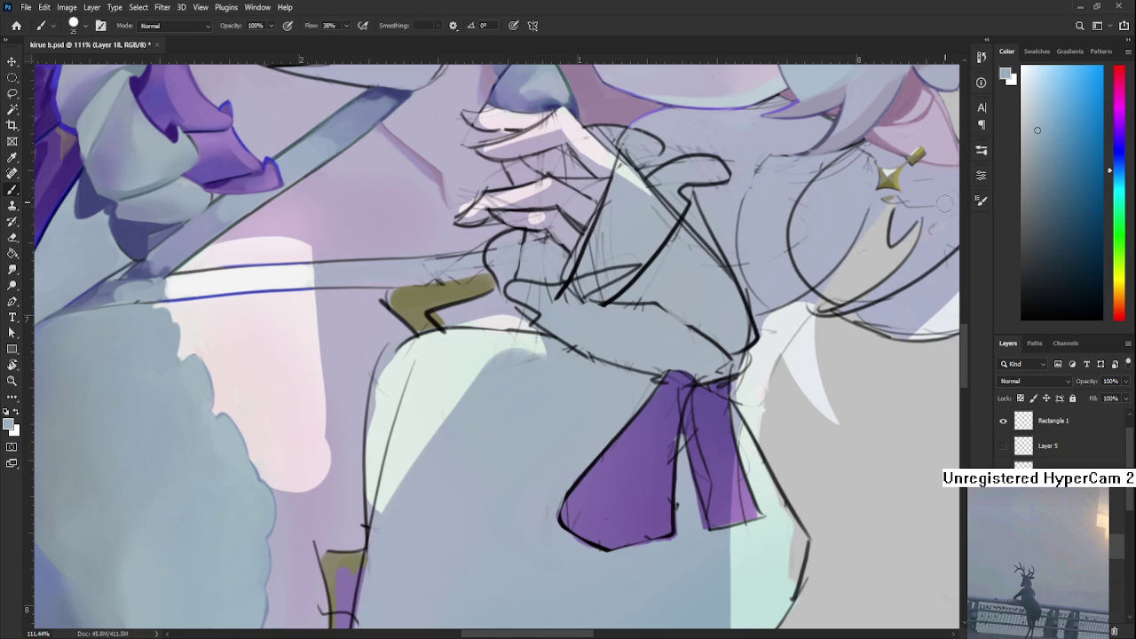
drag(532, 417, 657, 453)
mouse_move(452, 441)
mouse_down()
mouse_move(391, 436)
mouse_move(421, 432)
mouse_up()
- Repaint the lower edge of the pale pink highlight in a rotated view
key(r)
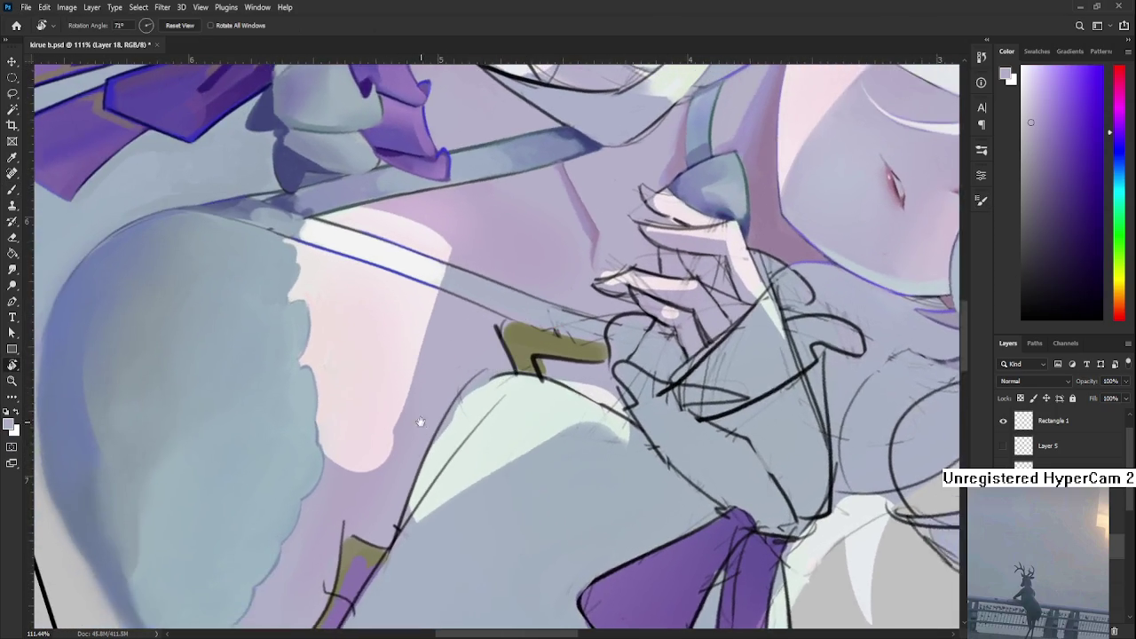
key(b)
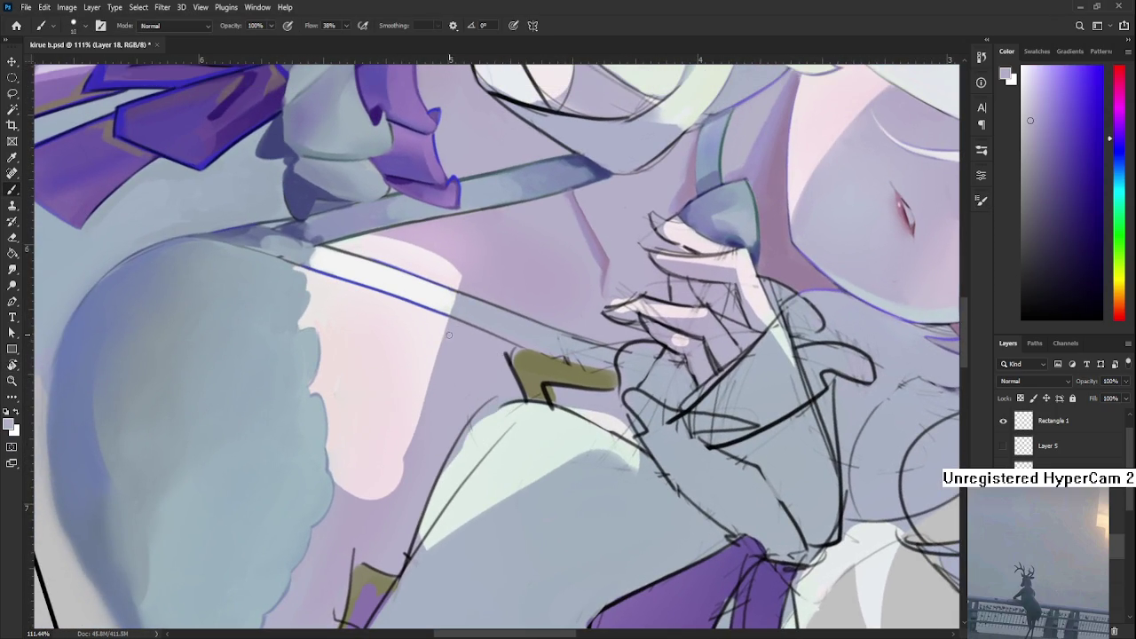
drag(431, 376, 390, 494)
mouse_move(421, 410)
mouse_down()
mouse_move(399, 466)
mouse_move(426, 396)
mouse_move(388, 490)
mouse_move(429, 385)
mouse_up()
- Rotate the view toward the strap's lower end and sample nearby colours from the painting
key(r)
mouse_move(388, 507)
mouse_down()
mouse_move(558, 436)
mouse_move(456, 400)
mouse_move(469, 413)
mouse_up()
key(b)
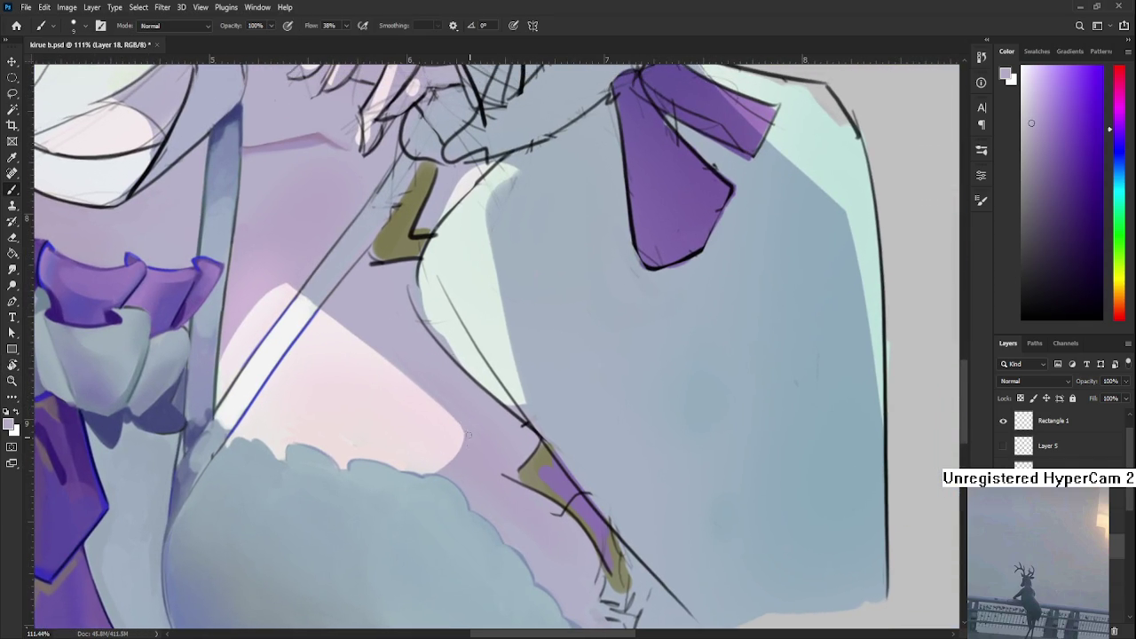
drag(473, 422, 481, 449)
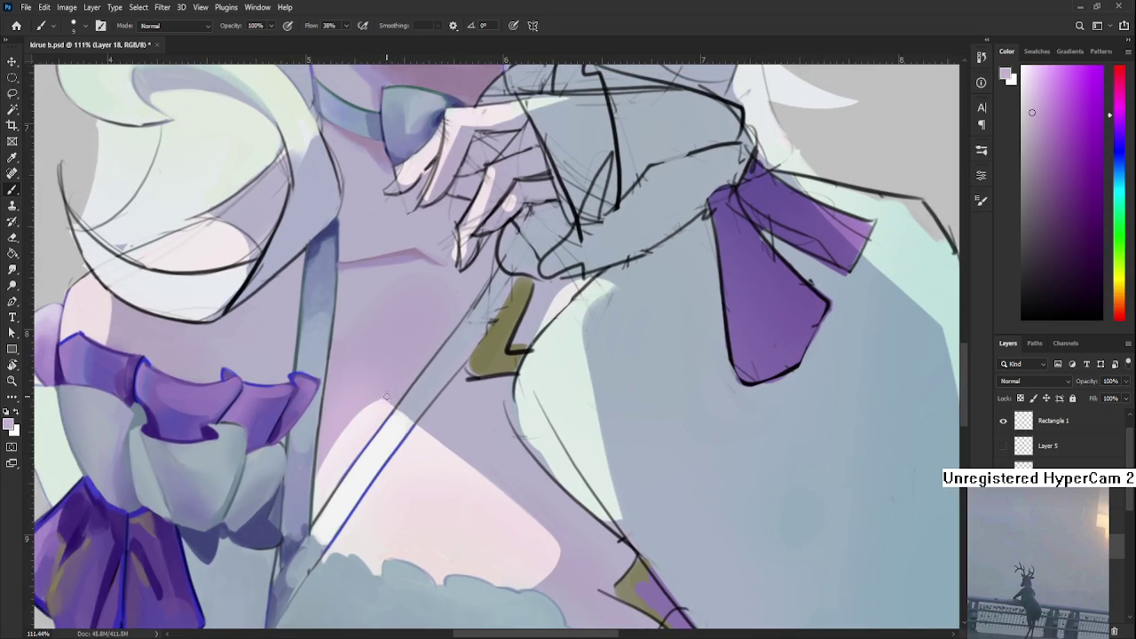
alt+click(390, 392)
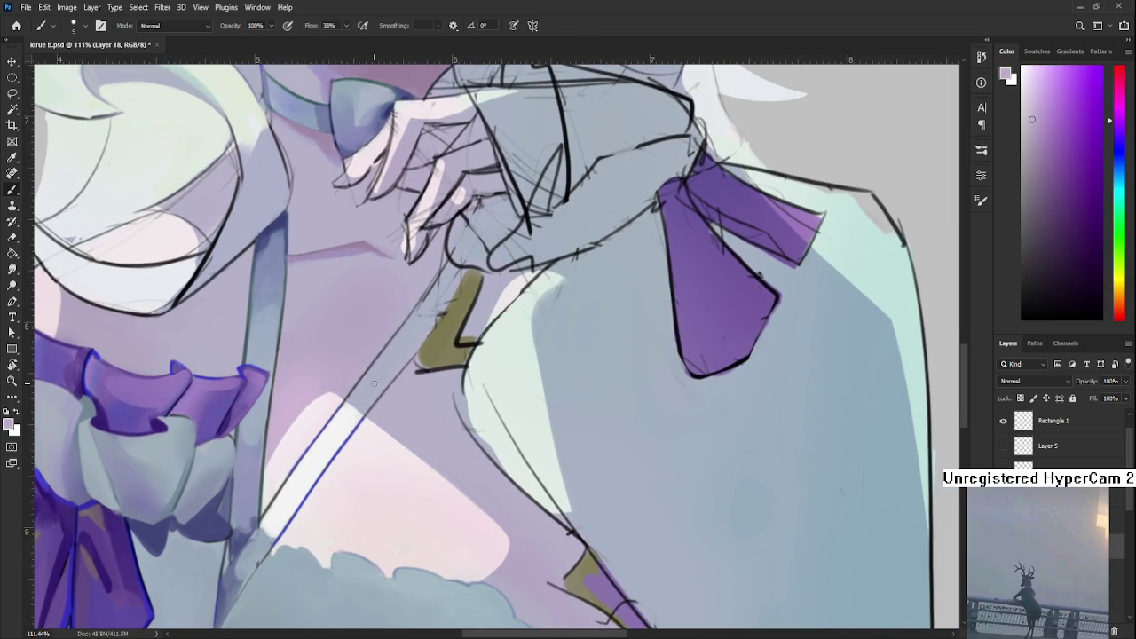
scroll(445, 396, down, 3)
scroll(446, 396, down, 3)
scroll(453, 397, up, 2)
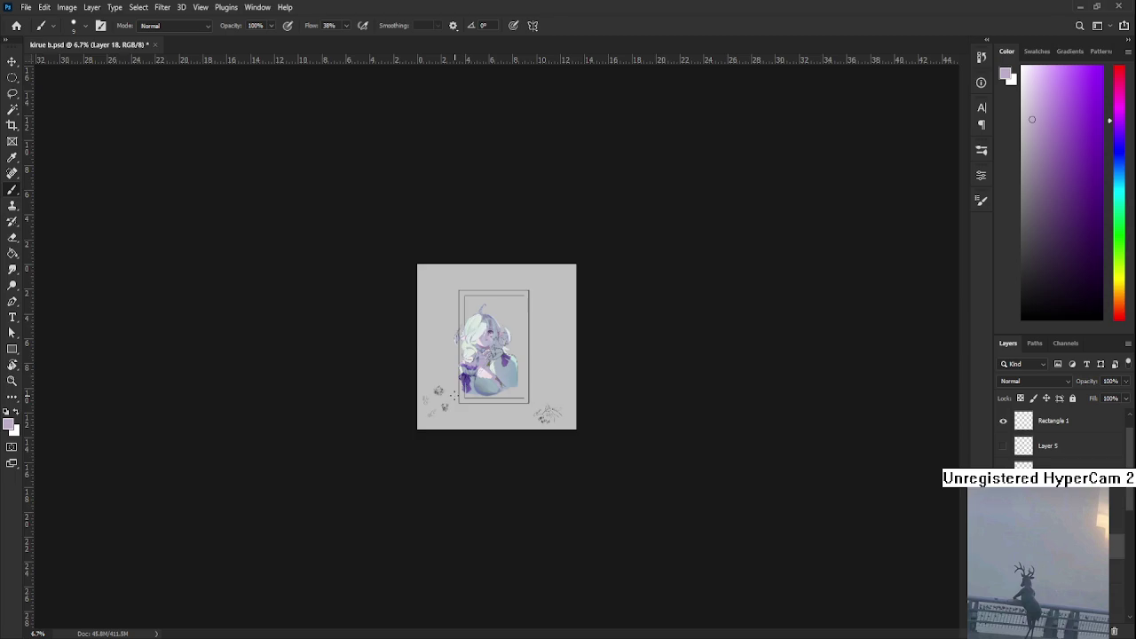
scroll(453, 397, up, 3)
scroll(471, 426, up, 5)
scroll(501, 479, up, 2)
scroll(501, 479, up, 2)
scroll(499, 497, up, 1)
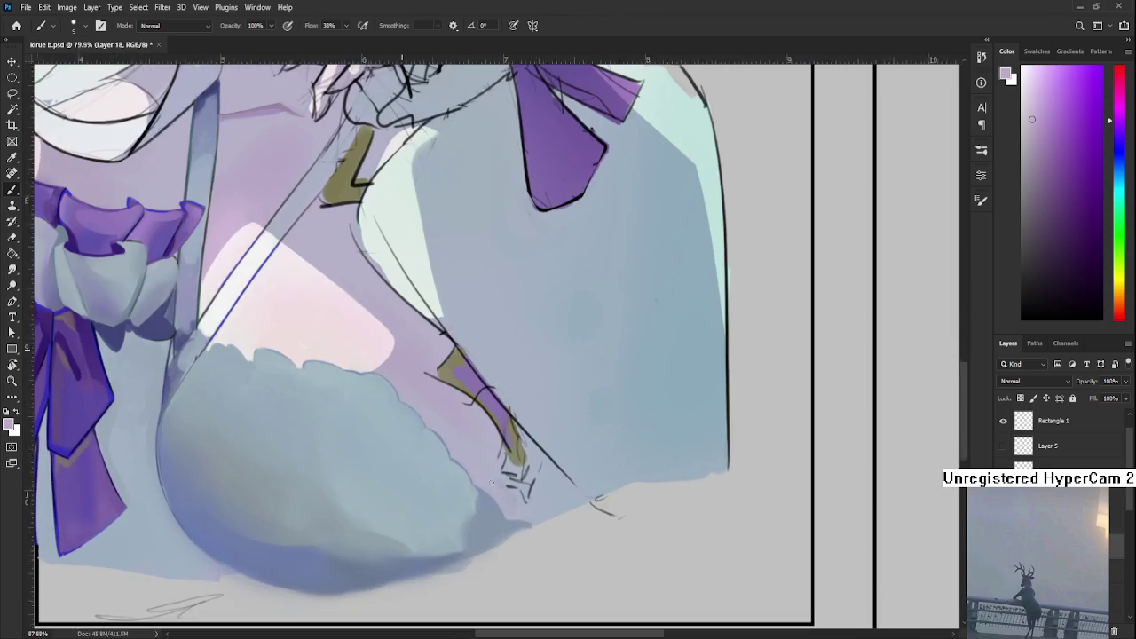
scroll(495, 524, up, 2)
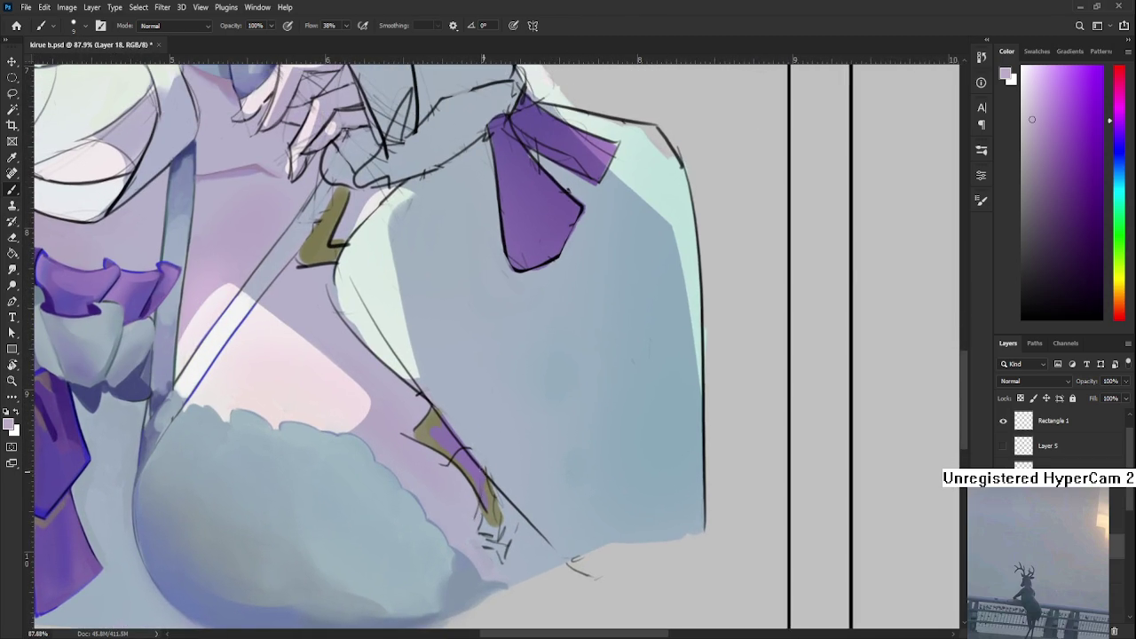
alt+click(433, 478)
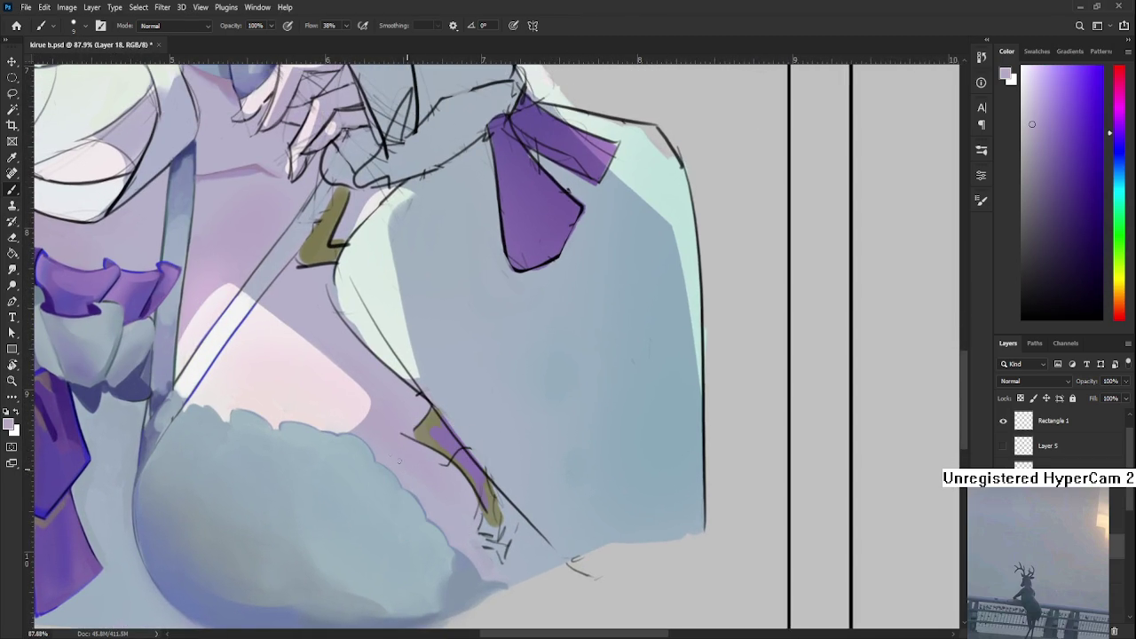
- With an enlarged brush, cover the stray sketch marks near the strap end, then shrink it to 10
key(bracketright)
key(bracketright)
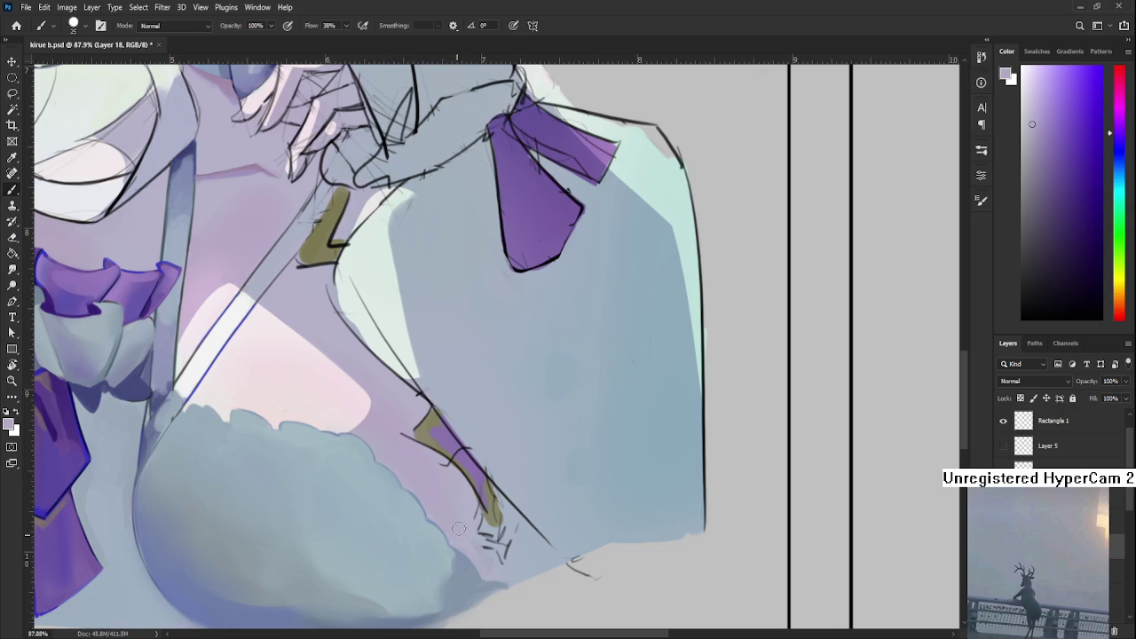
drag(463, 527, 442, 495)
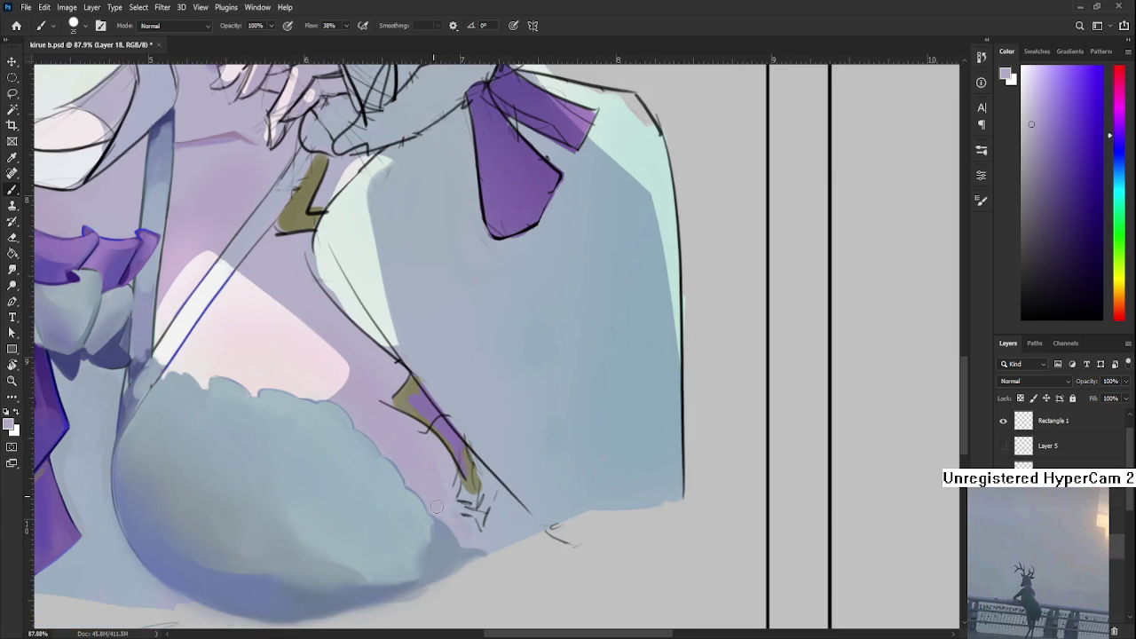
mouse_move(466, 519)
mouse_down()
mouse_move(459, 495)
mouse_move(486, 542)
mouse_move(487, 495)
mouse_up()
key(bracketleft)
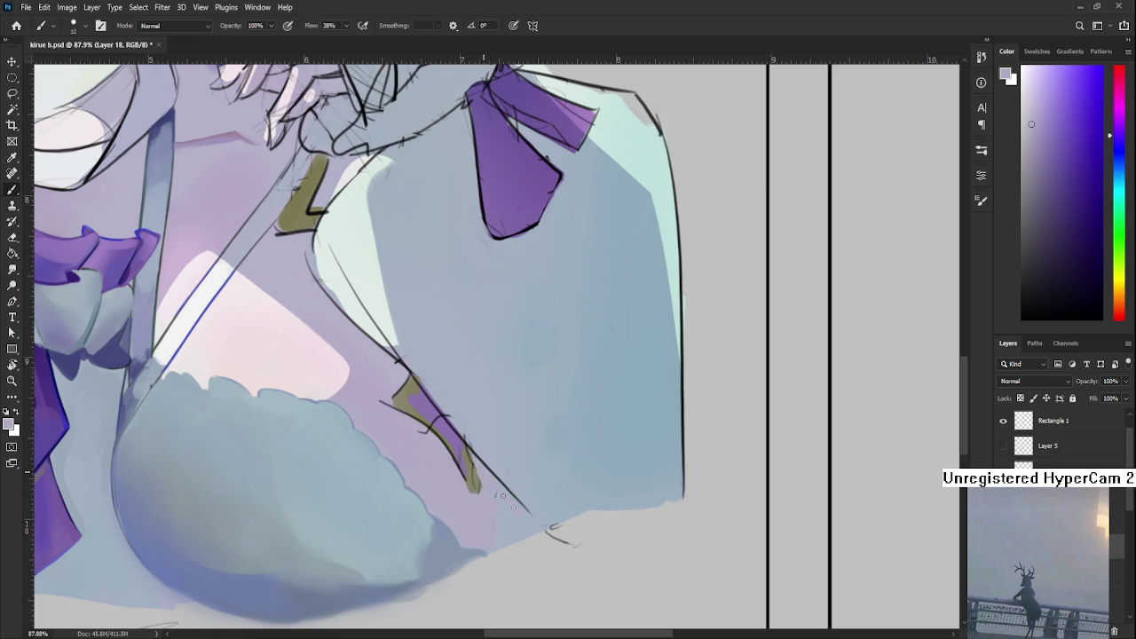
scroll(511, 520, down, 1)
scroll(514, 506, down, 2)
scroll(524, 479, down, 2)
scroll(532, 444, down, 1)
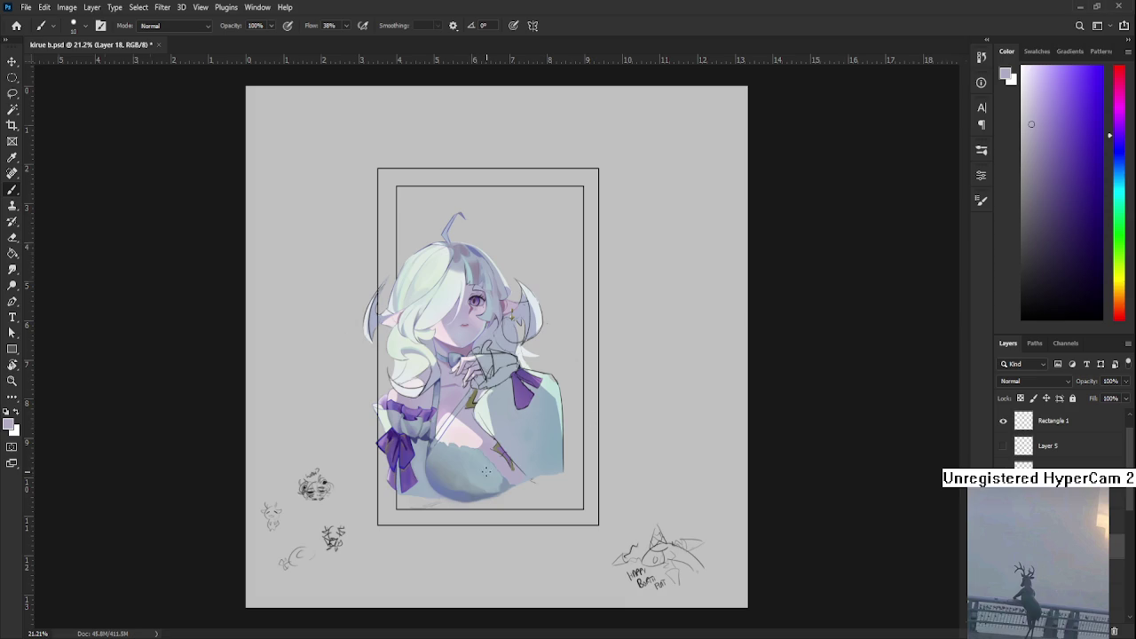
- Sample the strap's olive and paint it over the purple strap edge
scroll(486, 471, up, 2)
scroll(492, 509, up, 1)
scroll(445, 495, up, 1)
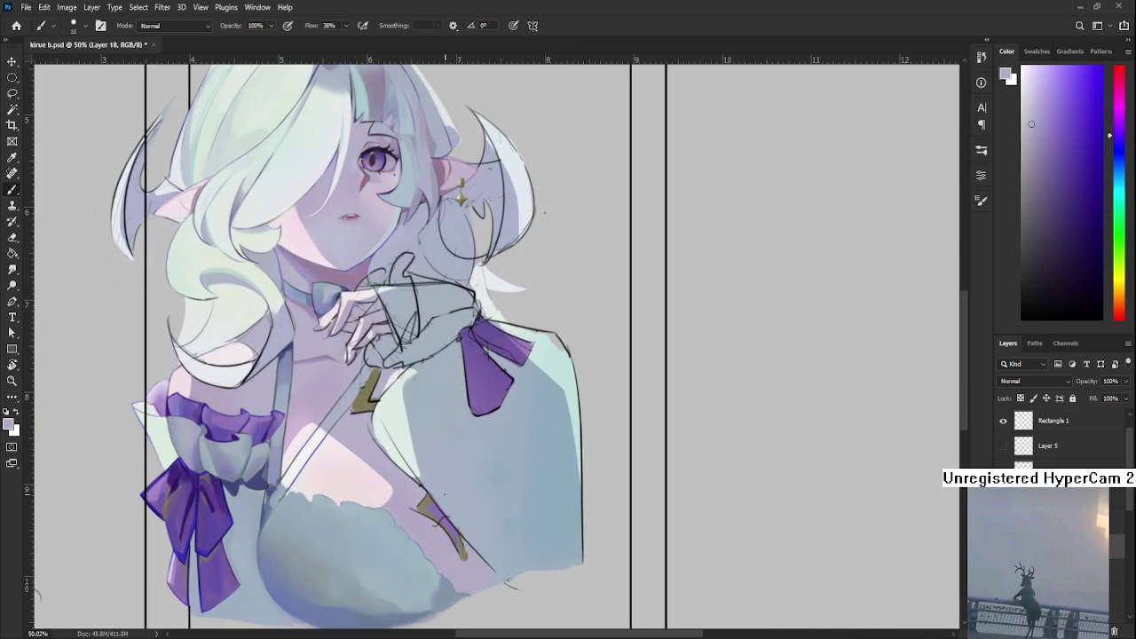
scroll(440, 470, up, 1)
scroll(436, 458, up, 1)
scroll(434, 452, up, 1)
mouse_move(434, 453)
mouse_down()
mouse_move(477, 413)
mouse_move(457, 368)
mouse_up()
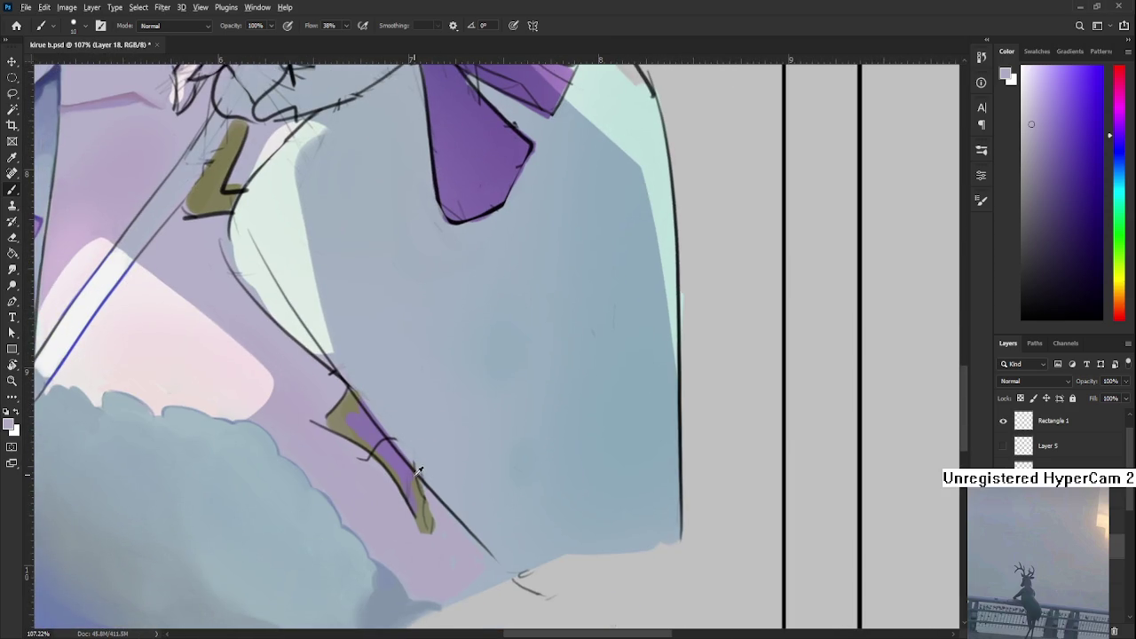
alt+click(421, 493)
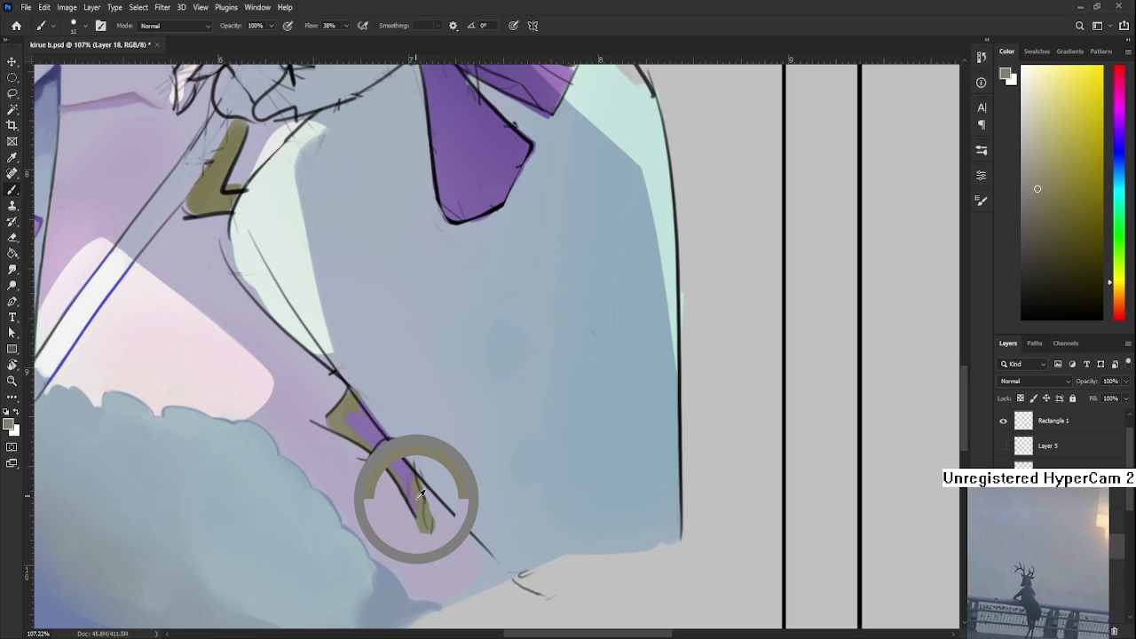
alt+click(421, 493)
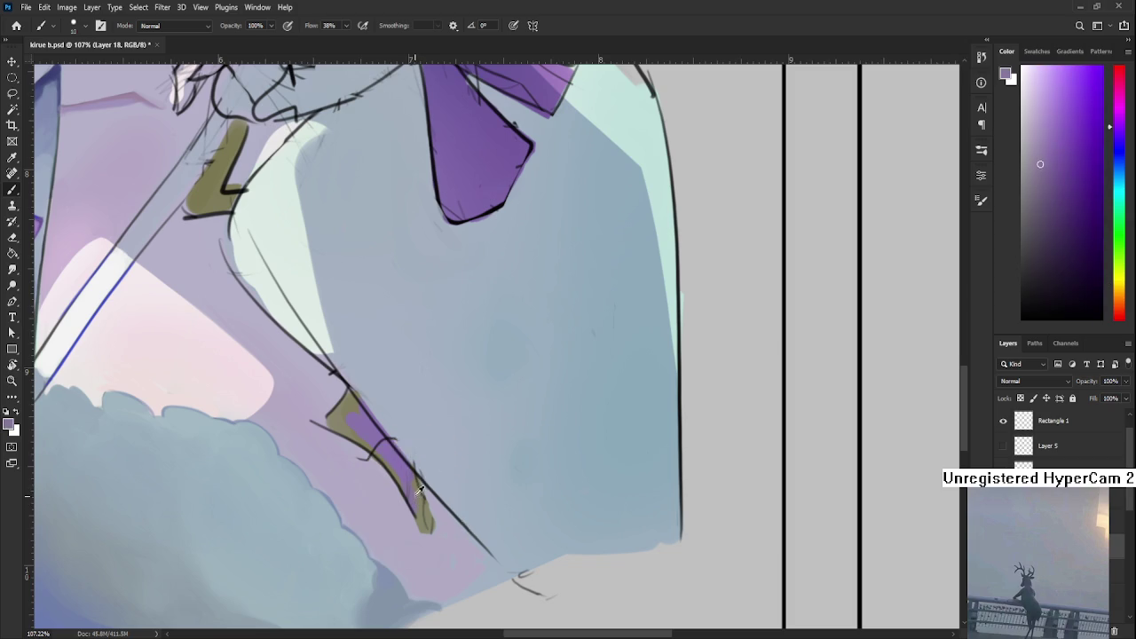
alt+click(421, 493)
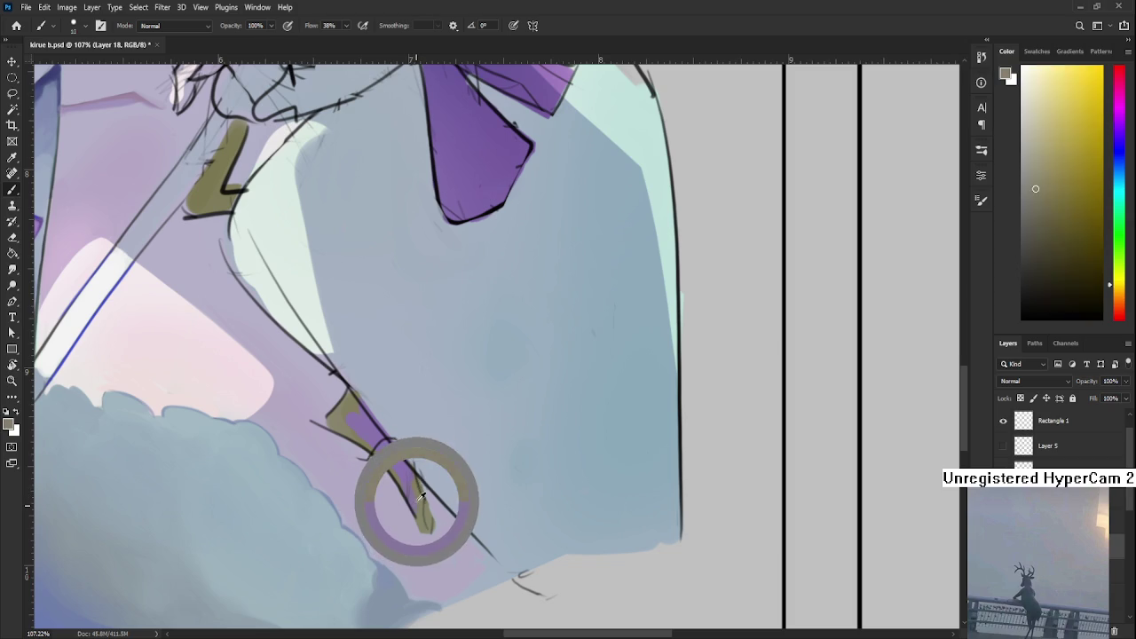
drag(386, 468, 403, 497)
drag(374, 454, 392, 473)
- Sample the strap's purple and olive and the nearby blue-grey and light purple
alt+click(377, 435)
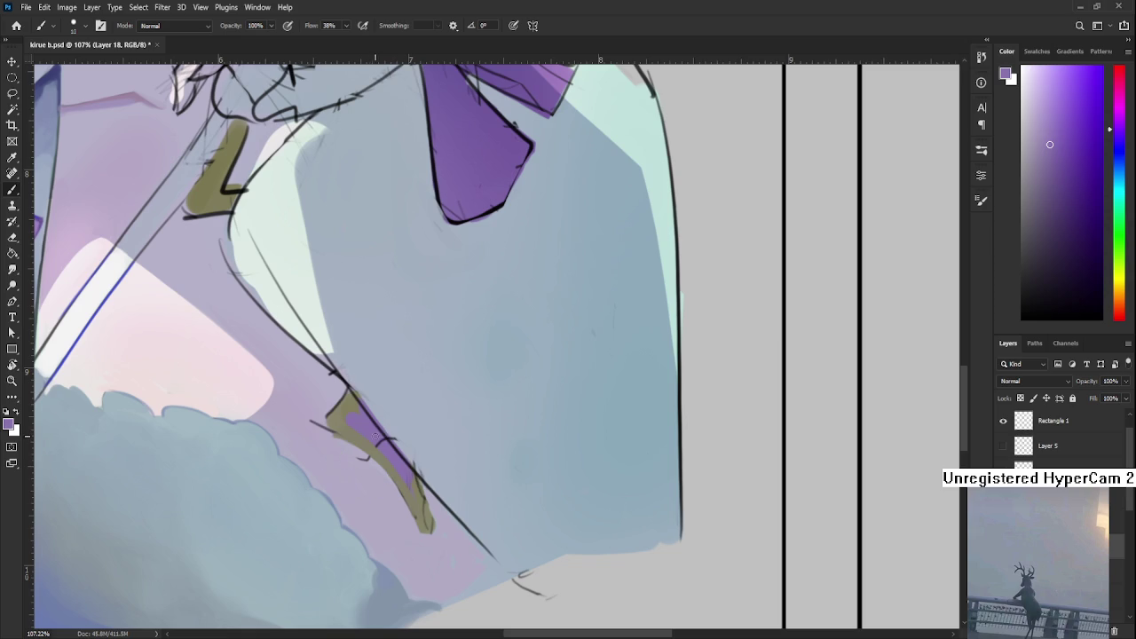
alt+click(398, 421)
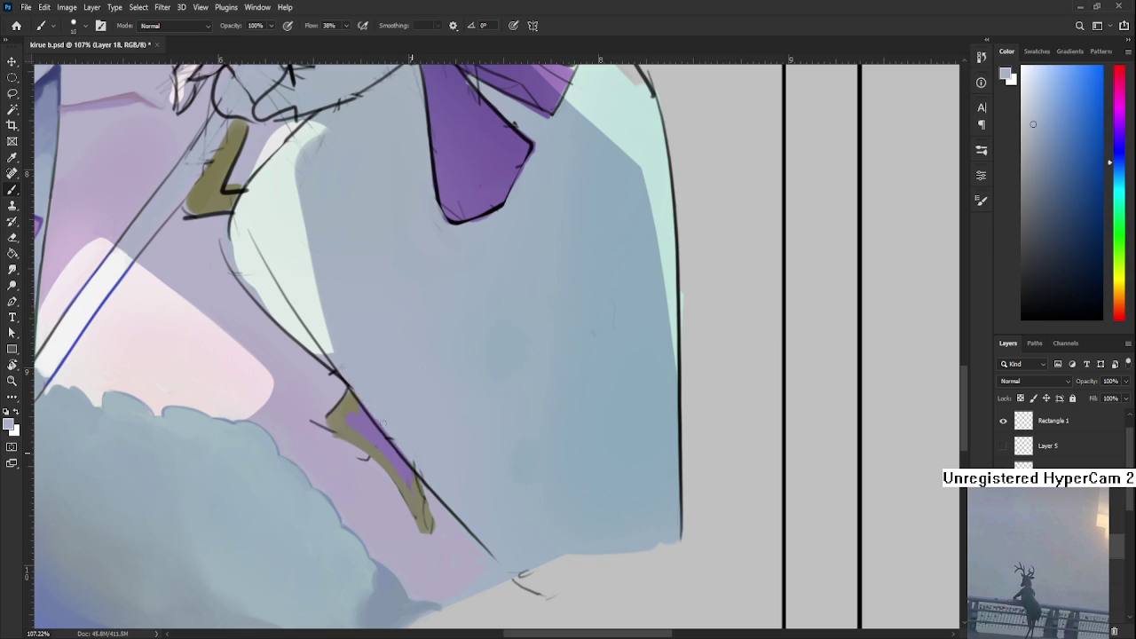
alt+click(393, 413)
alt+click(390, 456)
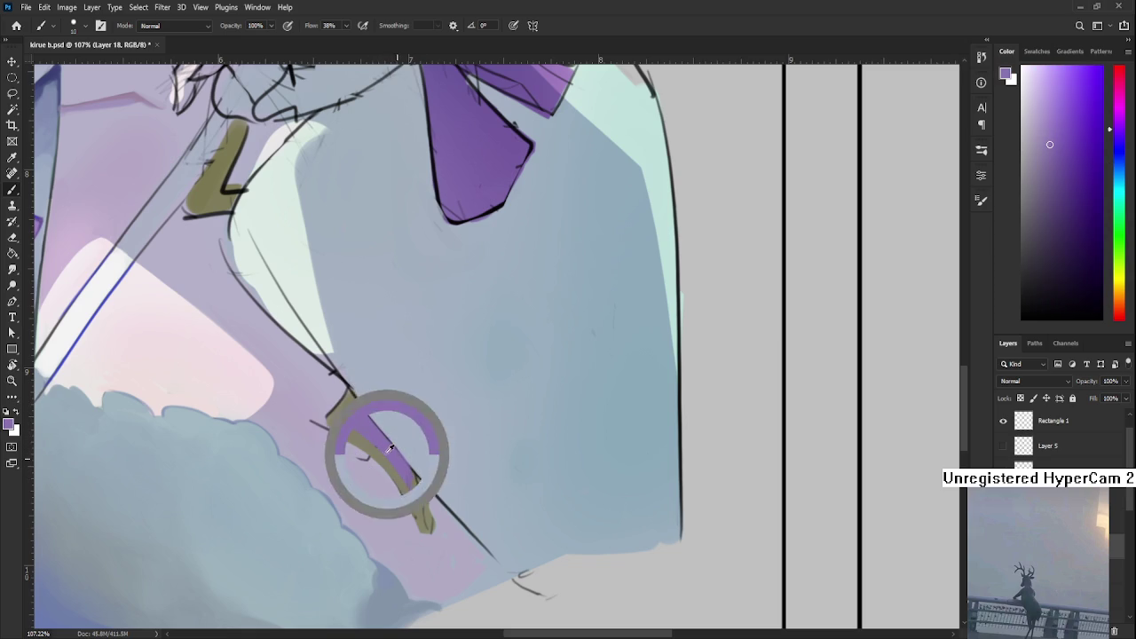
alt+click(392, 440)
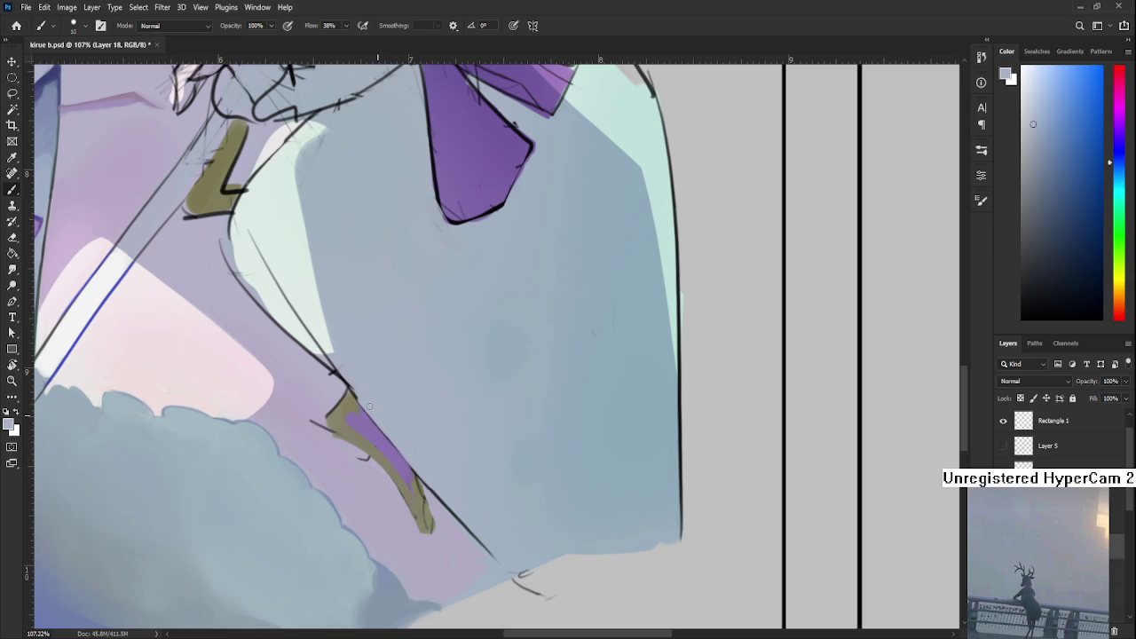
alt+click(368, 411)
alt+click(343, 405)
alt+click(335, 416)
alt+click(319, 420)
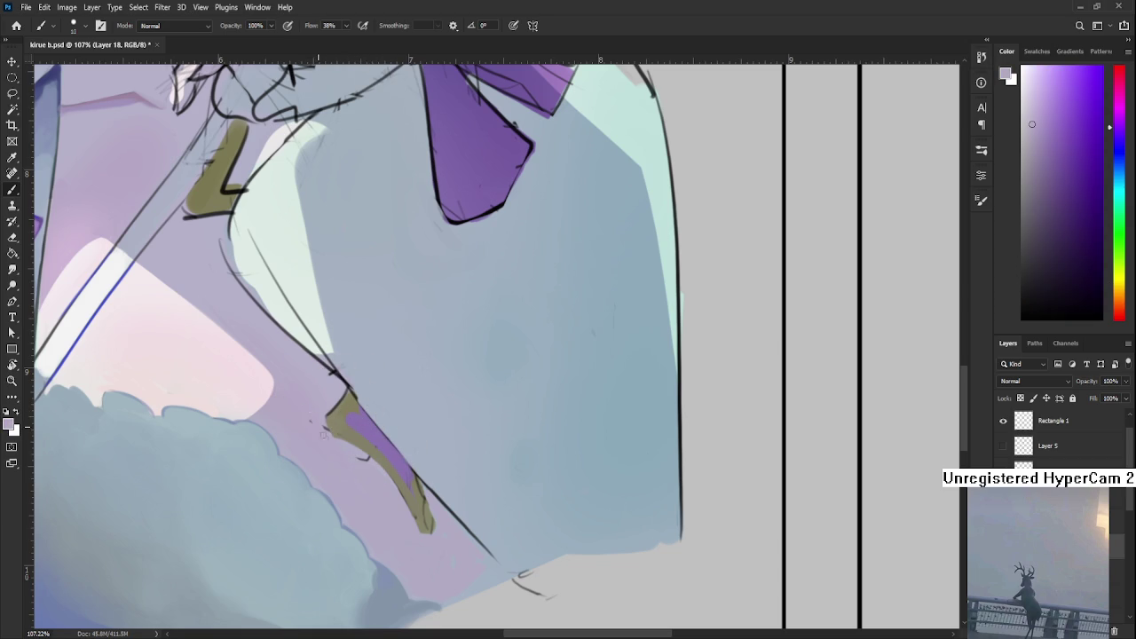
- Compare the dress's lavender shades with the strap's olive by resampling around the strap
drag(346, 396, 357, 404)
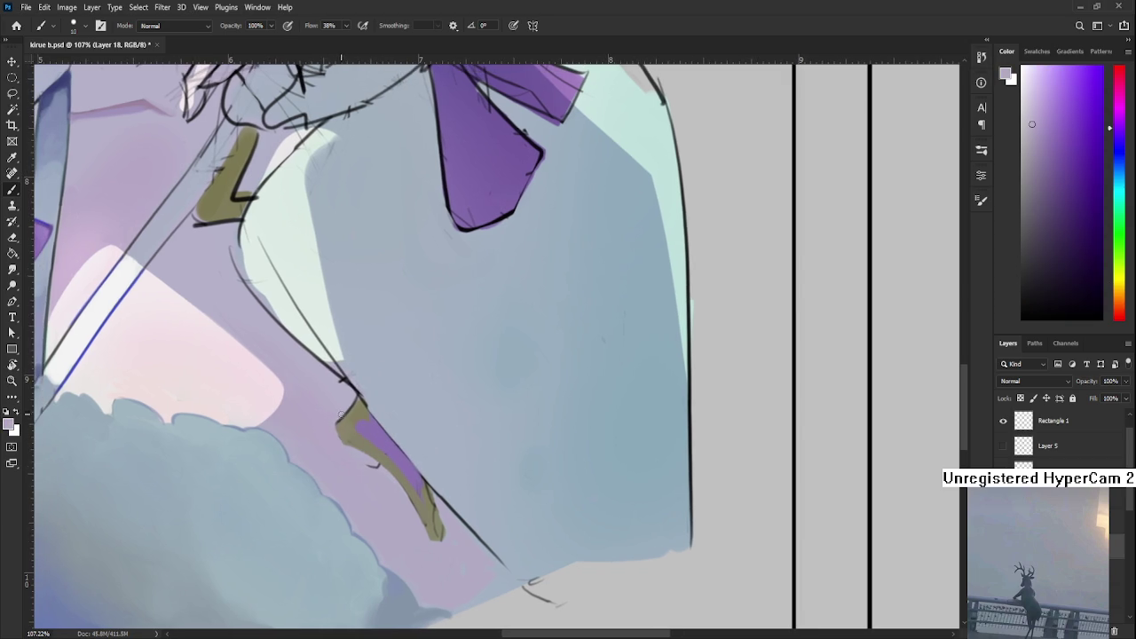
alt+click(357, 406)
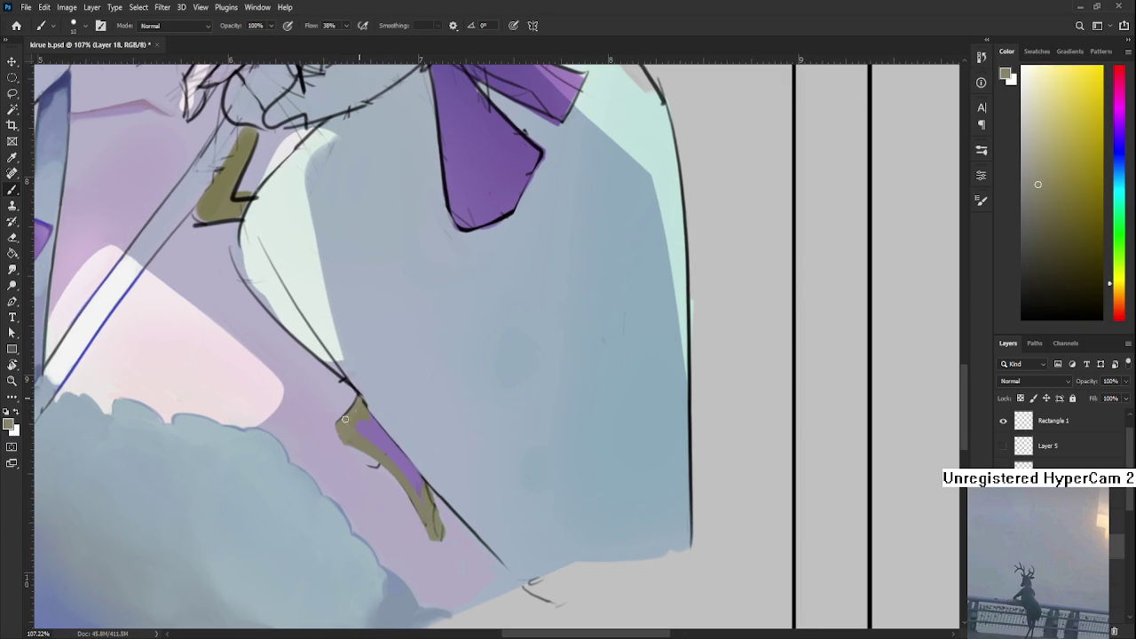
alt+click(350, 402)
alt+click(345, 406)
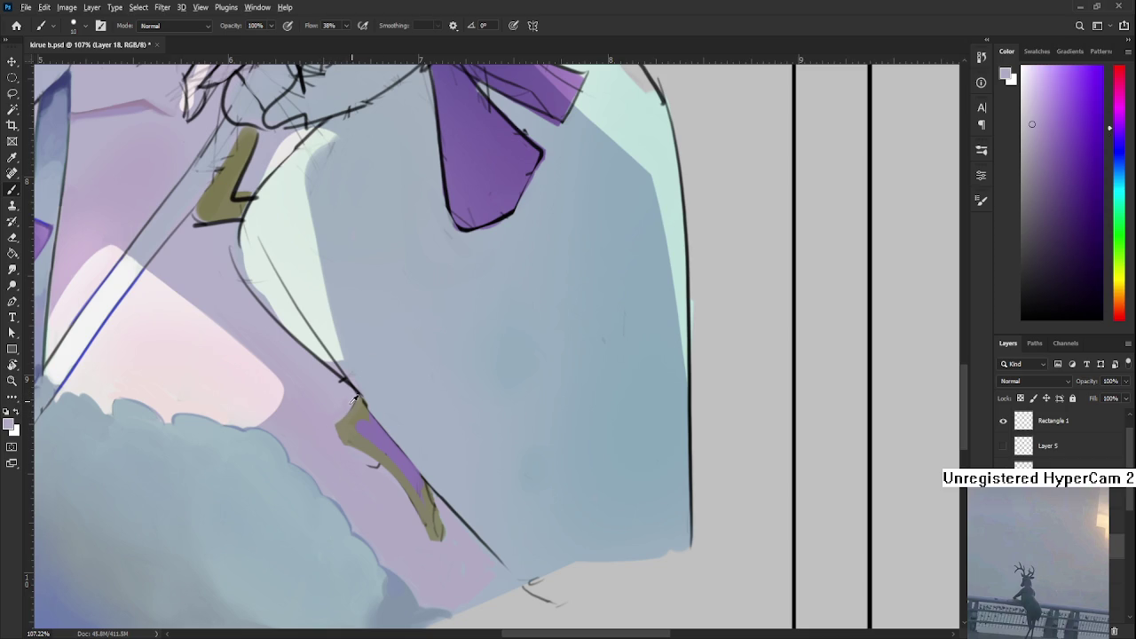
scroll(338, 424, down, 1)
scroll(355, 431, down, 2)
alt+click(337, 416)
alt+click(359, 415)
alt+click(354, 413)
alt+click(361, 407)
alt+click(361, 415)
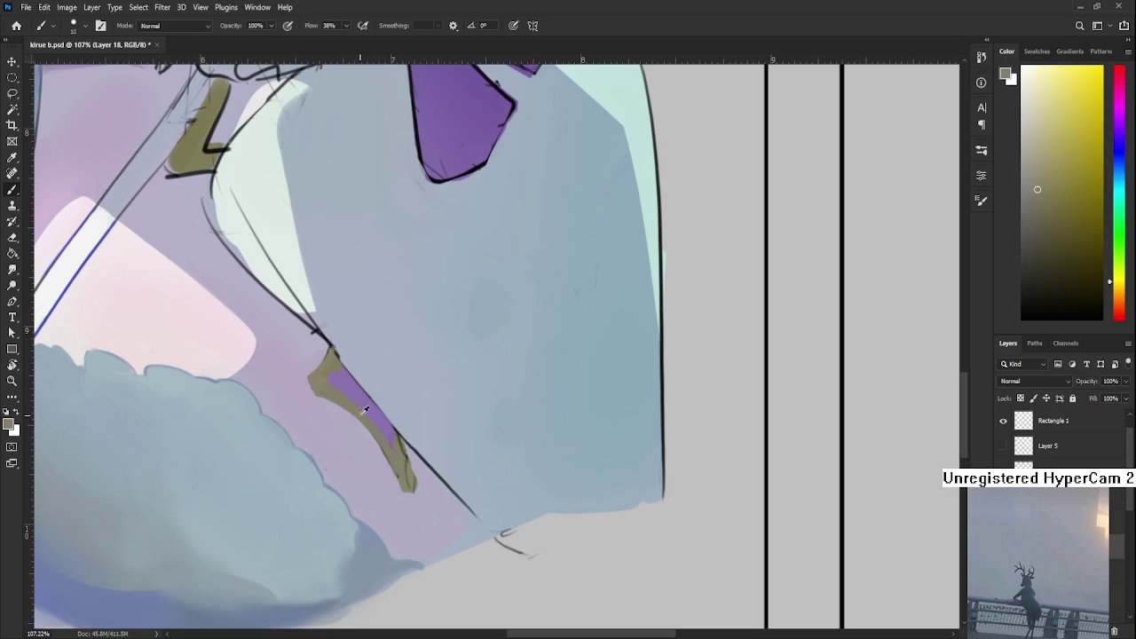
alt+click(387, 435)
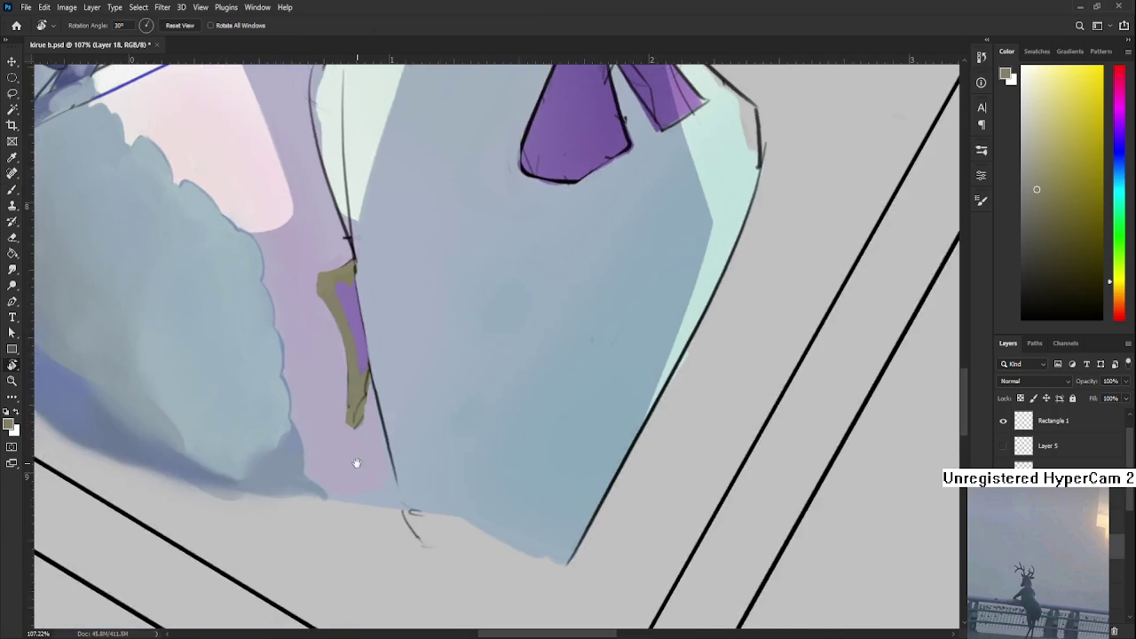
drag(461, 373, 360, 473)
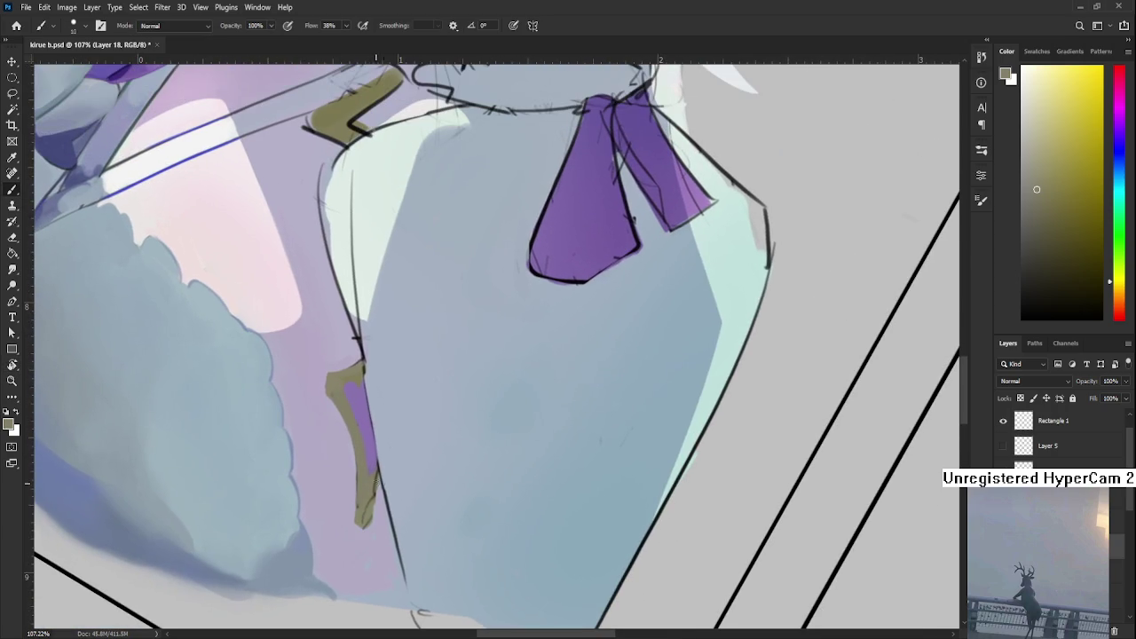
- Sample the olive and purple strap colours to touch up the tapering inner stripe
alt+click(353, 502)
scroll(351, 524, down, 2)
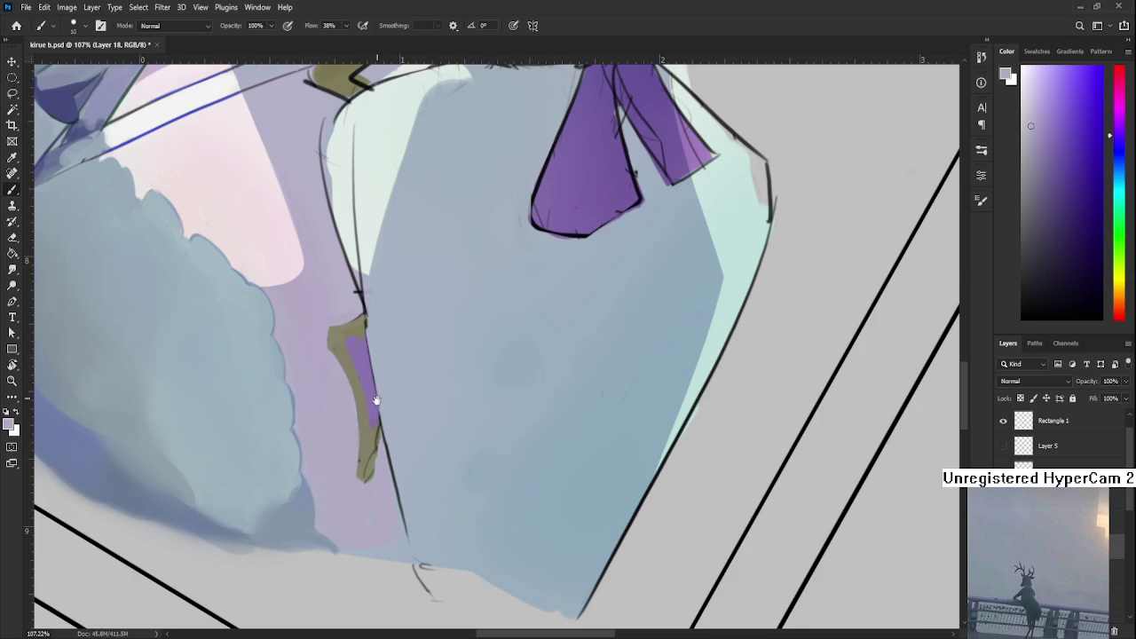
drag(378, 395, 387, 415)
alt+click(376, 465)
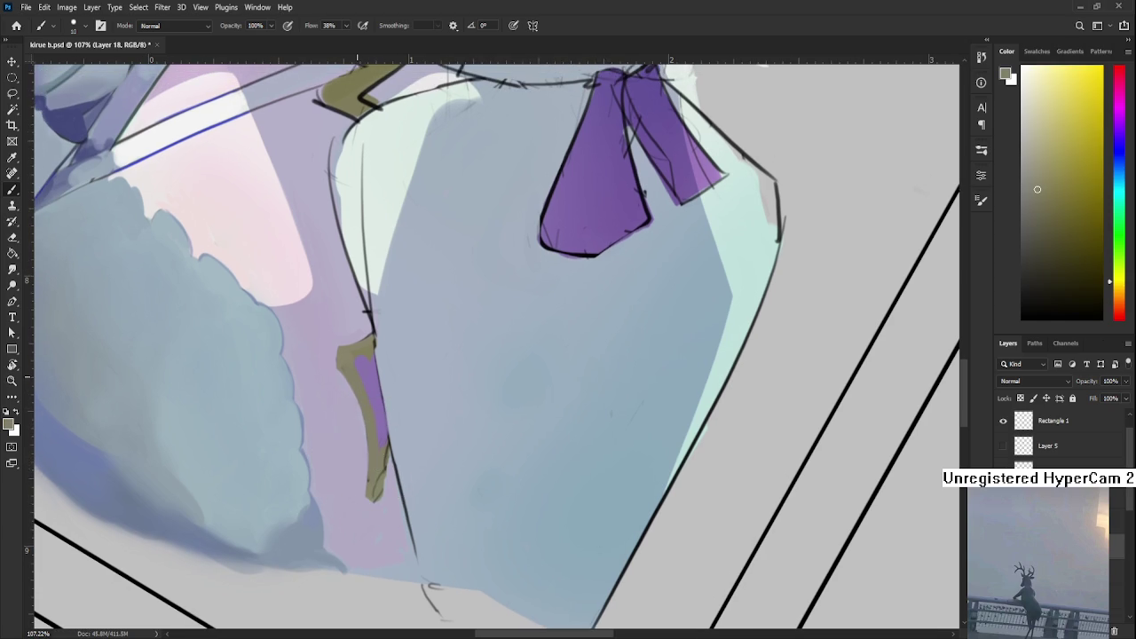
alt+click(379, 435)
alt+click(382, 442)
alt+click(384, 444)
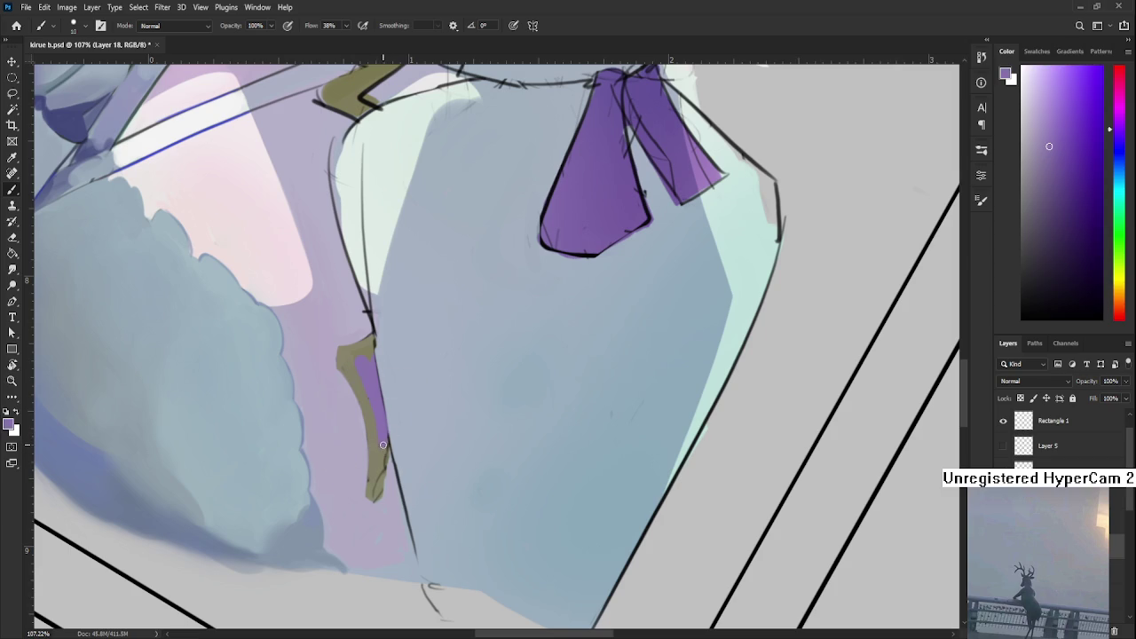
alt+click(380, 449)
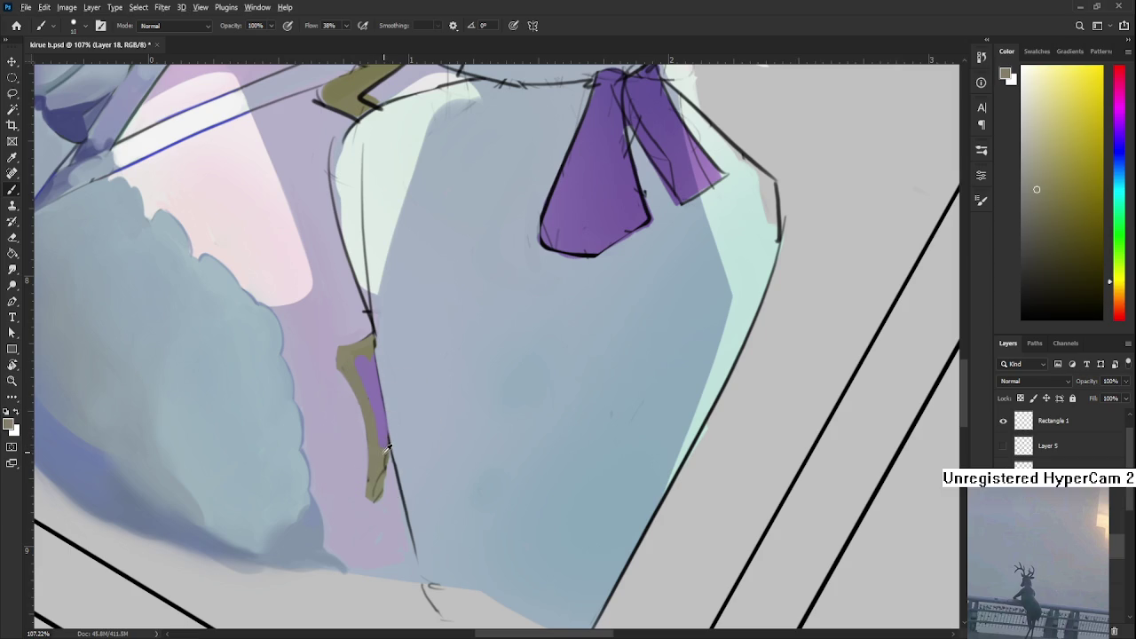
alt+click(376, 471)
drag(376, 476, 381, 463)
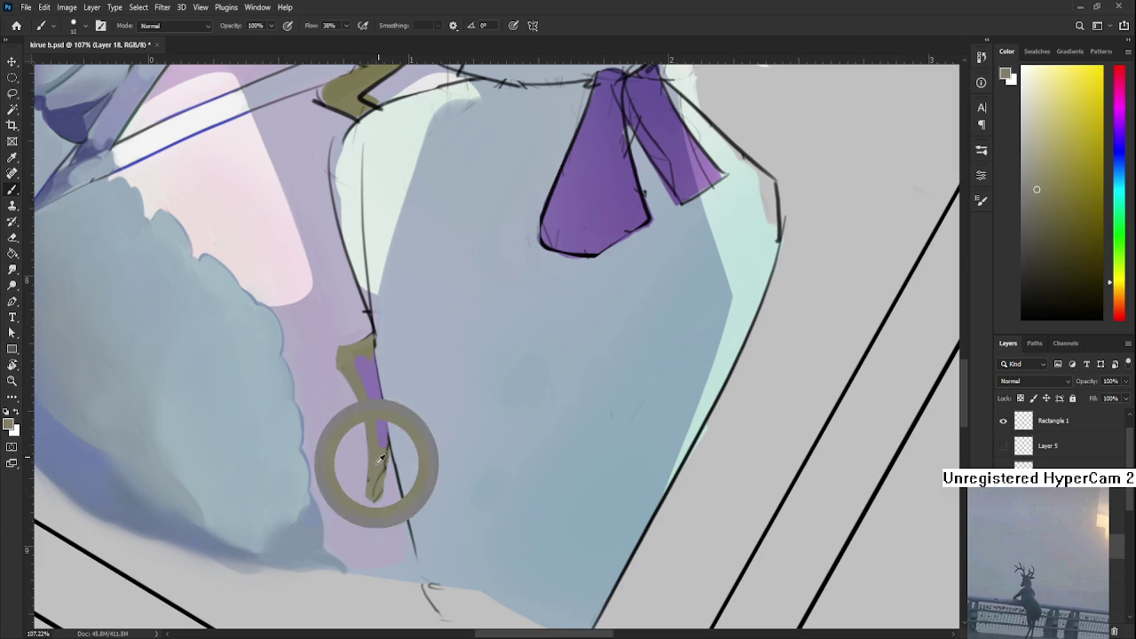
alt+click(379, 473)
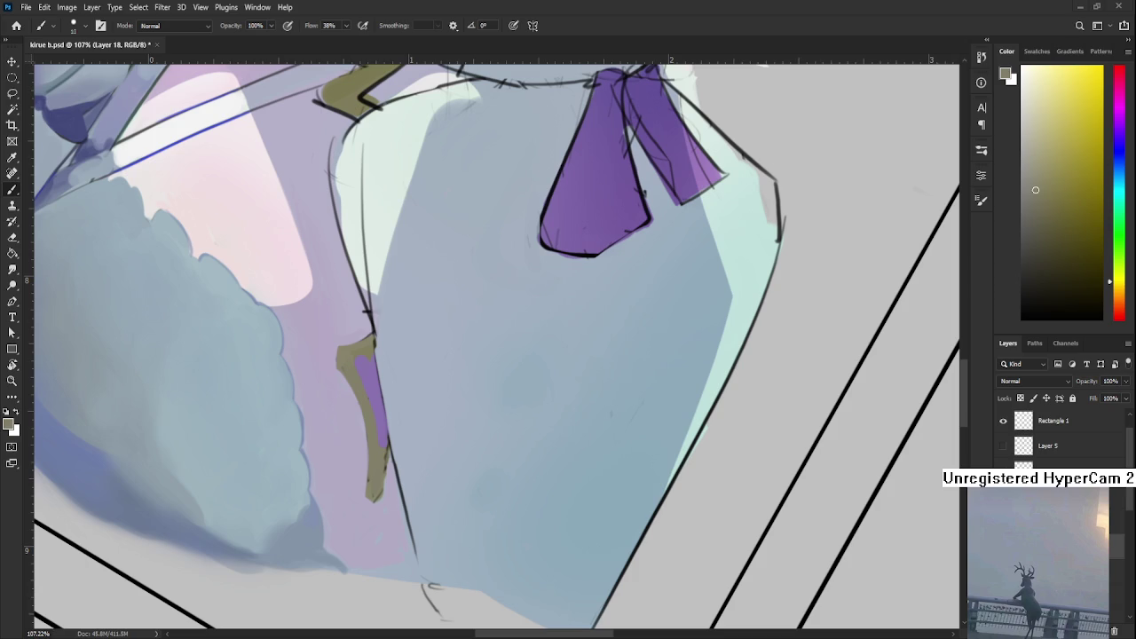
- Zoom out to see the whole canvas
alt+click(371, 479)
key(r)
alt+scroll(372, 479, down, 5)
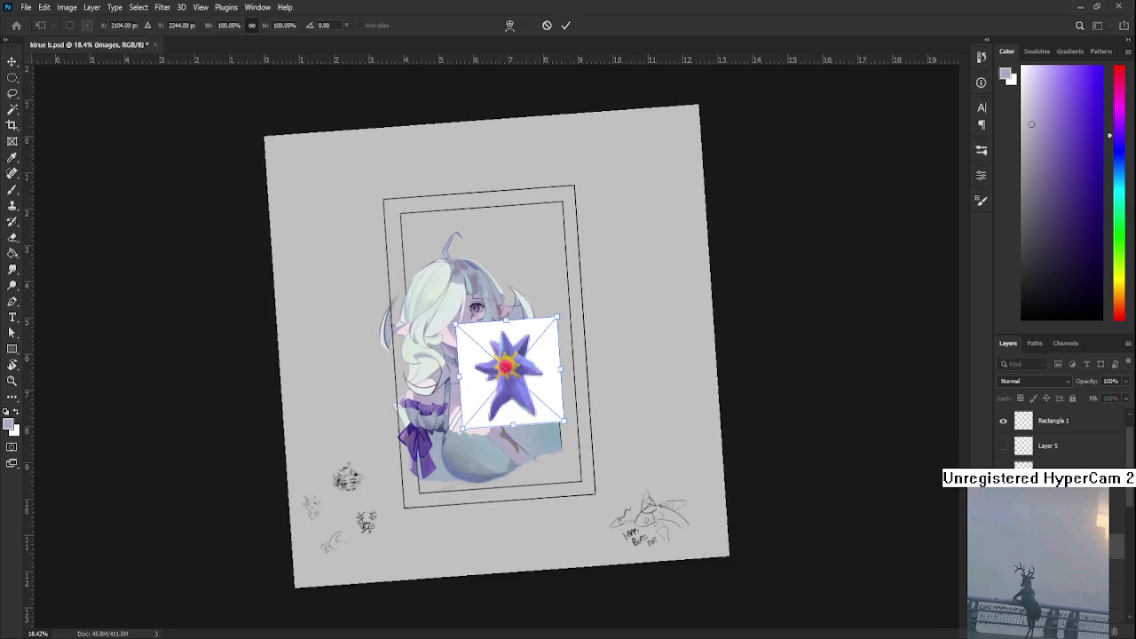
- Scale the star-creature reference to about 126% and move it right of the frame
drag(563, 423, 584, 456)
drag(528, 401, 676, 424)
key(Return)
key(r)
key(Escape)
scroll(714, 445, up, 3)
click(714, 444)
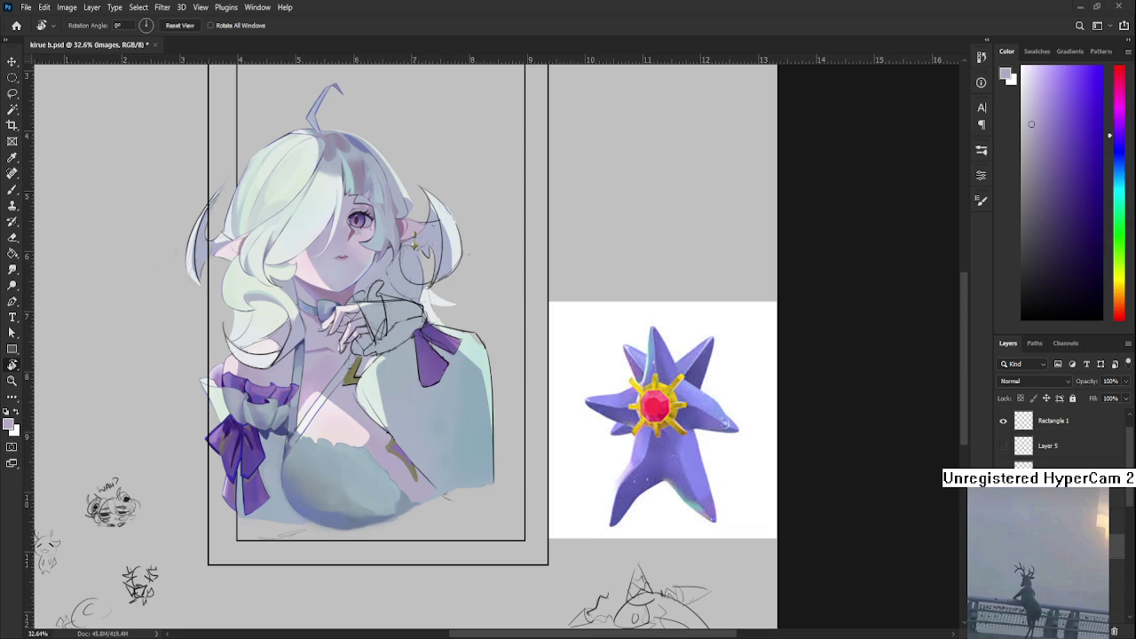
scroll(748, 509, up, 3)
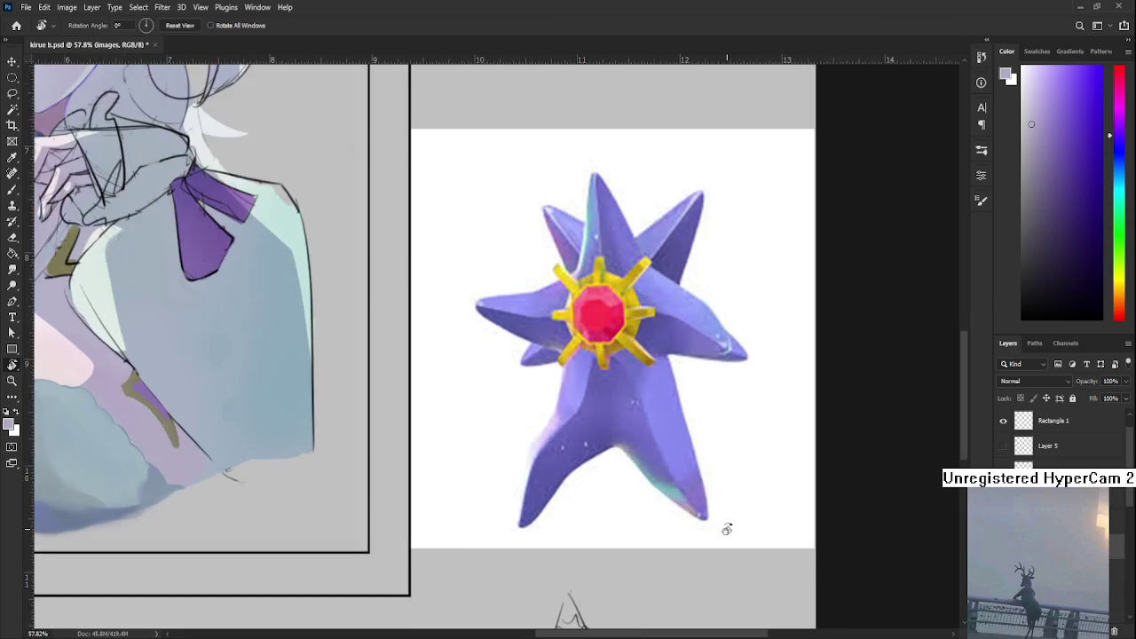
drag(725, 527, 606, 553)
scroll(606, 553, up, 1)
scroll(595, 537, up, 1)
scroll(586, 528, down, 1)
scroll(574, 514, down, 2)
drag(574, 514, 647, 538)
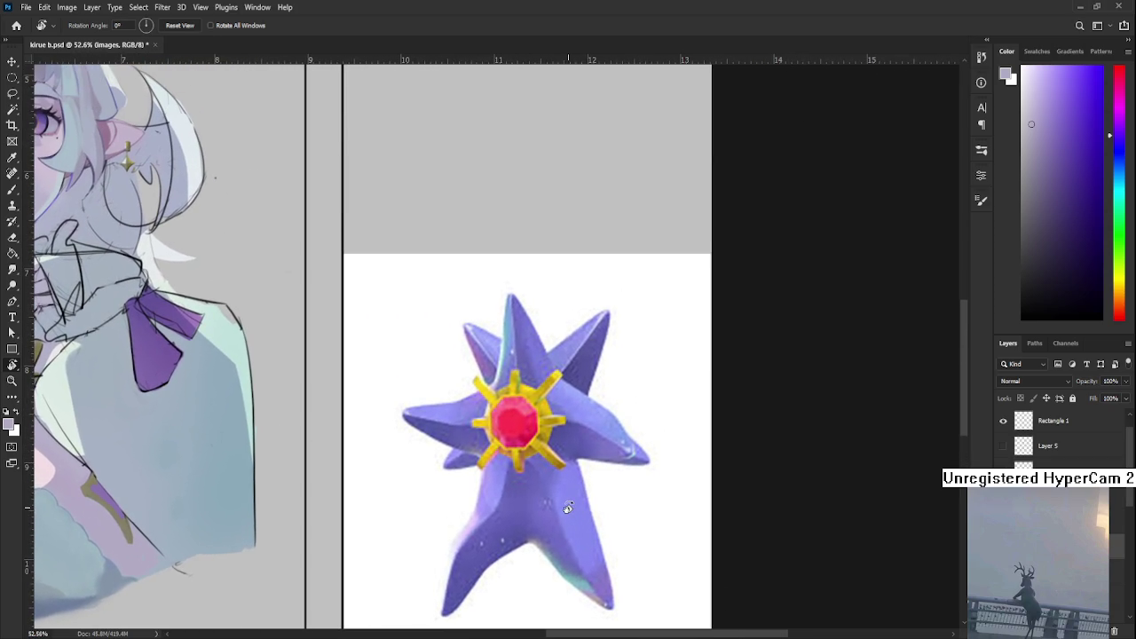
scroll(560, 505, up, 1)
scroll(563, 504, up, 1)
scroll(556, 493, down, 6)
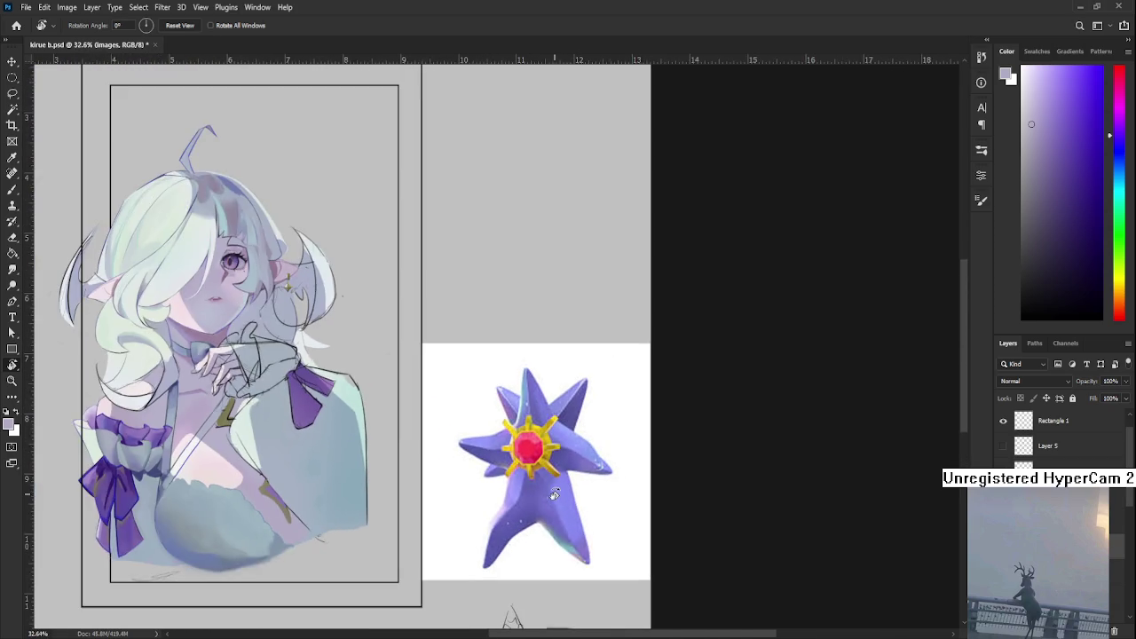
scroll(557, 533, up, 4)
scroll(562, 550, up, 1)
drag(562, 551, 522, 502)
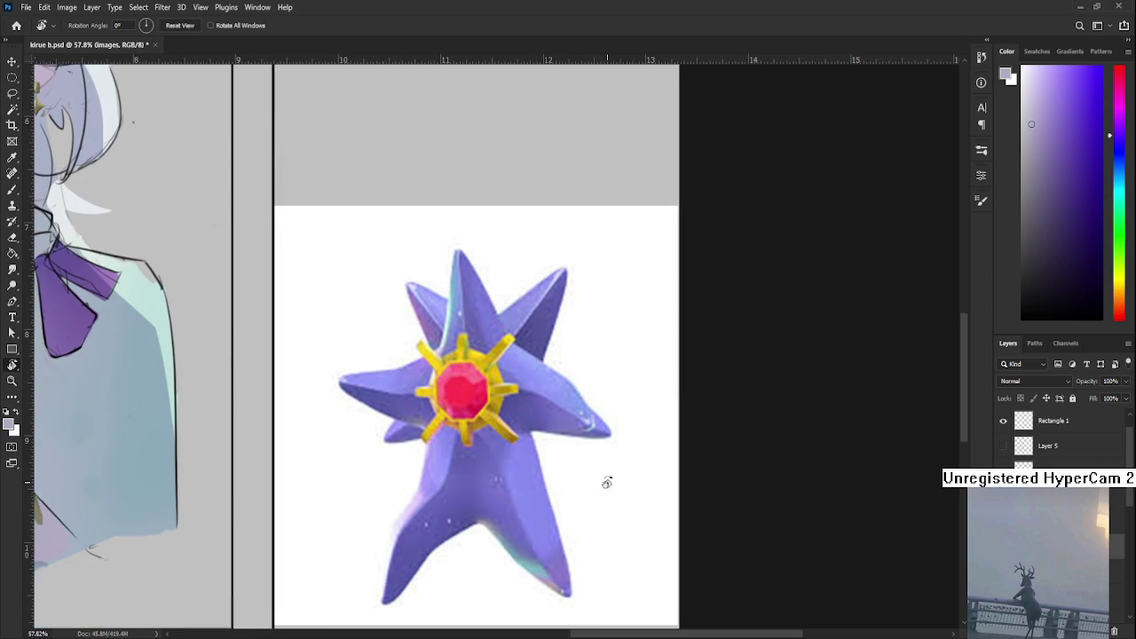
drag(604, 482, 581, 508)
drag(517, 433, 509, 490)
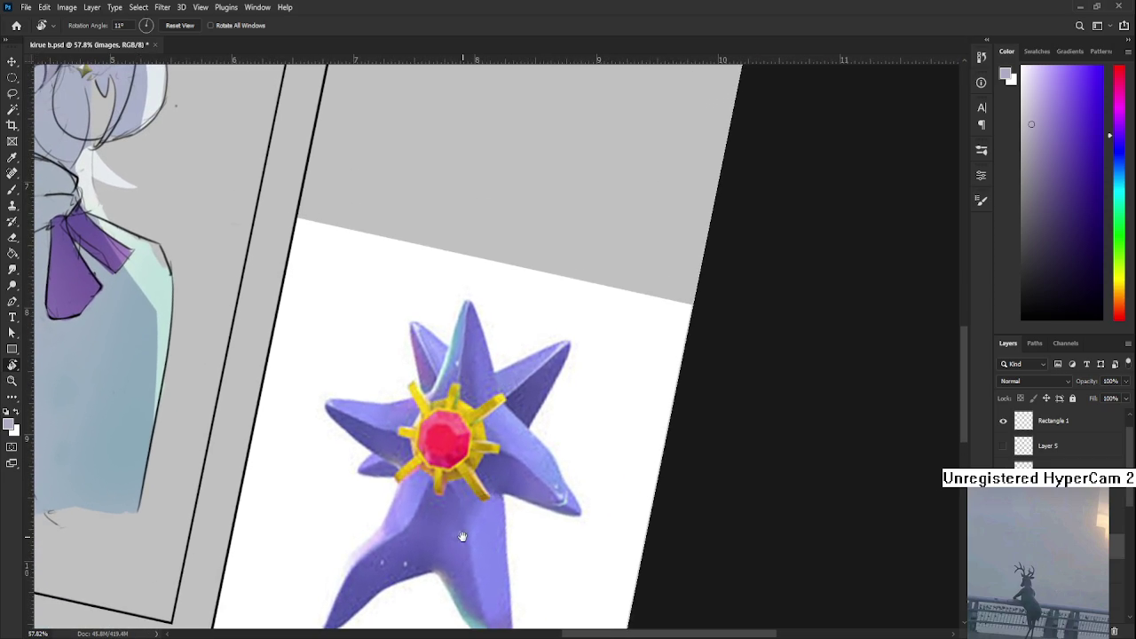
scroll(479, 493, down, 2)
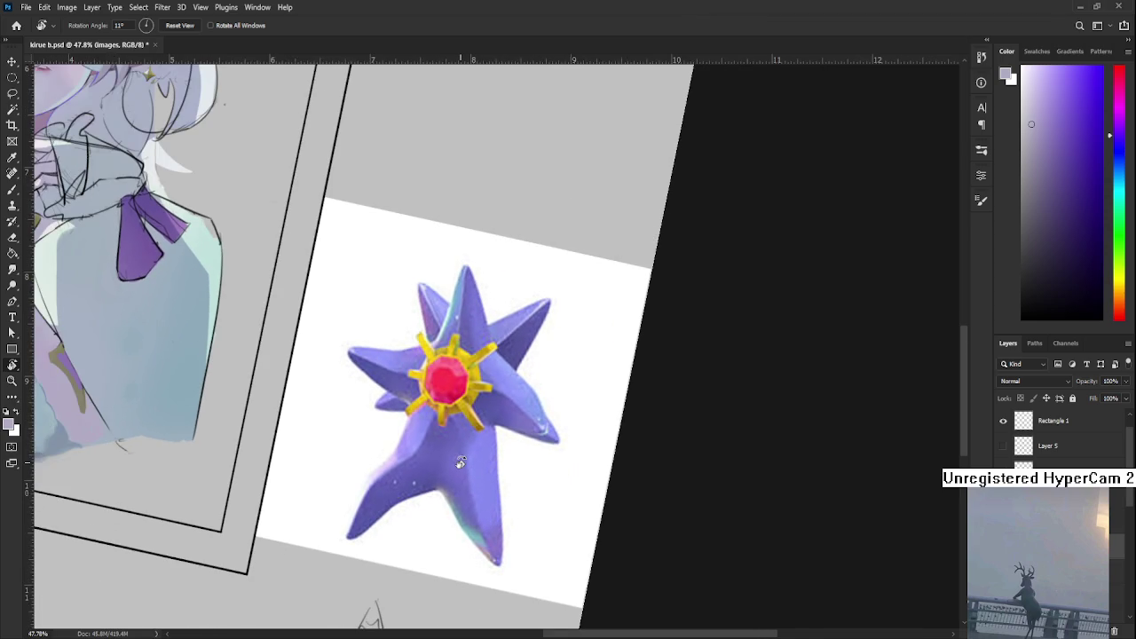
drag(461, 463, 495, 512)
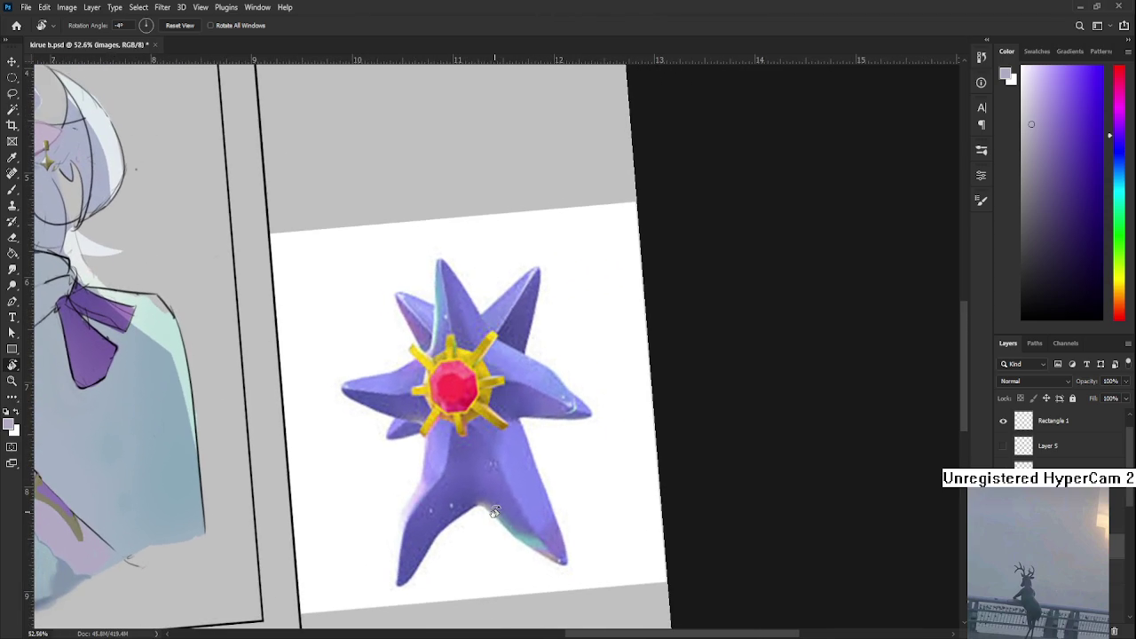
scroll(495, 512, down, 3)
drag(532, 471, 586, 479)
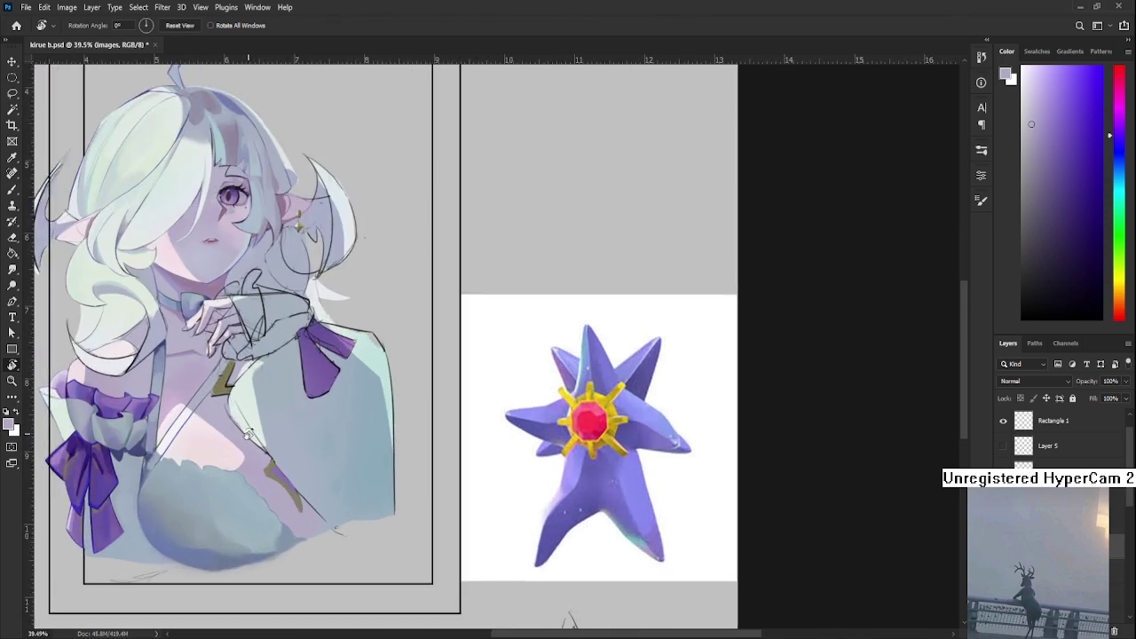
scroll(399, 469, up, 2)
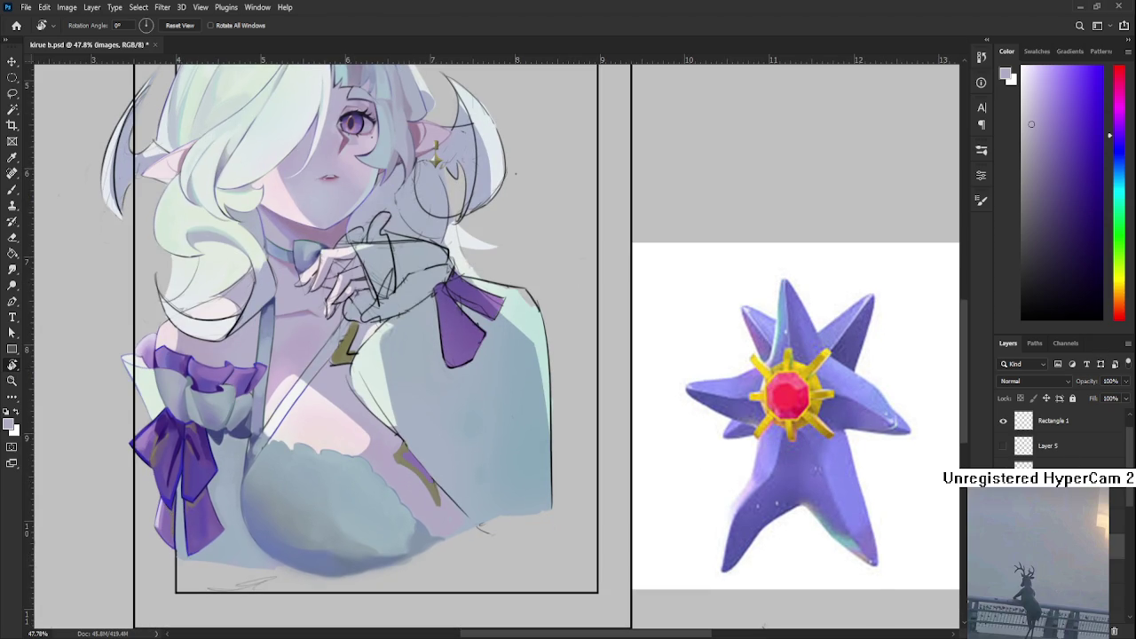
scroll(568, 512, up, 3)
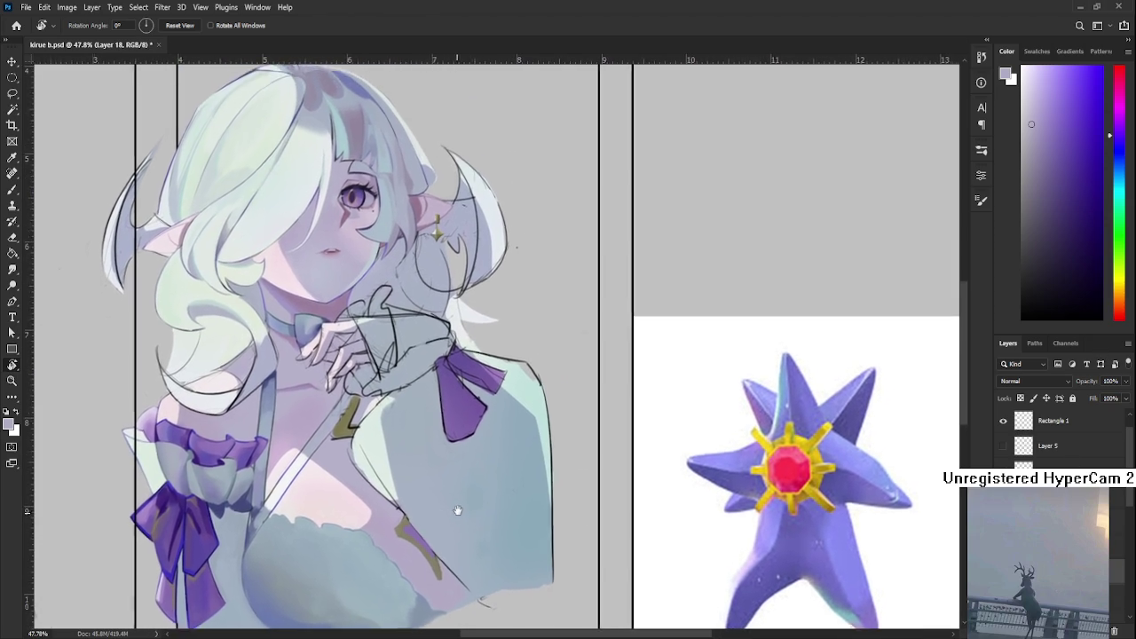
drag(457, 508, 439, 475)
alt+click(486, 436)
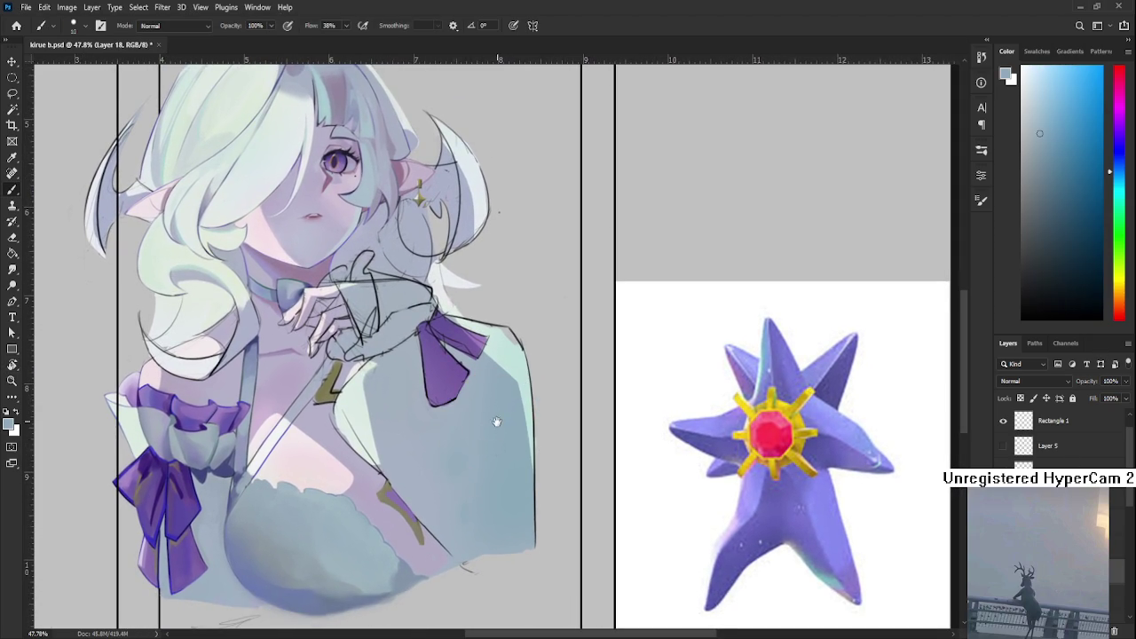
- Load the brush with the dress's light blue at size 100 and recentre the portrait
drag(486, 437, 479, 456)
key(bracketright)
key(bracketright)
key(bracketright)
key(bracketright)
key(bracketright)
key(bracketright)
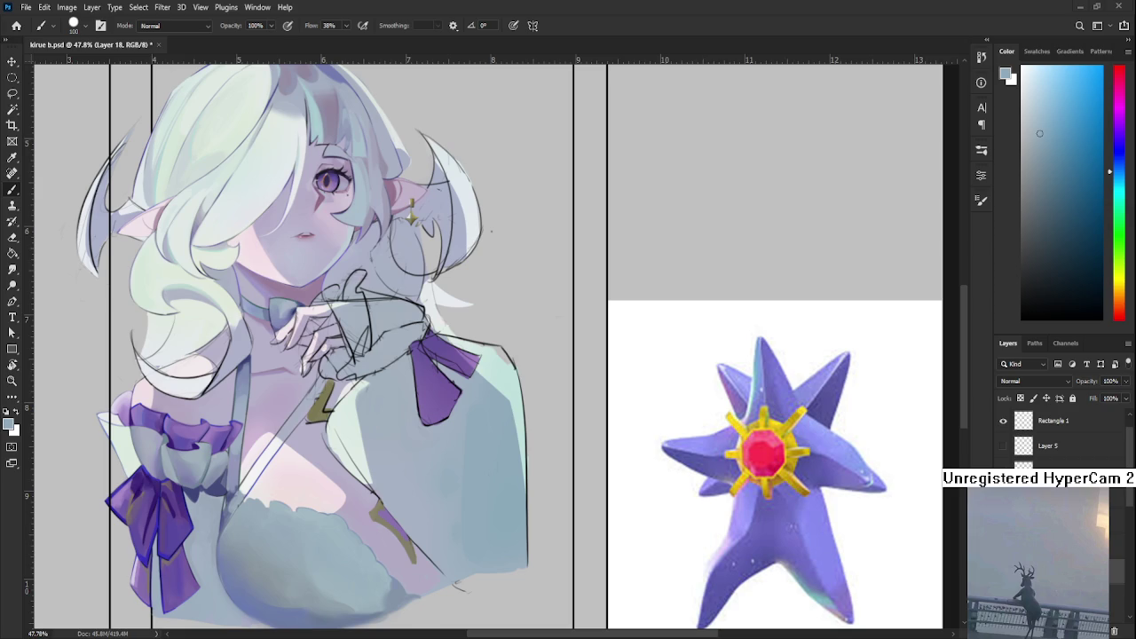
scroll(503, 467, down, 1)
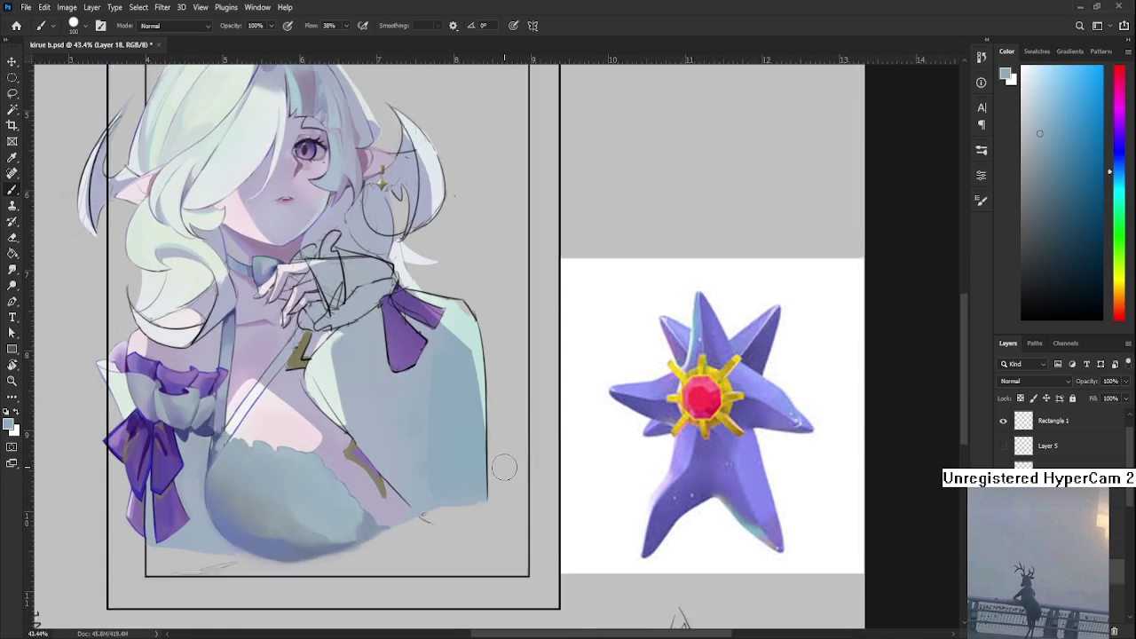
scroll(503, 468, down, 2)
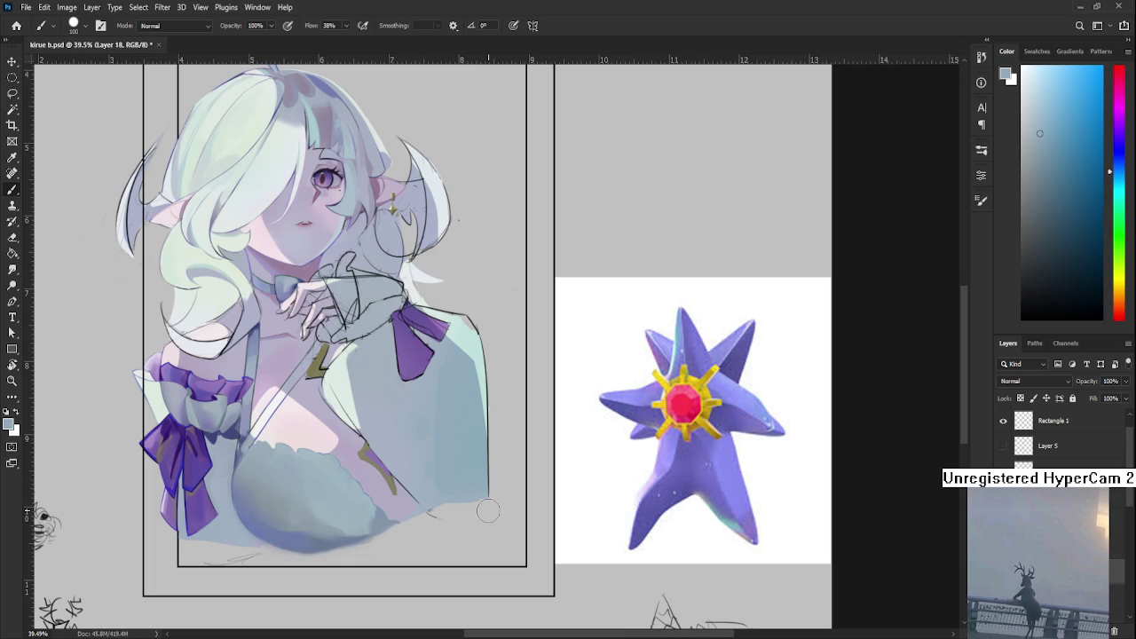
drag(454, 385, 430, 413)
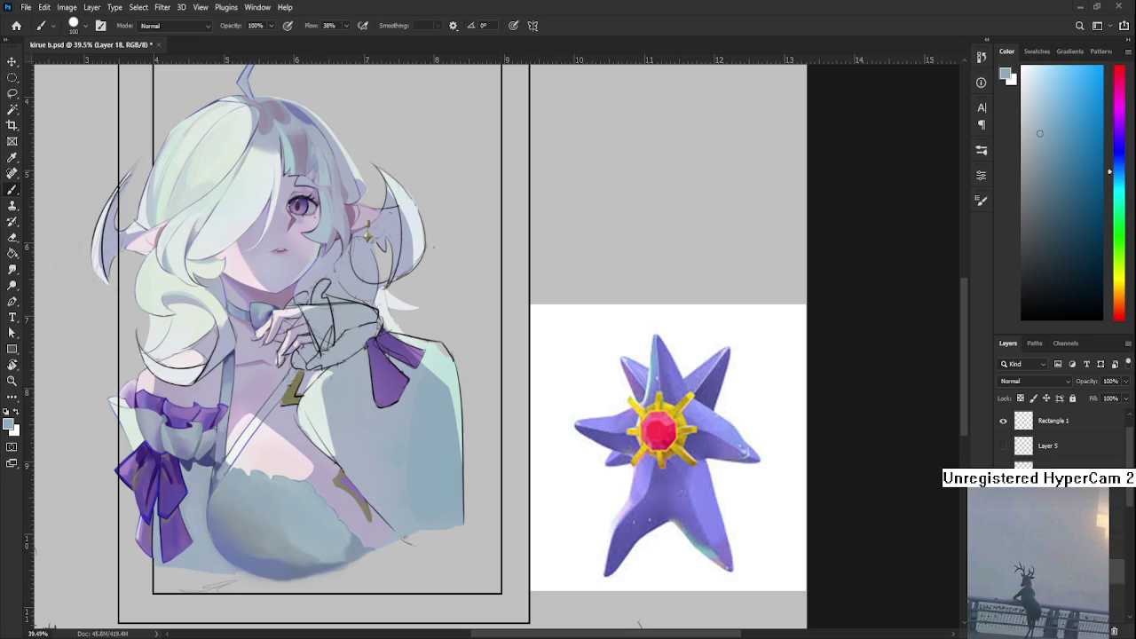
- Sample blue-grey from the shoulder and paint darker shading near the purple bow
drag(621, 508, 479, 456)
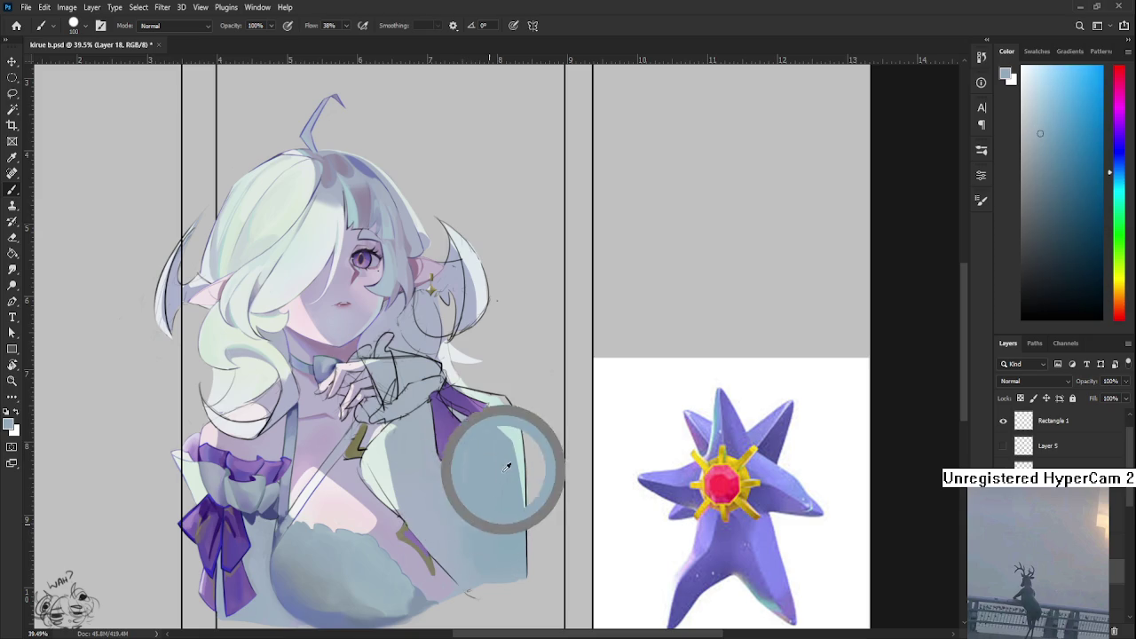
mouse_move(486, 478)
mouse_down()
mouse_move(502, 458)
mouse_move(528, 554)
mouse_move(415, 457)
mouse_up()
scroll(529, 532, down, 2)
scroll(530, 532, up, 2)
scroll(529, 530, up, 2)
alt+click(405, 483)
alt+click(453, 478)
alt+click(452, 481)
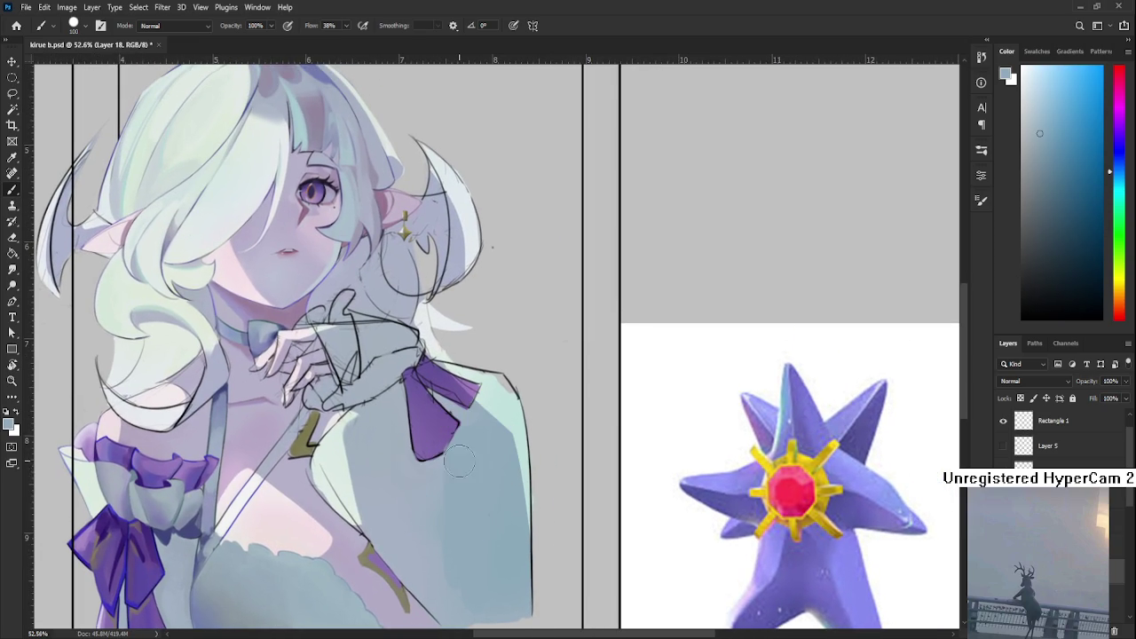
drag(426, 481, 448, 464)
- Resample several shoulder tones to find a slightly different shading colour
alt+click(403, 479)
alt+click(429, 494)
alt+click(407, 509)
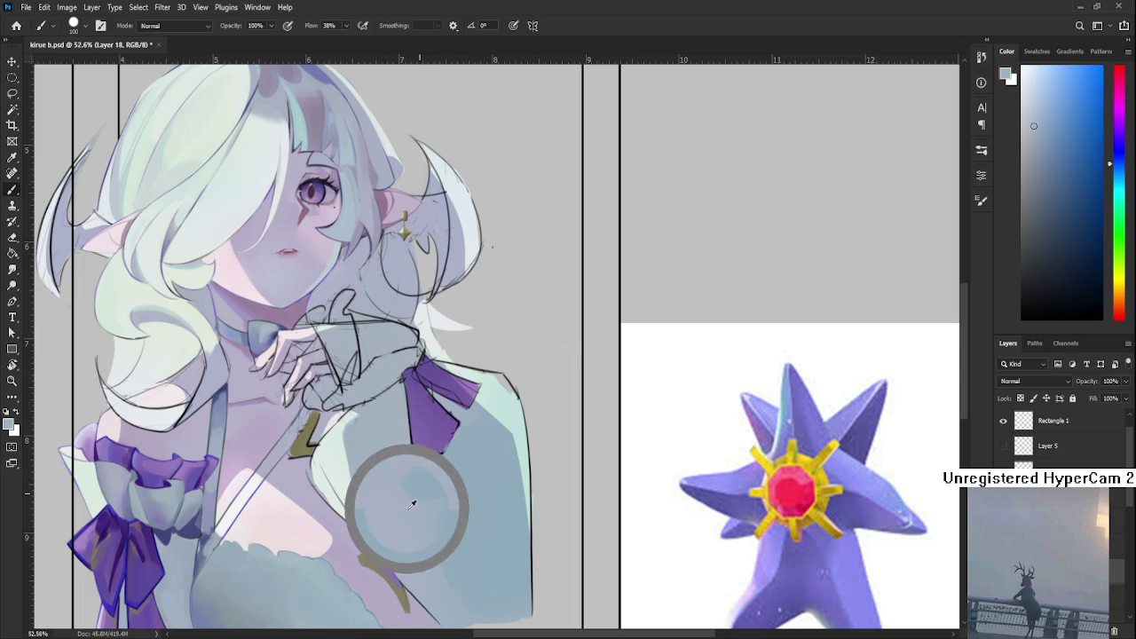
alt+click(446, 490)
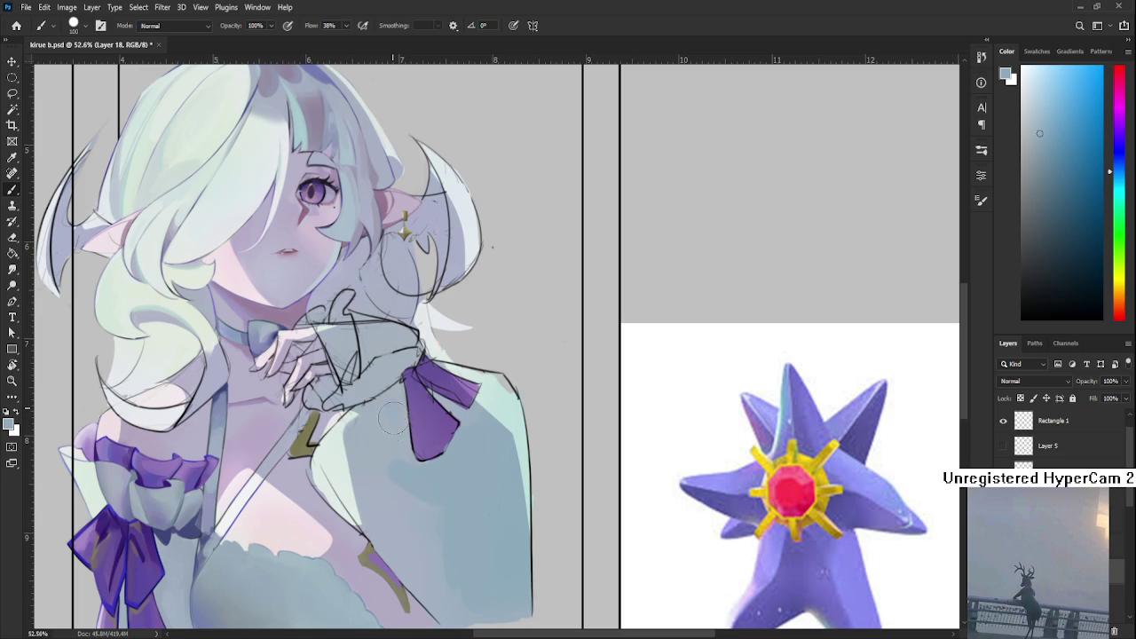
alt+click(407, 479)
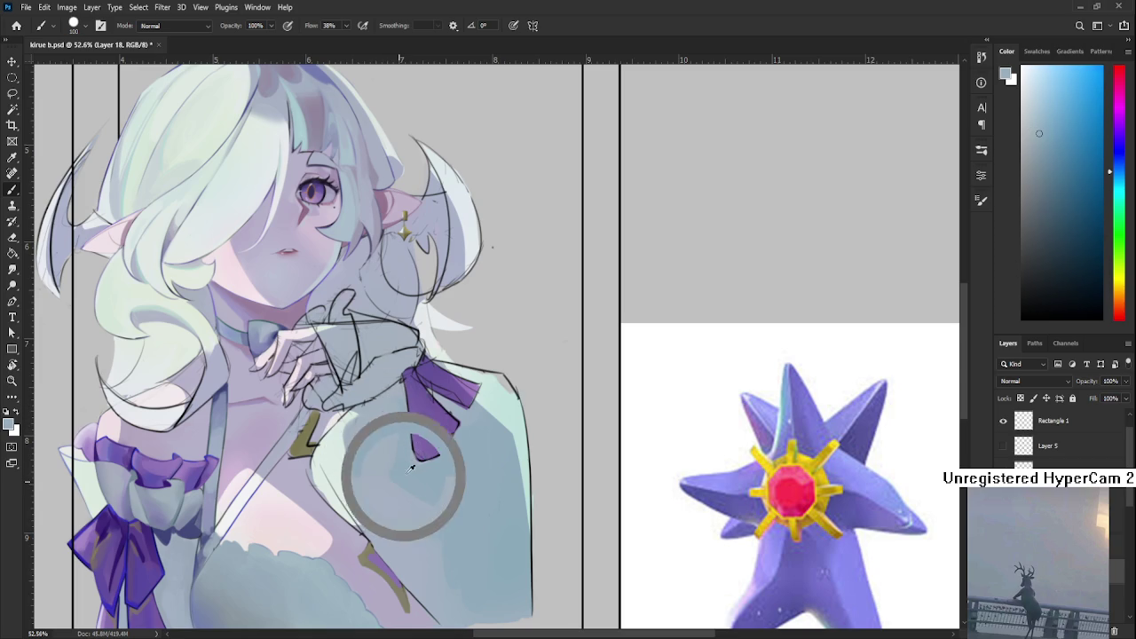
alt+click(407, 525)
alt+click(449, 506)
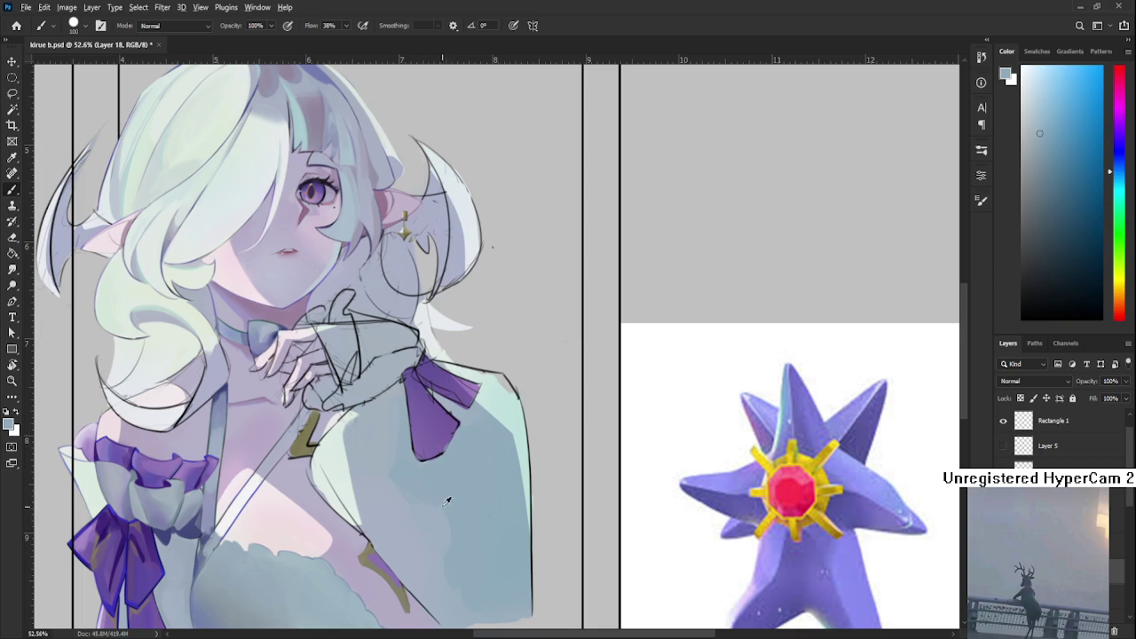
alt+click(449, 506)
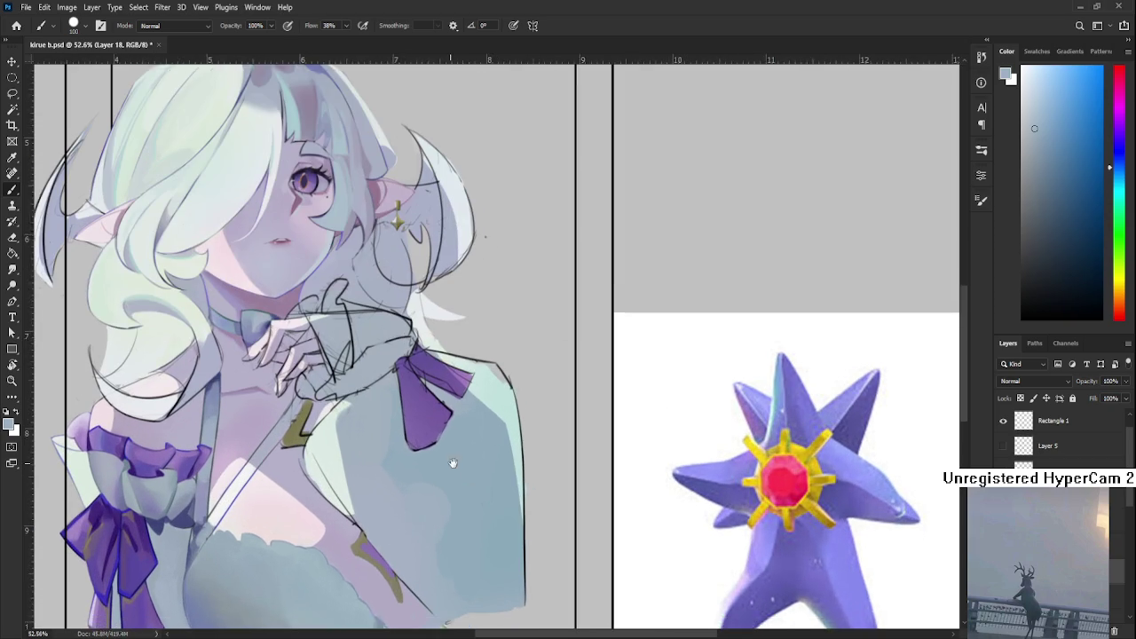
- Sample colours across the lower shoulder, ending on a lighter tone
drag(419, 543, 442, 430)
alt+click(425, 458)
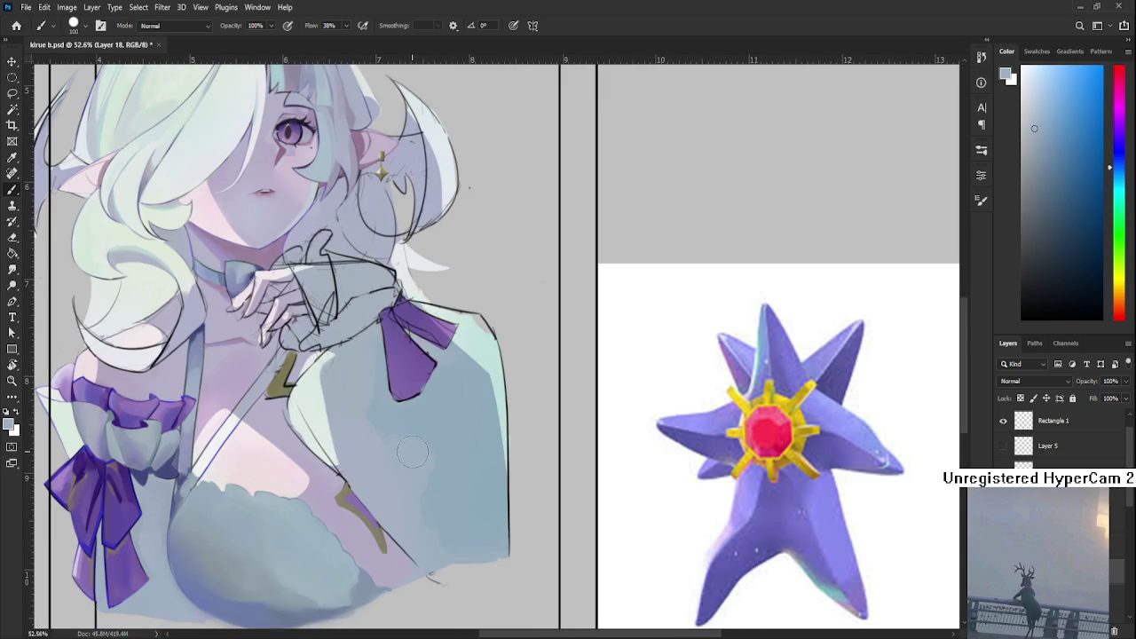
alt+click(450, 463)
alt+click(430, 437)
alt+click(449, 455)
alt+click(433, 492)
- Add the red Buzzwole image as an embedded layer beside the Starmie reference
scroll(674, 612, down, 3)
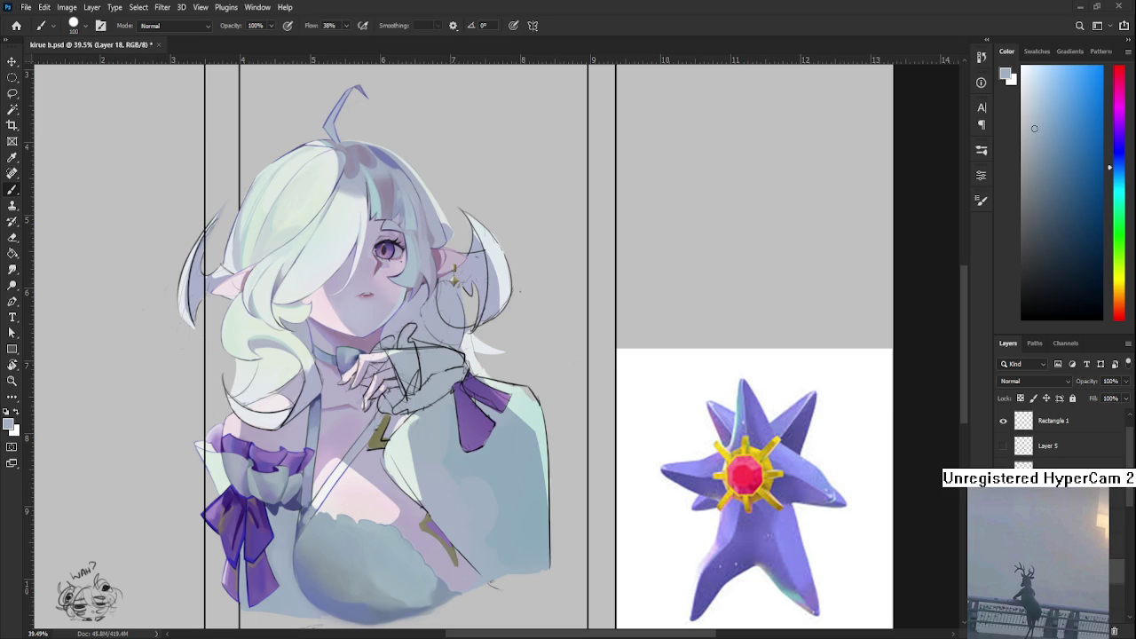
scroll(492, 515, up, 2)
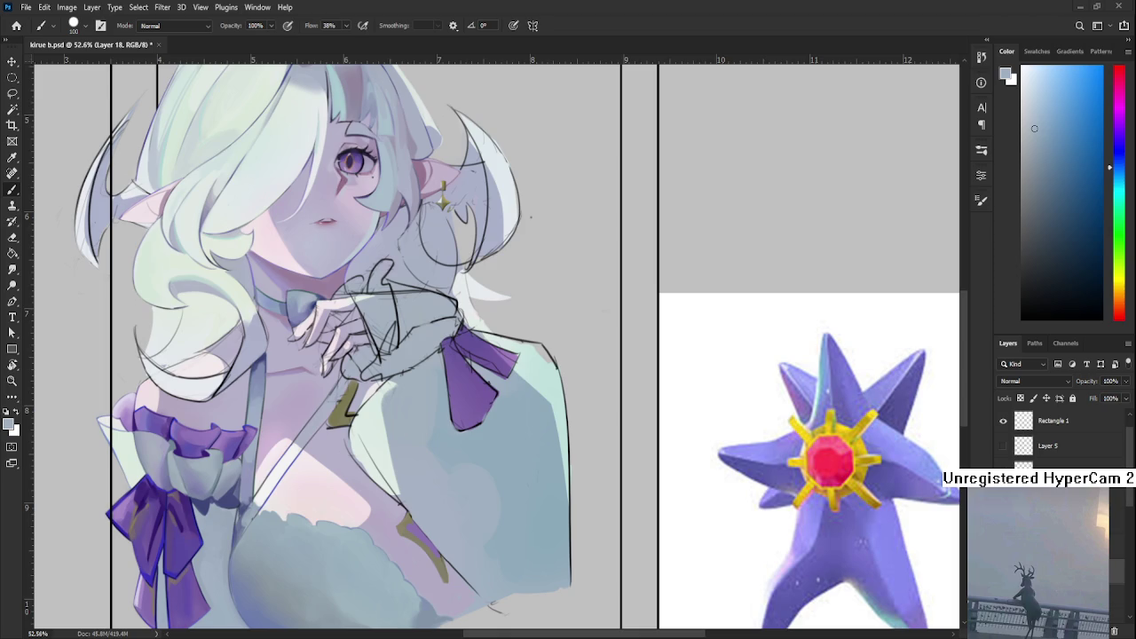
scroll(739, 586, down, 4)
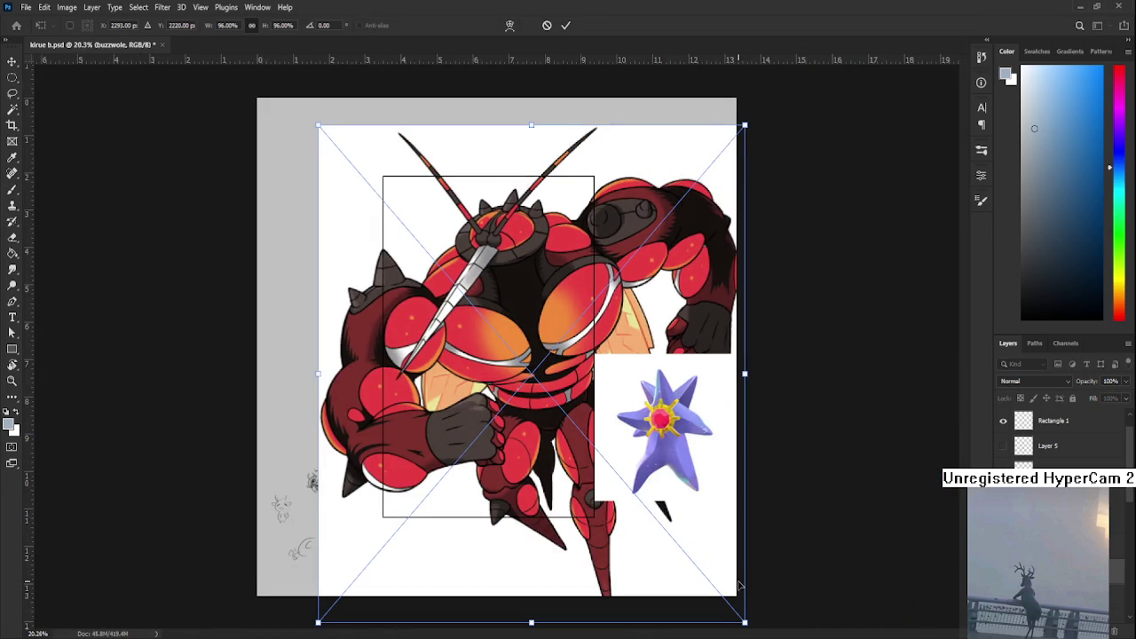
- Scale the Buzzwole reference down to about 26% and set it left of the frame
mouse_move(744, 622)
mouse_down()
mouse_move(488, 340)
mouse_move(493, 324)
mouse_up()
drag(444, 267, 558, 476)
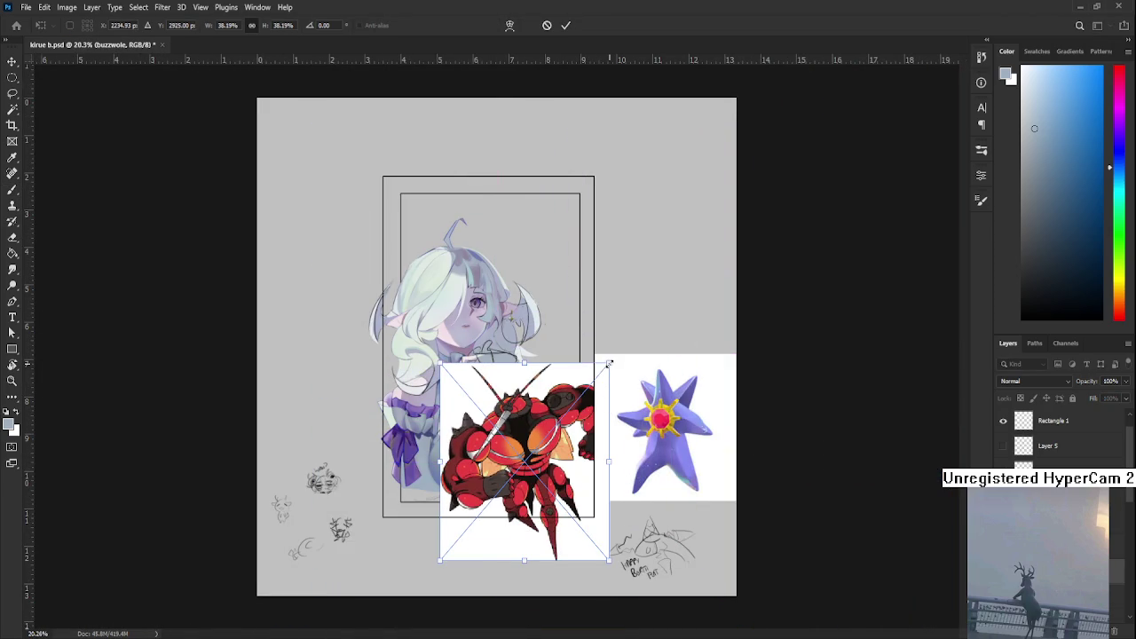
drag(608, 363, 556, 424)
drag(523, 494, 343, 399)
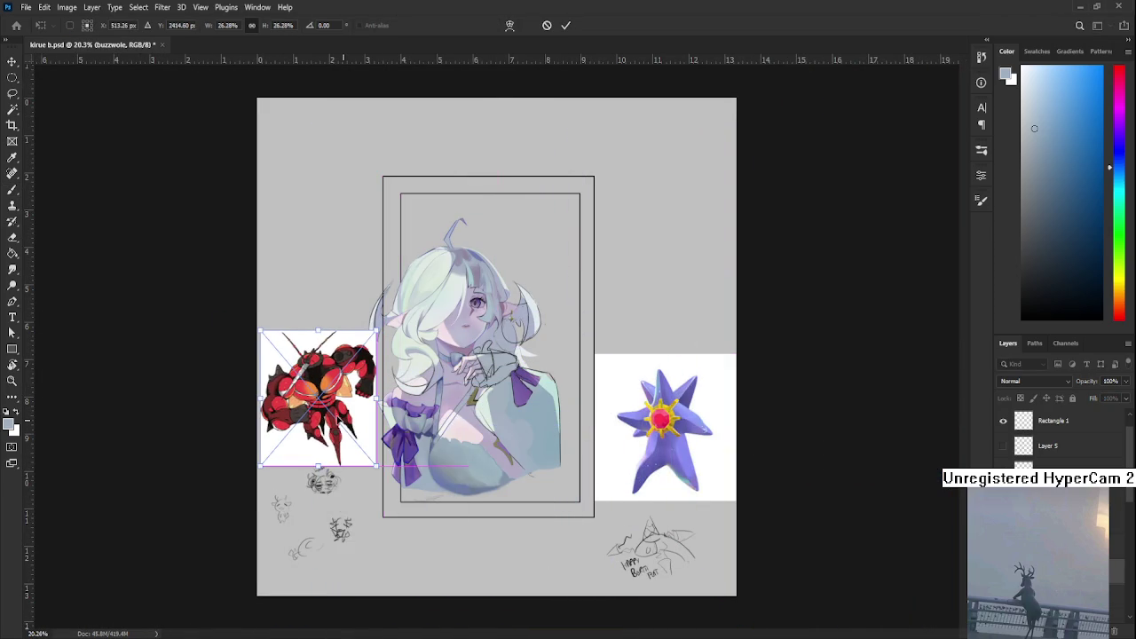
scroll(374, 407, up, 3)
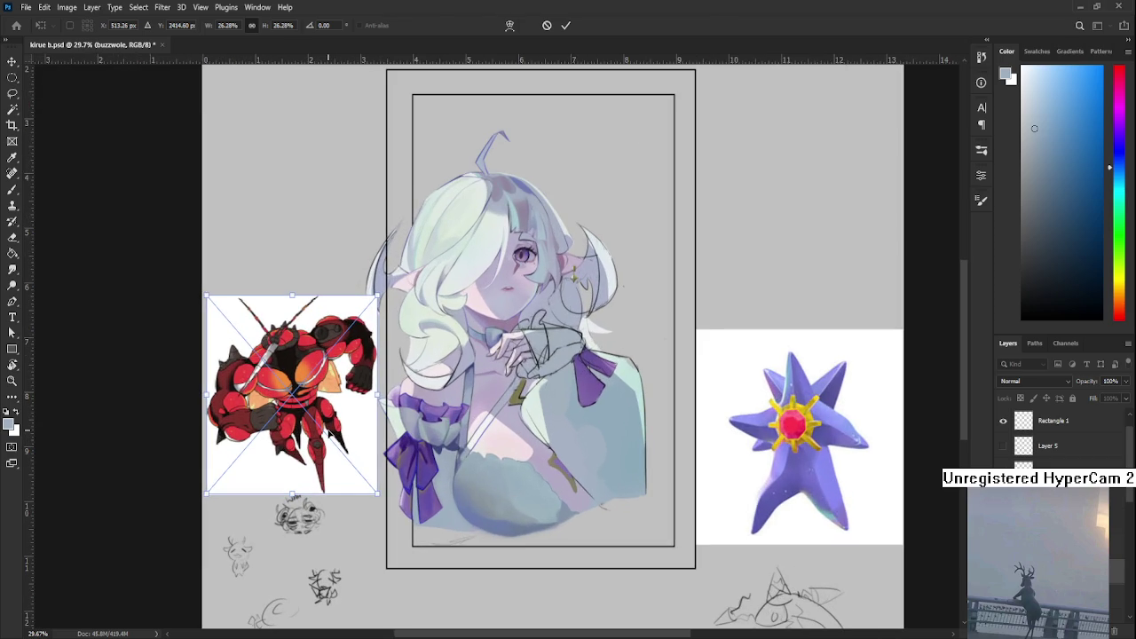
key(Return)
scroll(331, 435, up, 2)
scroll(330, 435, up, 2)
scroll(330, 439, down, 1)
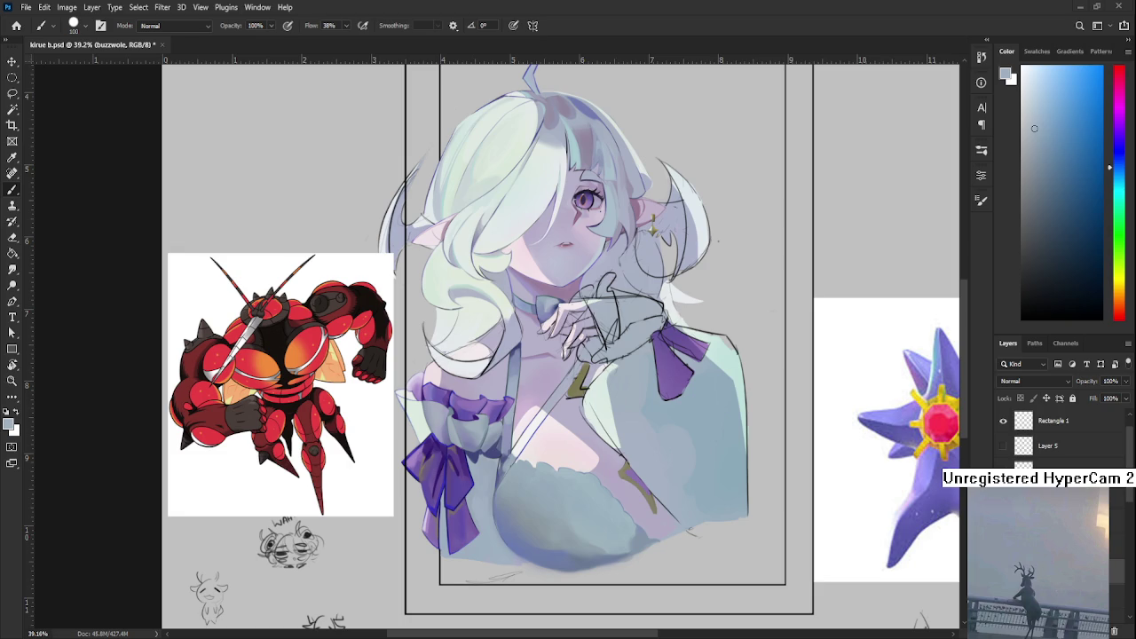
click(1051, 532)
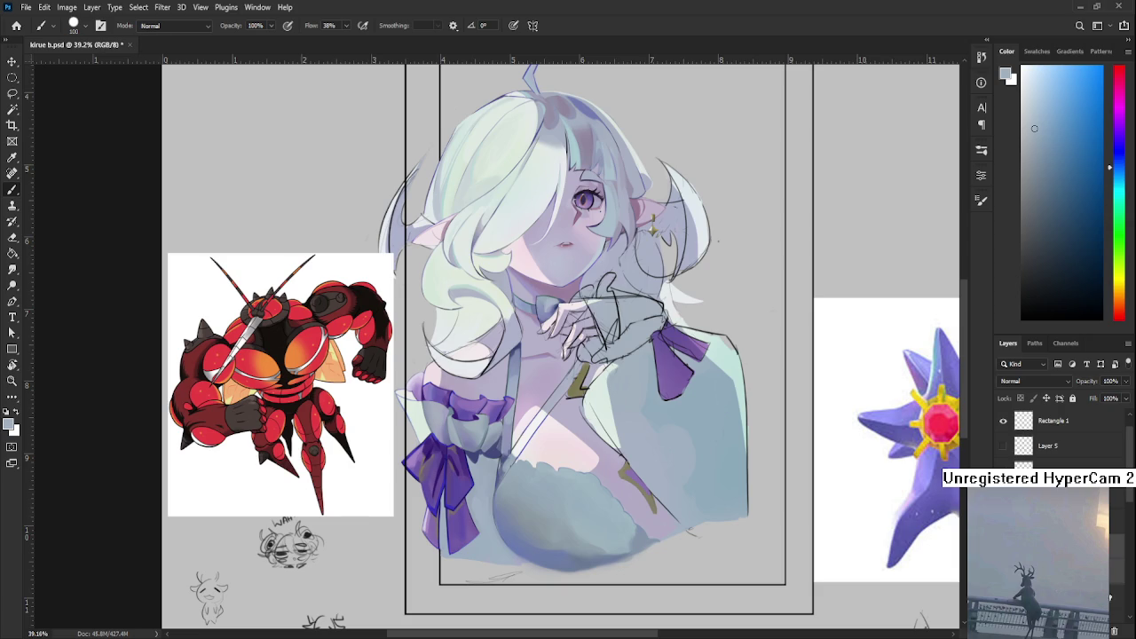
- Hide the reference images and centre the view on the shoulder
click(1003, 532)
scroll(515, 480, up, 3)
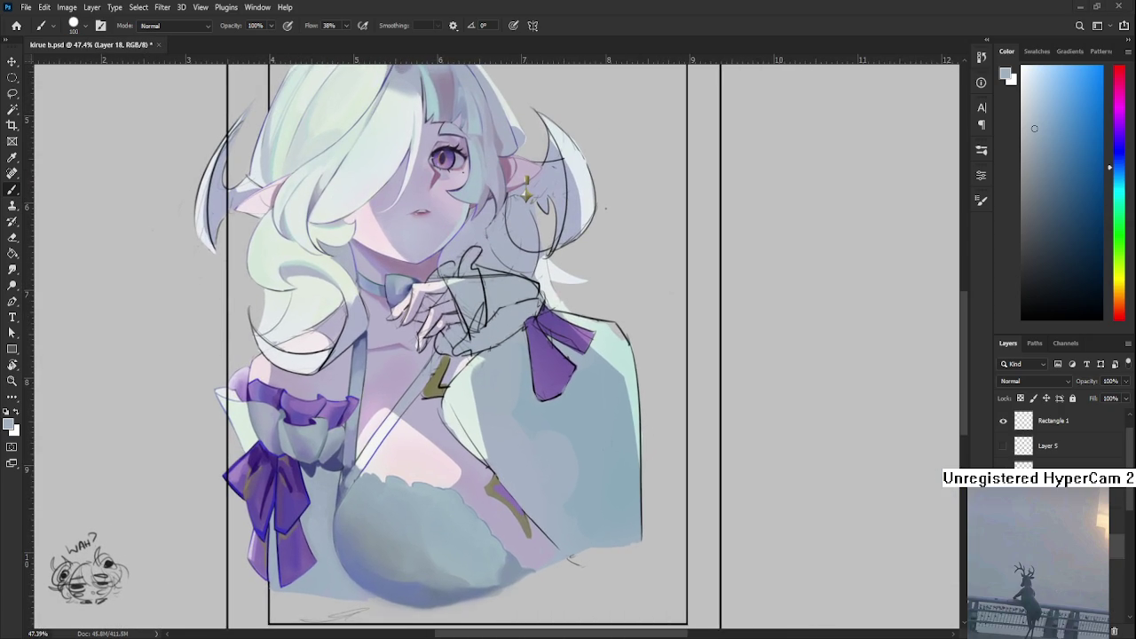
drag(568, 384, 506, 418)
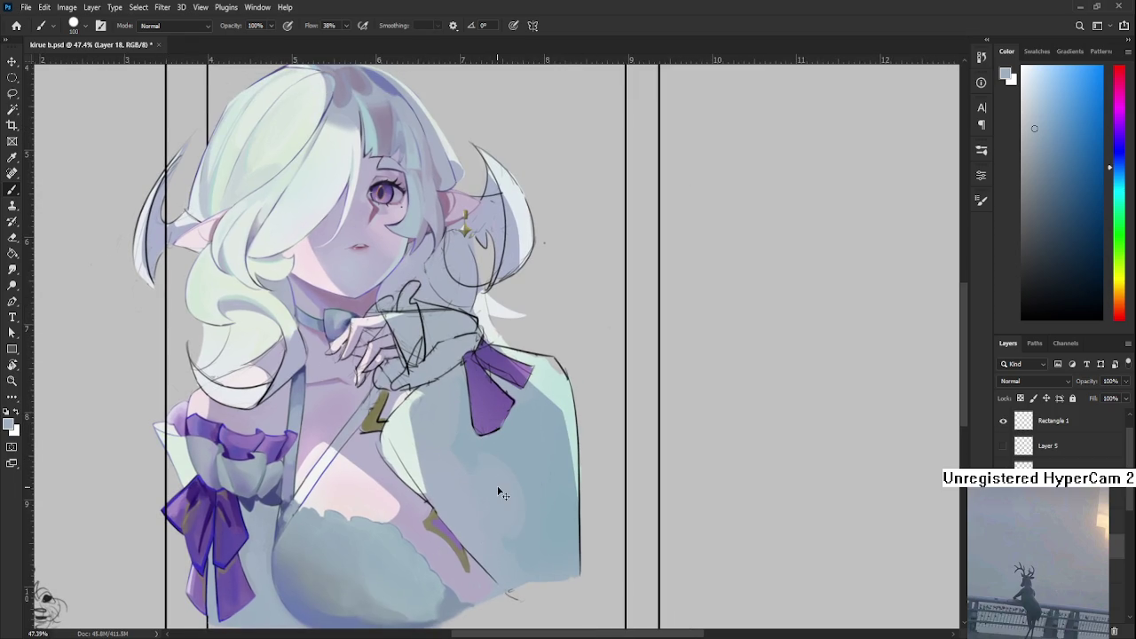
- Sample several shoulder tones, settling on a slightly bluer shading colour
alt+click(488, 466)
alt+click(491, 488)
alt+click(523, 484)
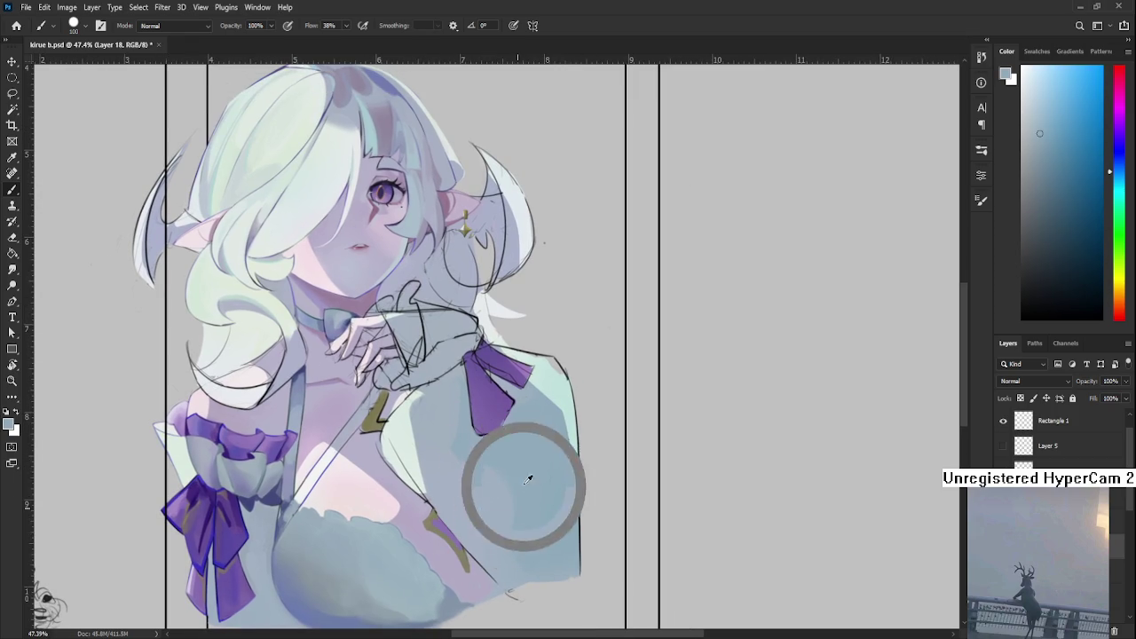
alt+click(470, 459)
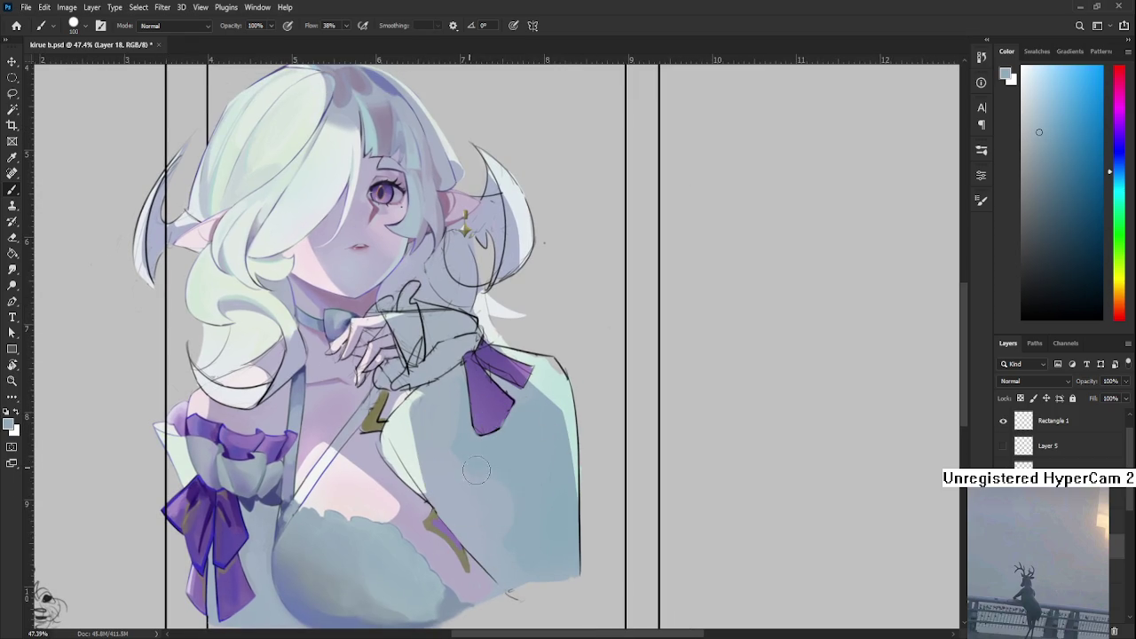
alt+click(473, 494)
alt+click(502, 487)
alt+click(444, 462)
alt+click(479, 444)
alt+click(434, 428)
alt+click(468, 451)
alt+click(462, 497)
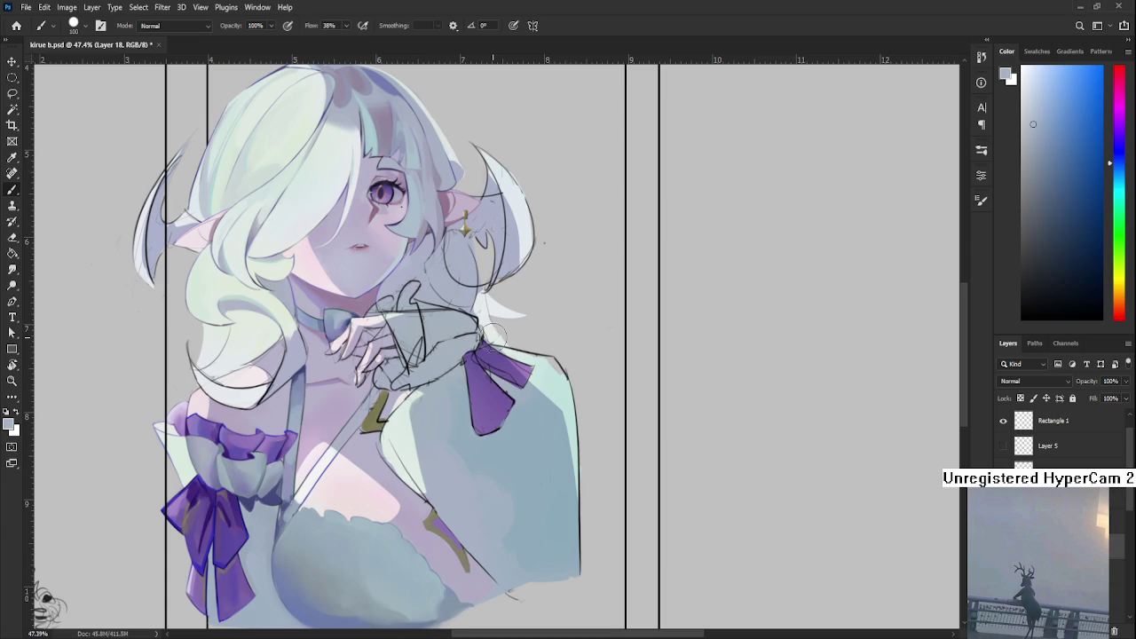
- Drop the brush size to 20 and sample shoulder colours for fine shading below the bow
drag(523, 428, 502, 440)
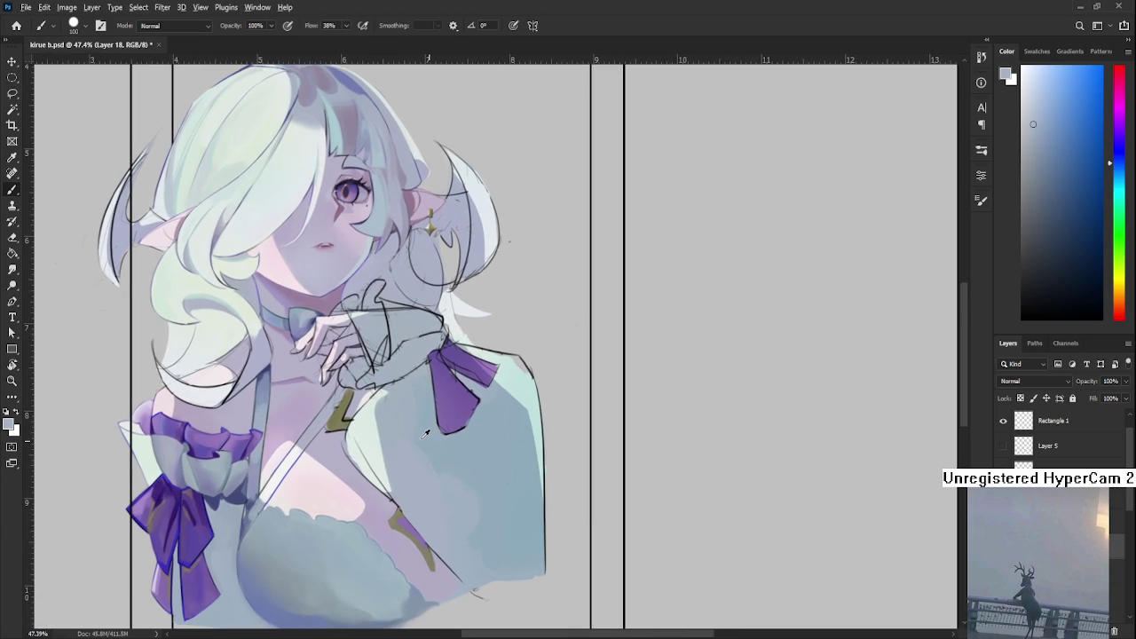
alt+click(426, 435)
mouse_move(439, 486)
mouse_down()
mouse_move(420, 433)
mouse_move(384, 408)
mouse_up()
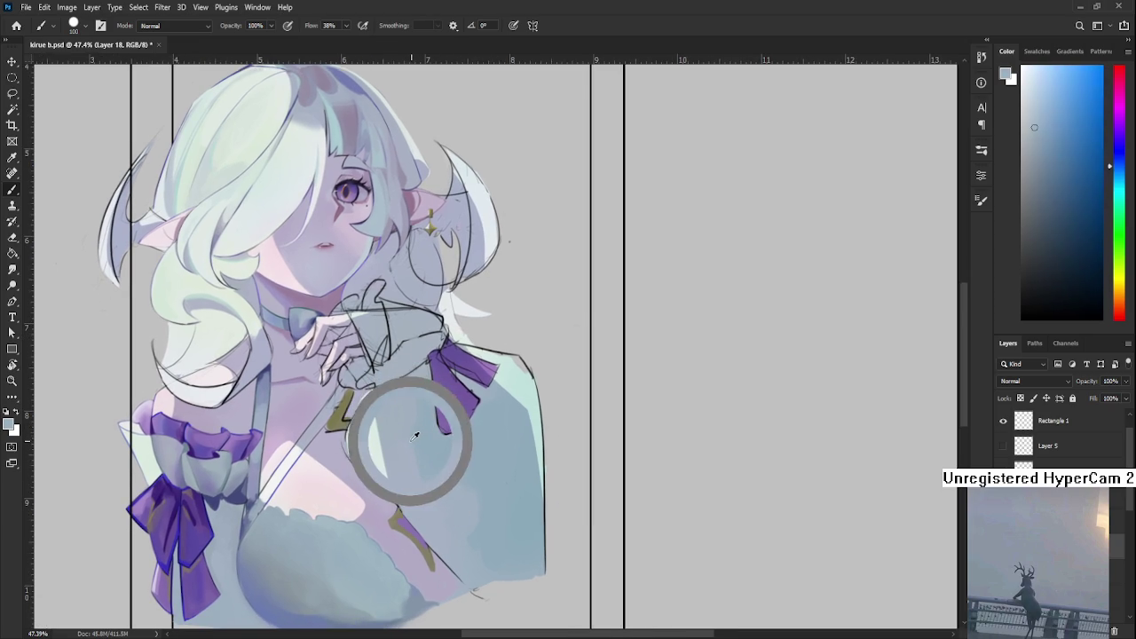
key(bracketleft)
key(bracketleft)
key(bracketleft)
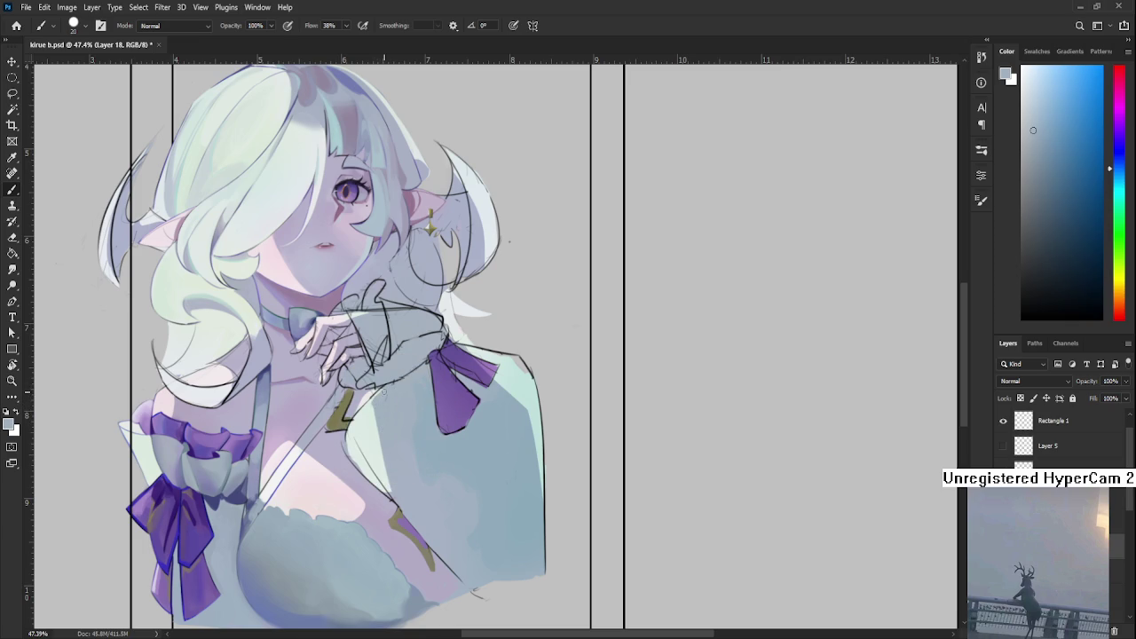
alt+click(372, 408)
alt+click(386, 406)
- Rotate the canvas view clockwise and sample lighter shoulder shading tones
key(r)
drag(621, 459, 562, 474)
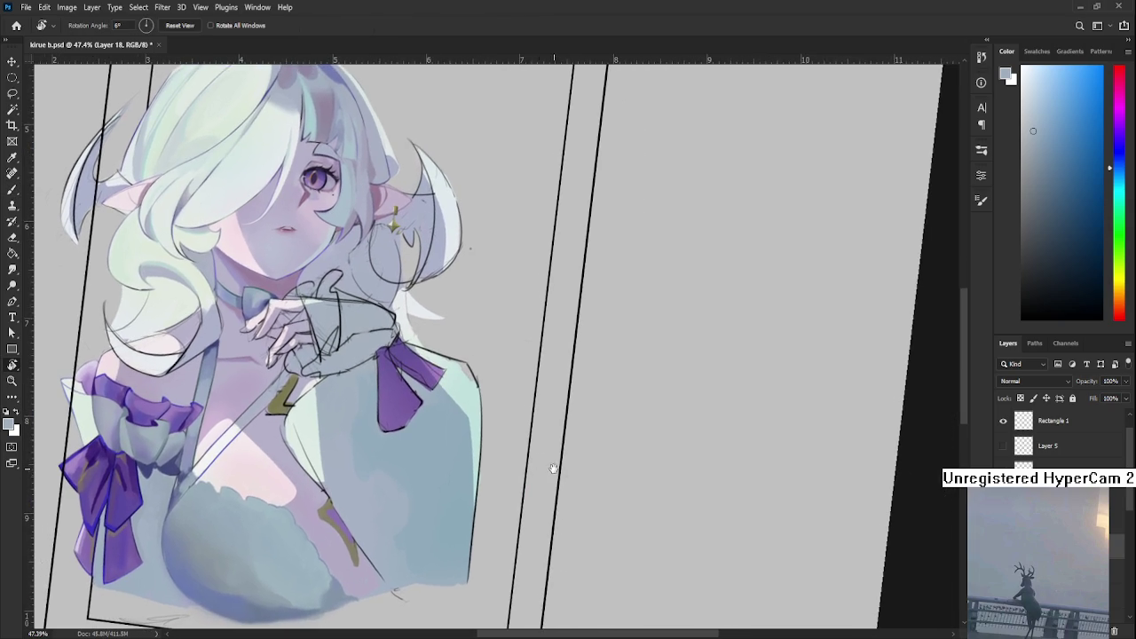
alt+click(382, 444)
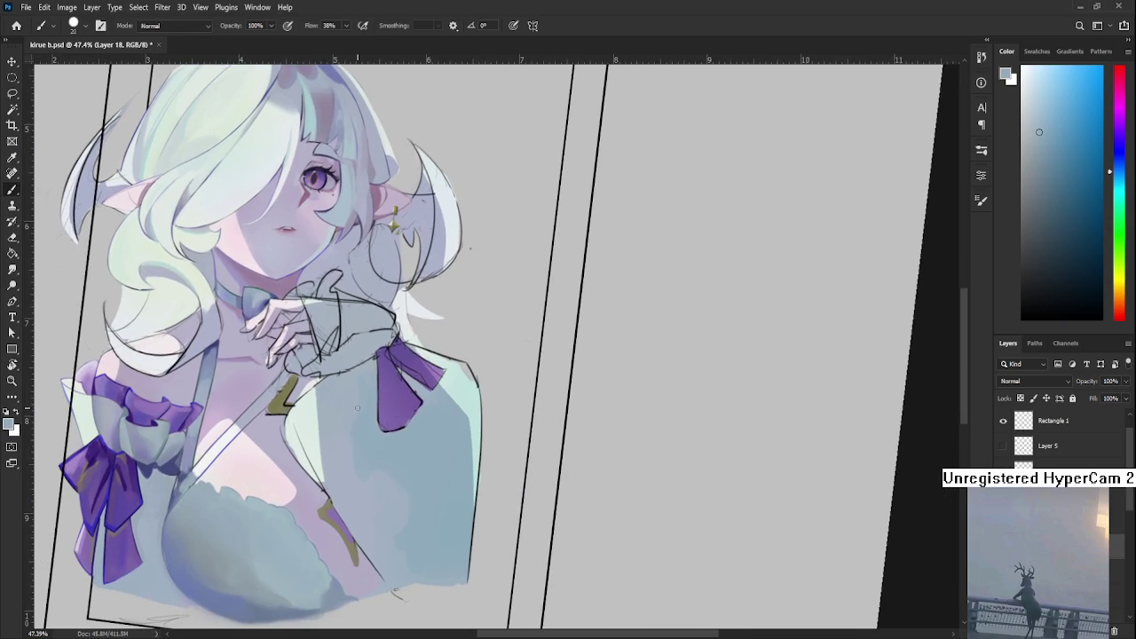
alt+click(347, 453)
alt+click(354, 491)
alt+click(365, 486)
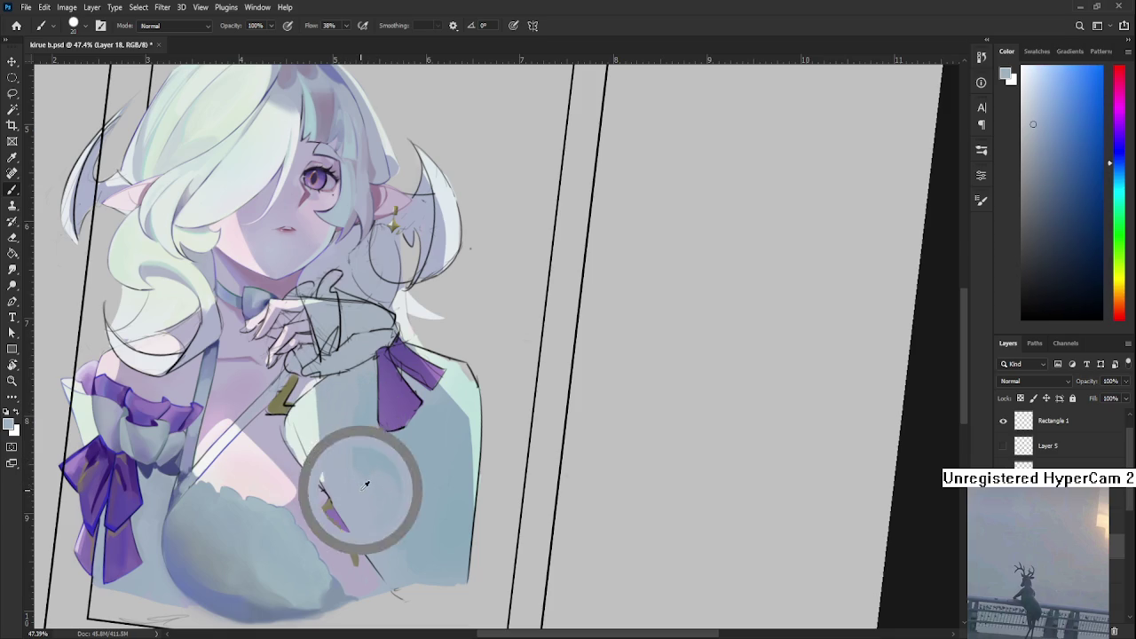
alt+click(388, 474)
alt+click(410, 478)
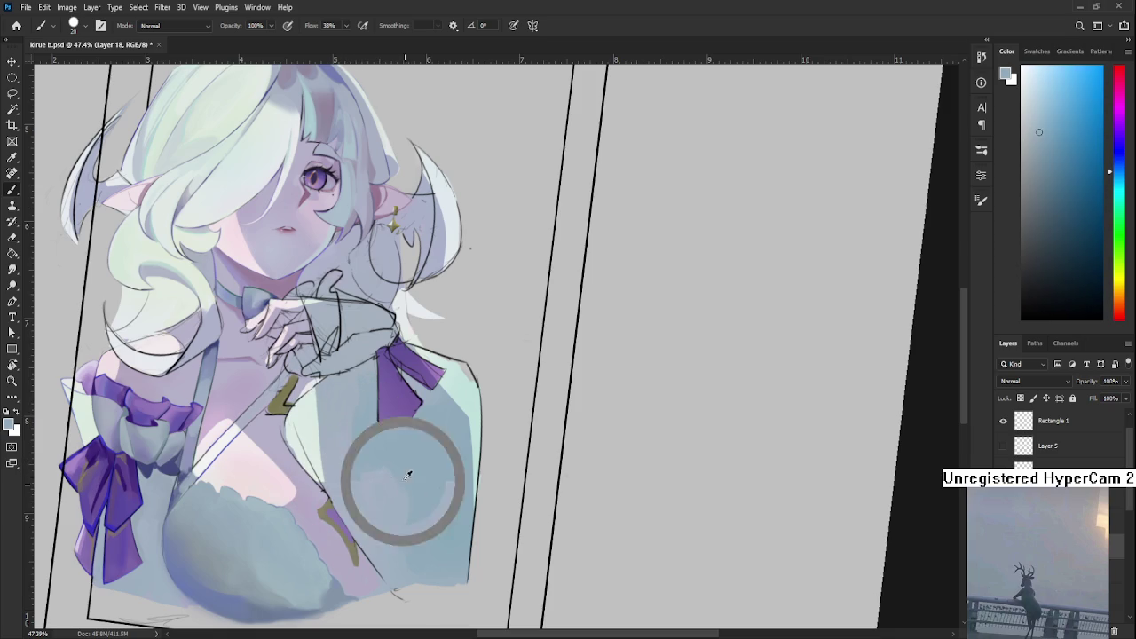
alt+click(412, 487)
alt+click(399, 519)
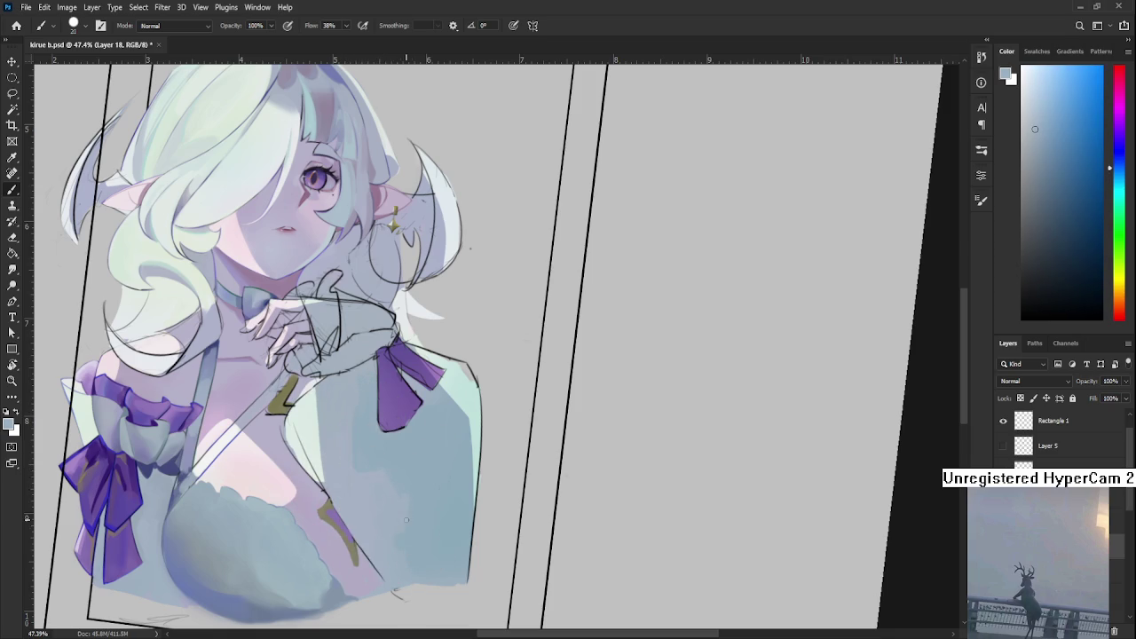
- Sample and fine-tune shading tones from the lower shoulder
alt+click(397, 568)
alt+click(400, 569)
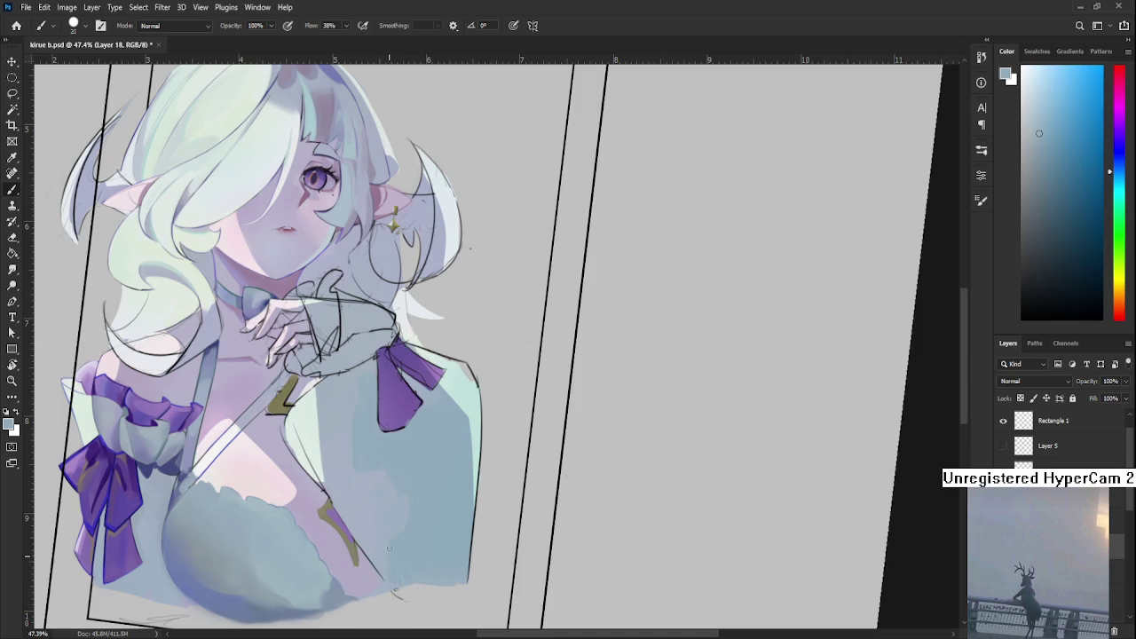
alt+click(392, 552)
alt+click(398, 520)
alt+click(403, 543)
alt+click(424, 509)
alt+click(418, 524)
alt+click(418, 533)
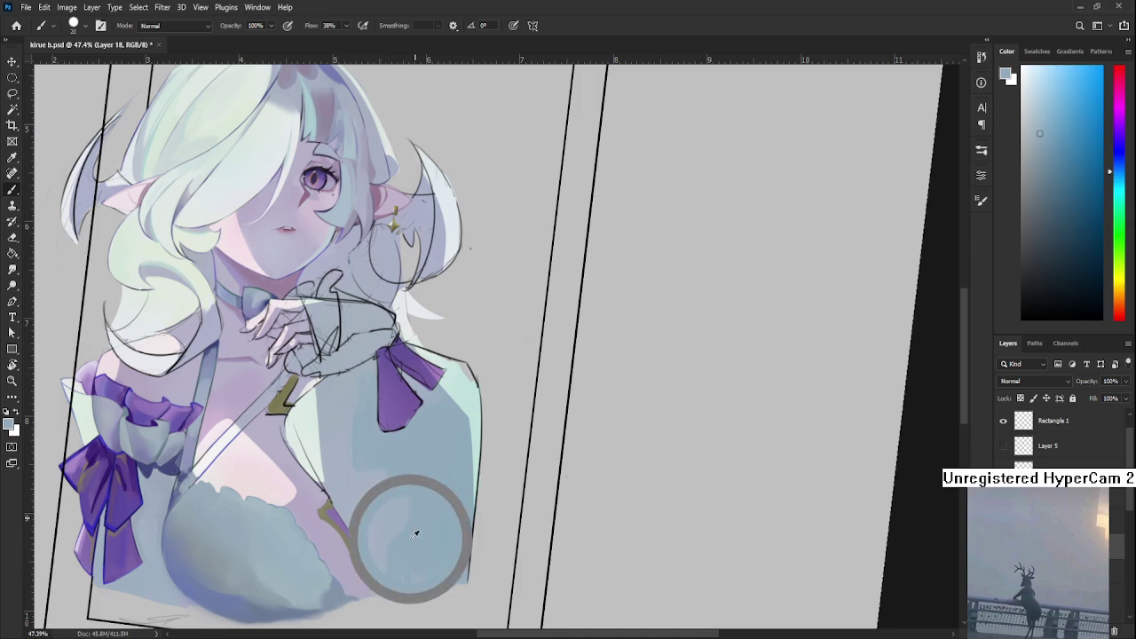
alt+click(413, 490)
alt+click(366, 447)
- Rotate the canvas back upright, return to the Brush, and undo the ribbon stroke
key(r)
drag(363, 419, 431, 508)
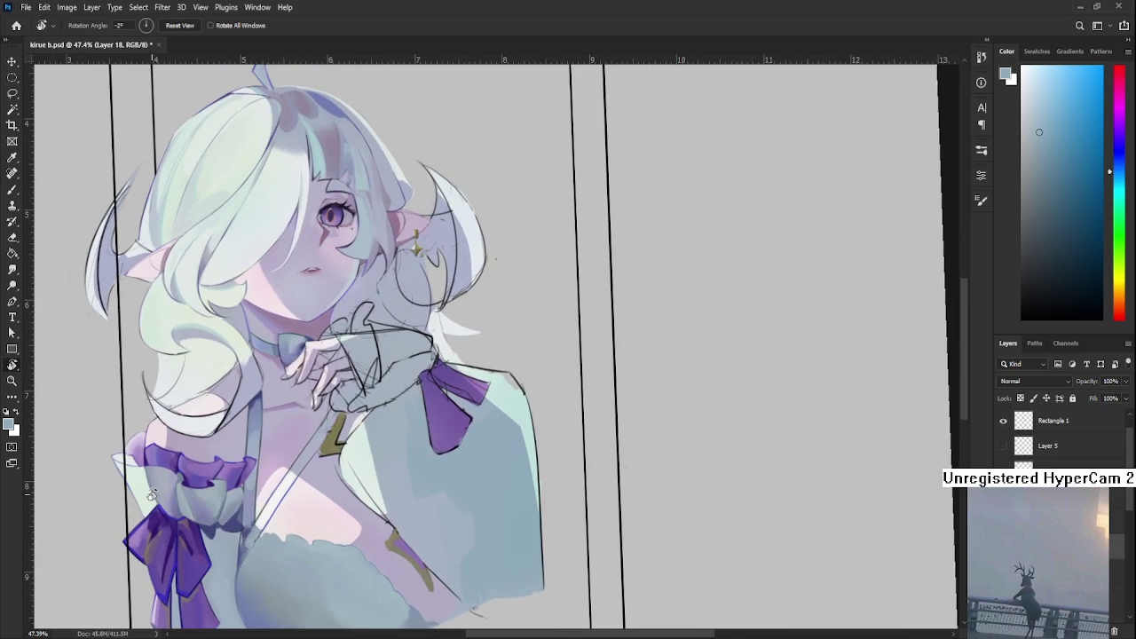
key(b)
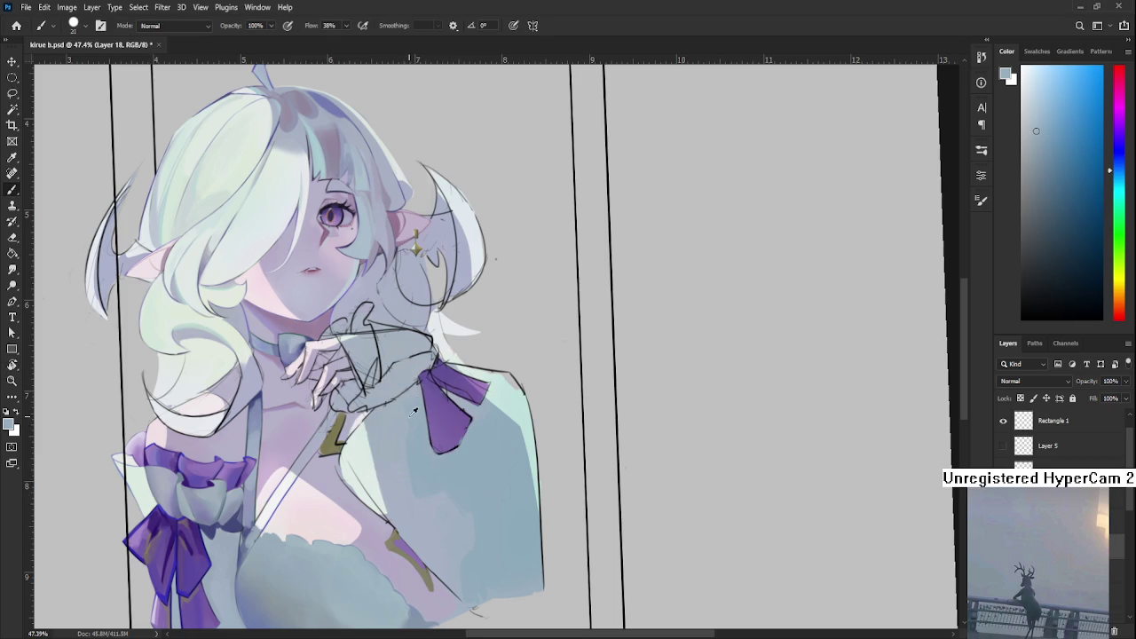
key(ctrl+z)
- Paint chest-coloured blue-grey over the hand sketch and ribbon, then undo it after comparing
alt+click(374, 427)
alt+click(367, 407)
drag(381, 381, 418, 411)
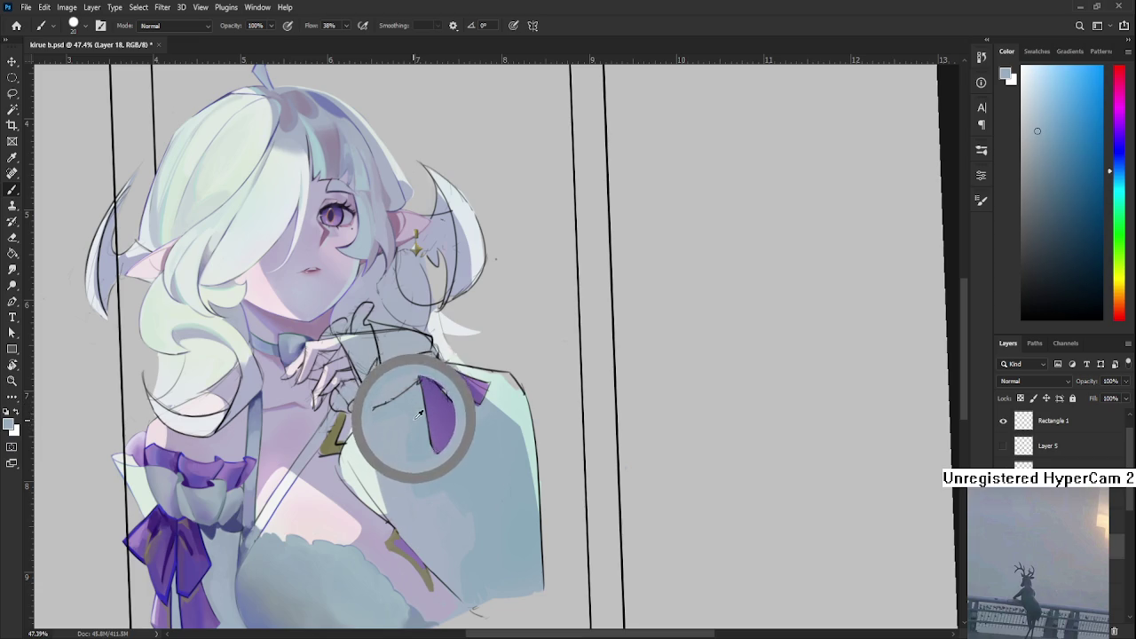
key(ctrl+z)
key(ctrl+z)
key(ctrl+shift+z)
key(ctrl+z)
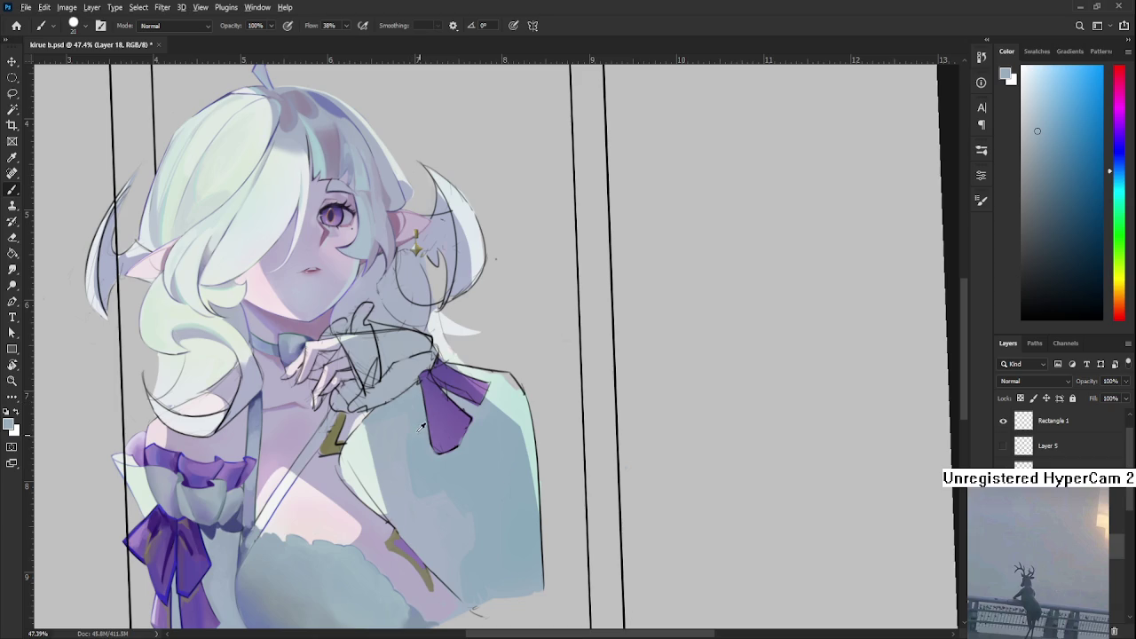
- Try a stroke beside the ribbon, undo it, and sample lighter chest tones
alt+click(414, 424)
drag(409, 422, 377, 395)
key(ctrl+z)
alt+click(359, 427)
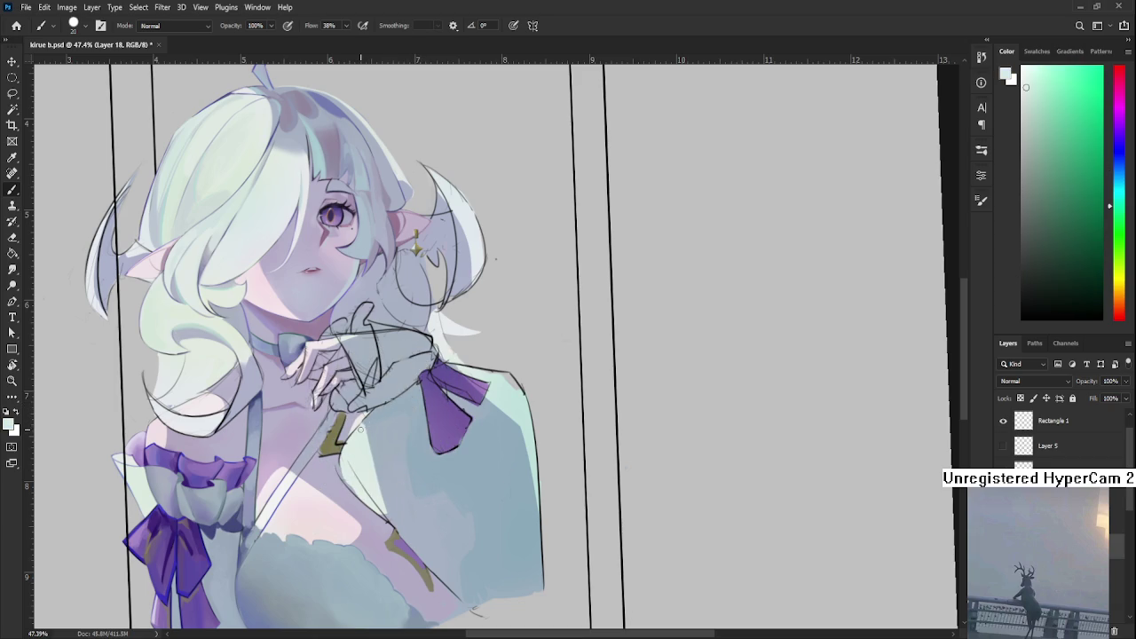
alt+click(368, 421)
alt+click(376, 443)
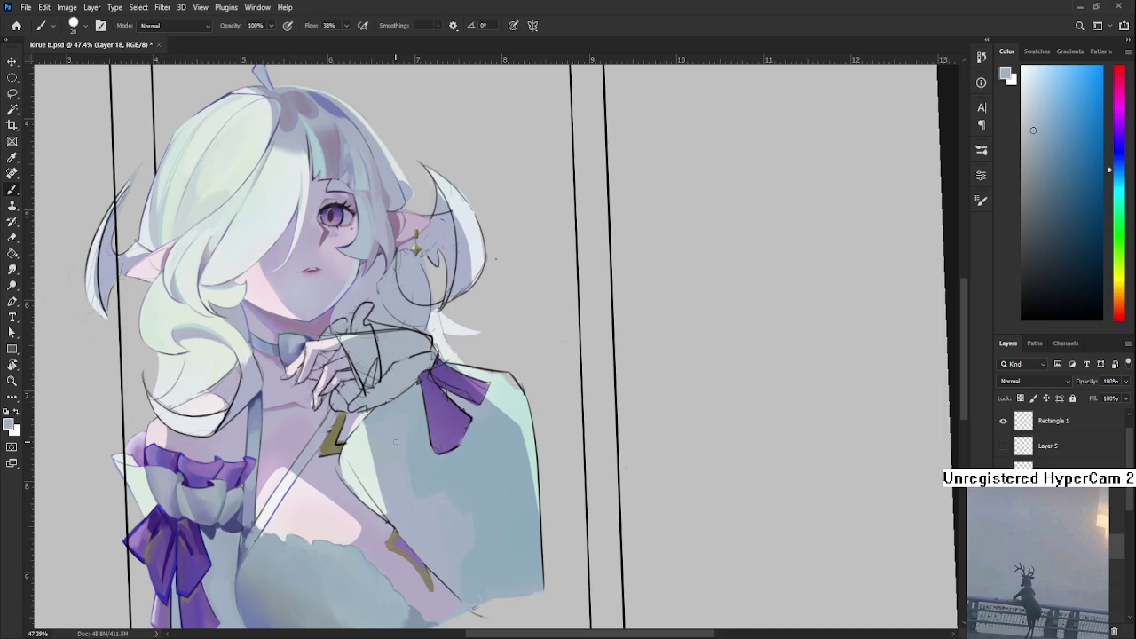
- Paint a pale stroke across the chest, then sample lavender, pale green and blue-grey tones
mouse_move(410, 415)
mouse_down()
mouse_move(380, 405)
mouse_move(388, 427)
mouse_move(350, 458)
mouse_up()
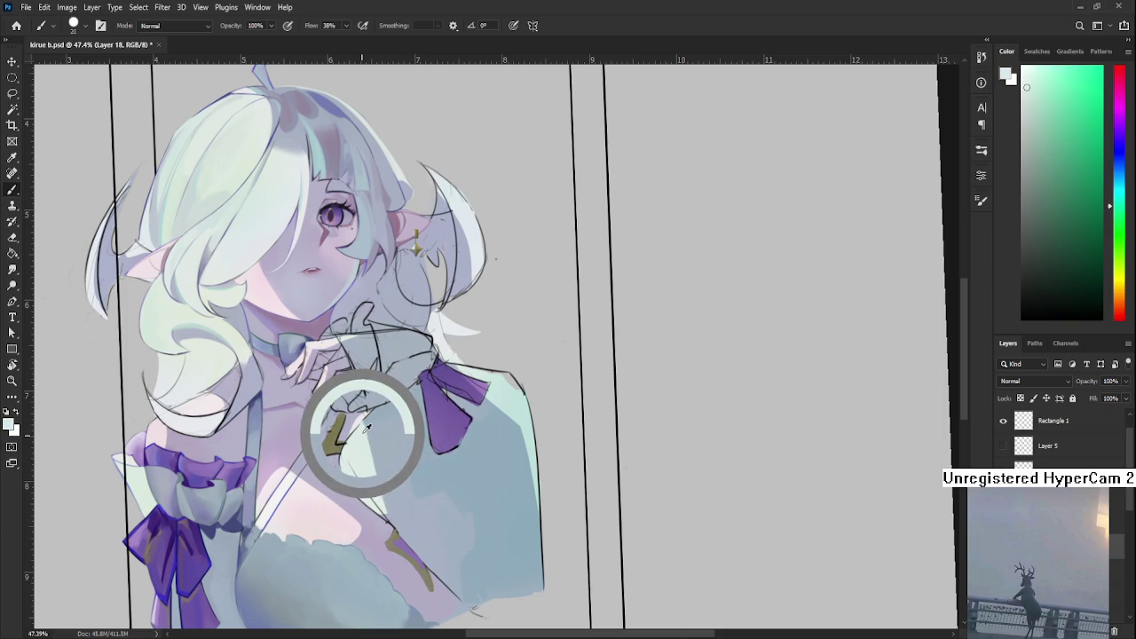
alt+click(357, 485)
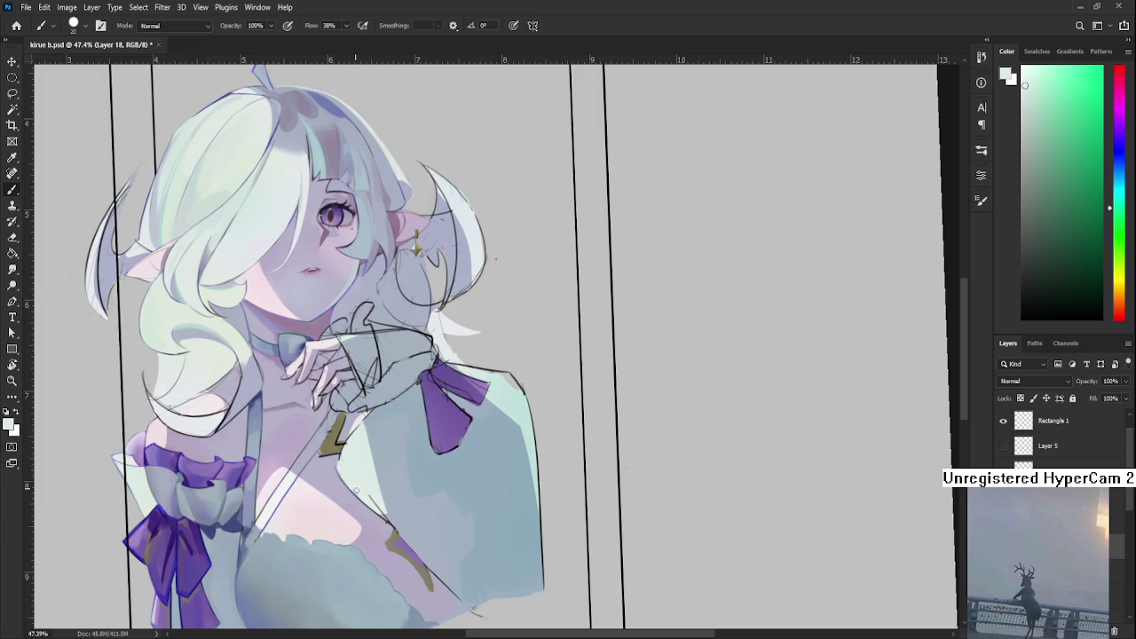
alt+click(353, 479)
alt+click(348, 464)
alt+click(354, 485)
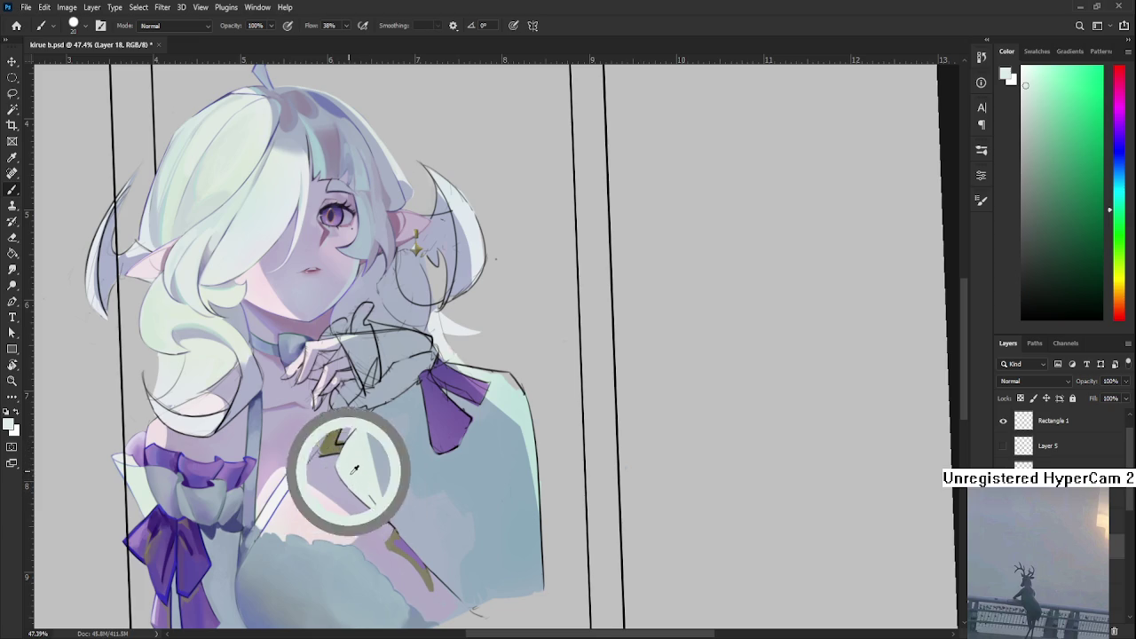
alt+click(340, 484)
scroll(364, 494, down, 1)
alt+click(373, 468)
alt+click(373, 480)
alt+click(386, 495)
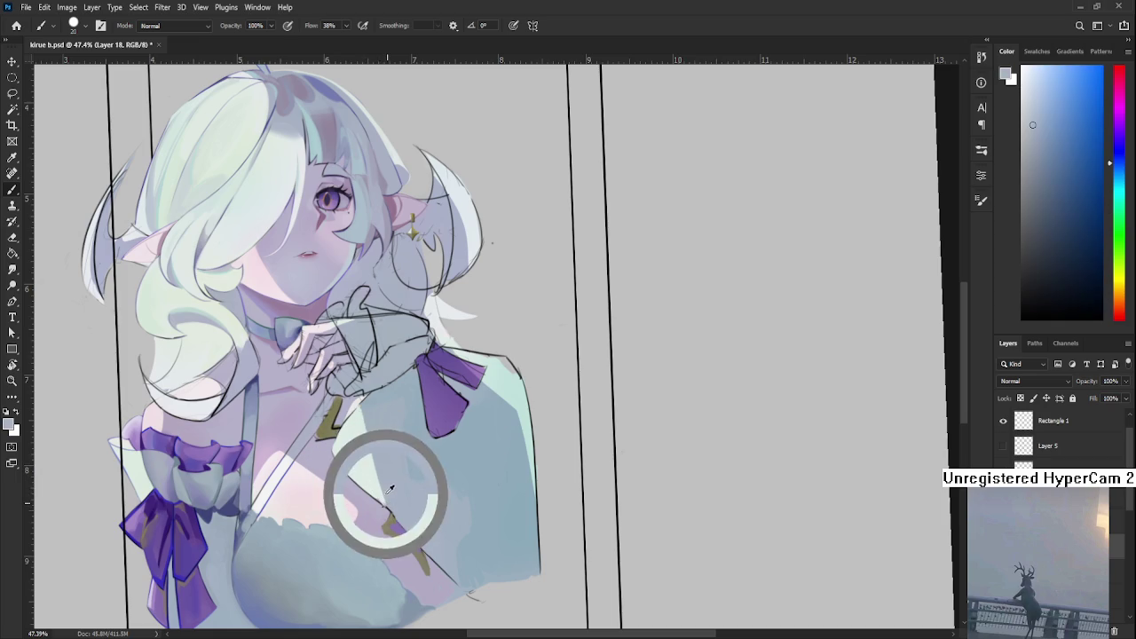
- Sample shading tones and paint light blue over the sleeve around the bow
alt+click(387, 470)
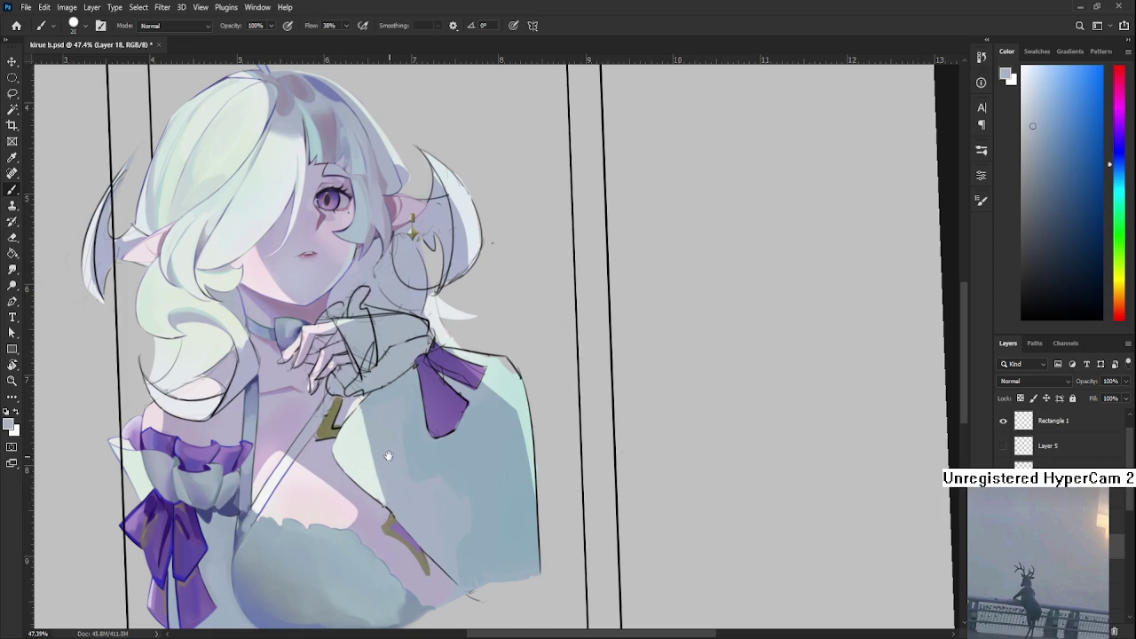
scroll(385, 456, up, 2)
alt+click(362, 433)
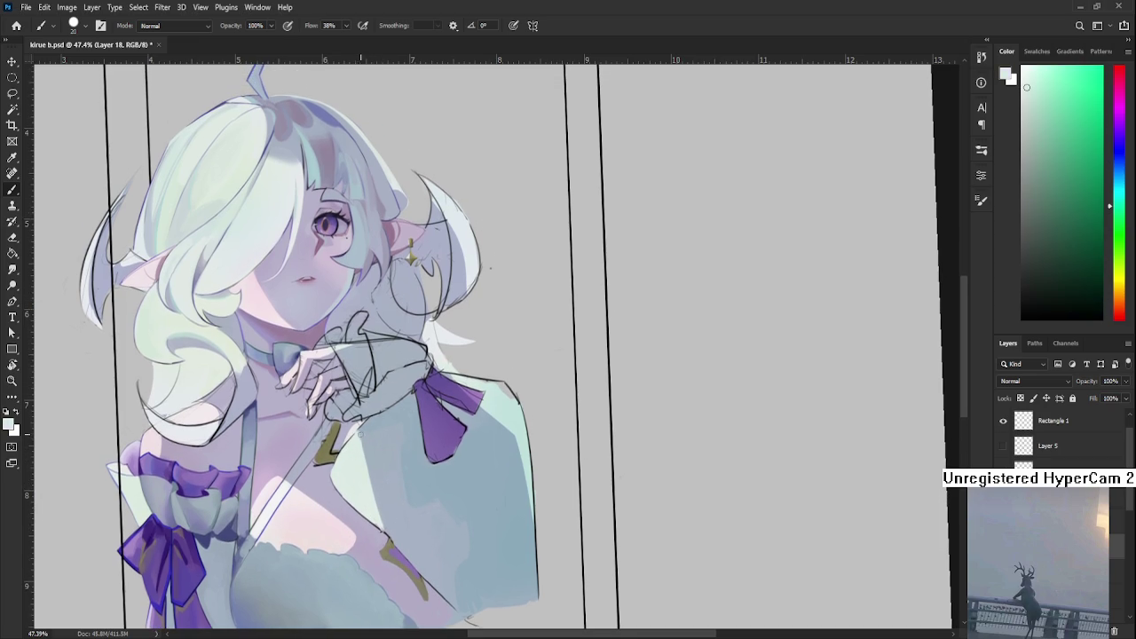
alt+click(367, 426)
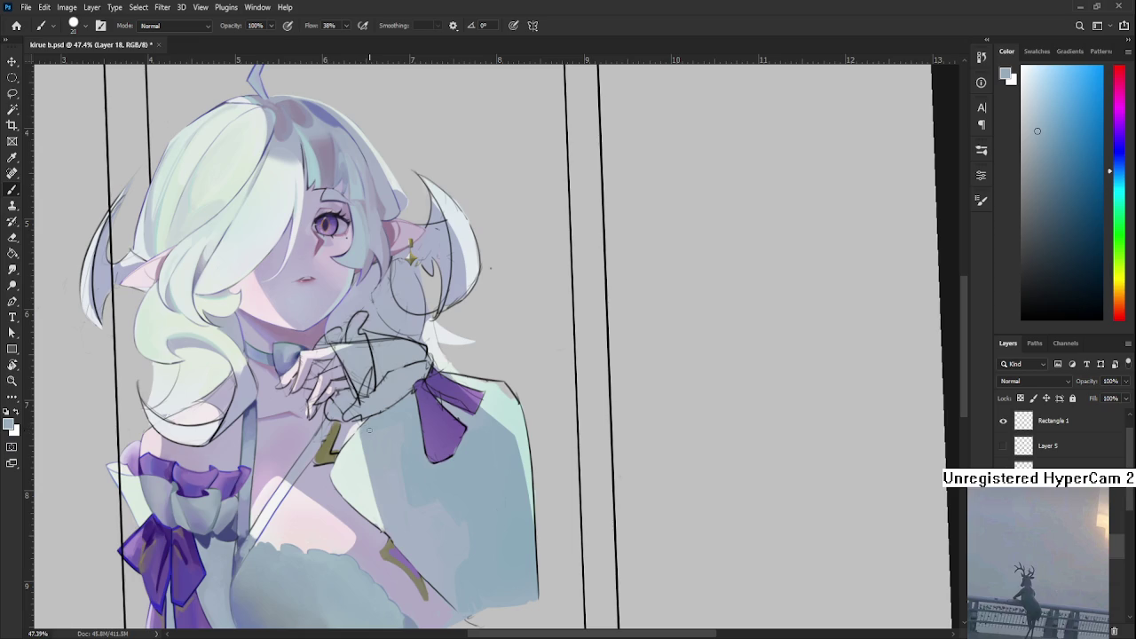
alt+click(398, 442)
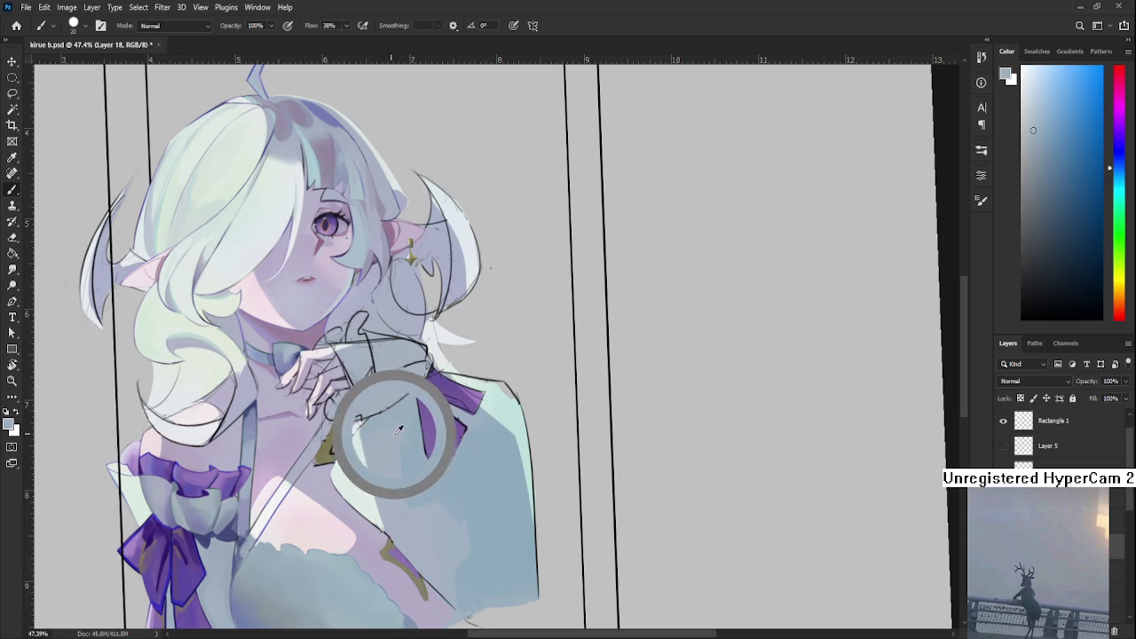
drag(390, 426, 402, 433)
- Resample several sleeve tones for the next strokes
alt+click(408, 444)
alt+click(417, 441)
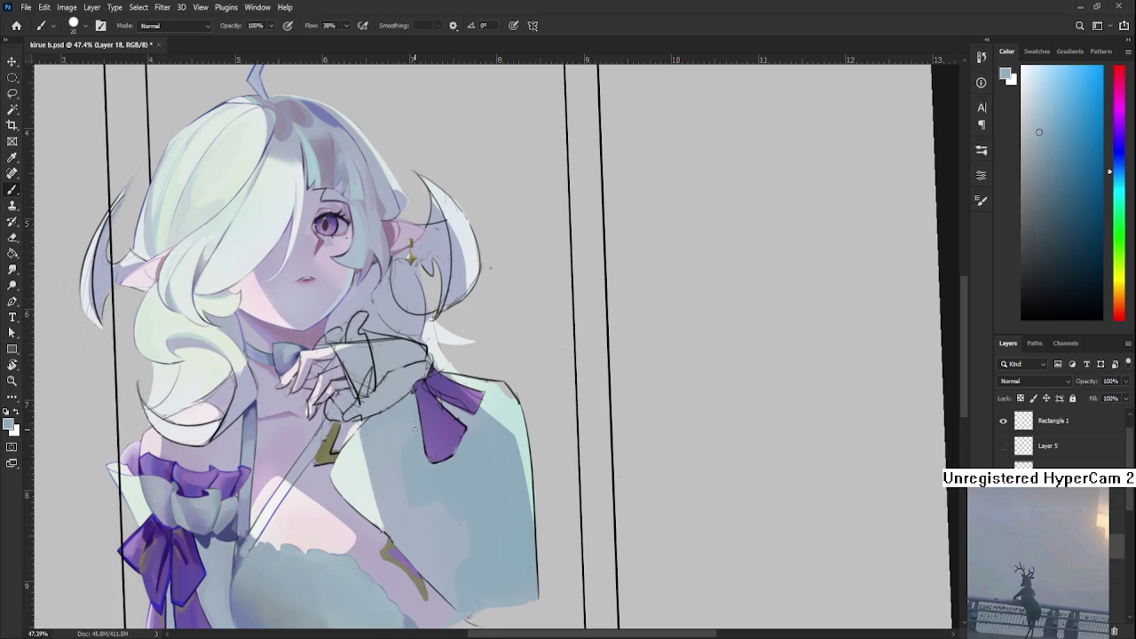
alt+click(414, 447)
alt+click(415, 449)
alt+click(408, 446)
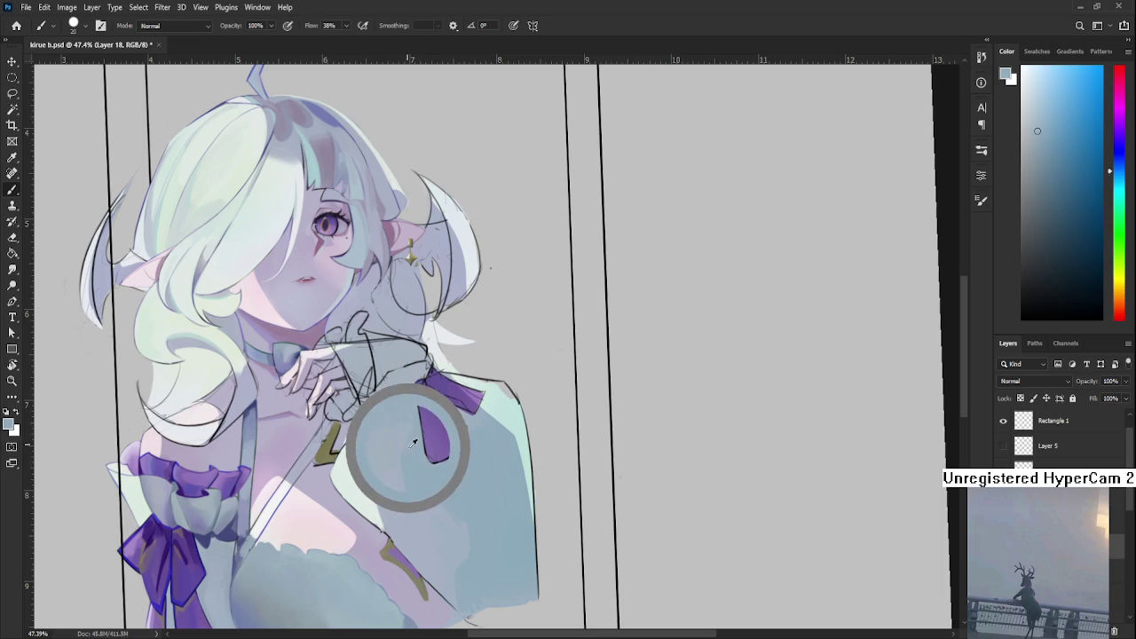
alt+click(412, 433)
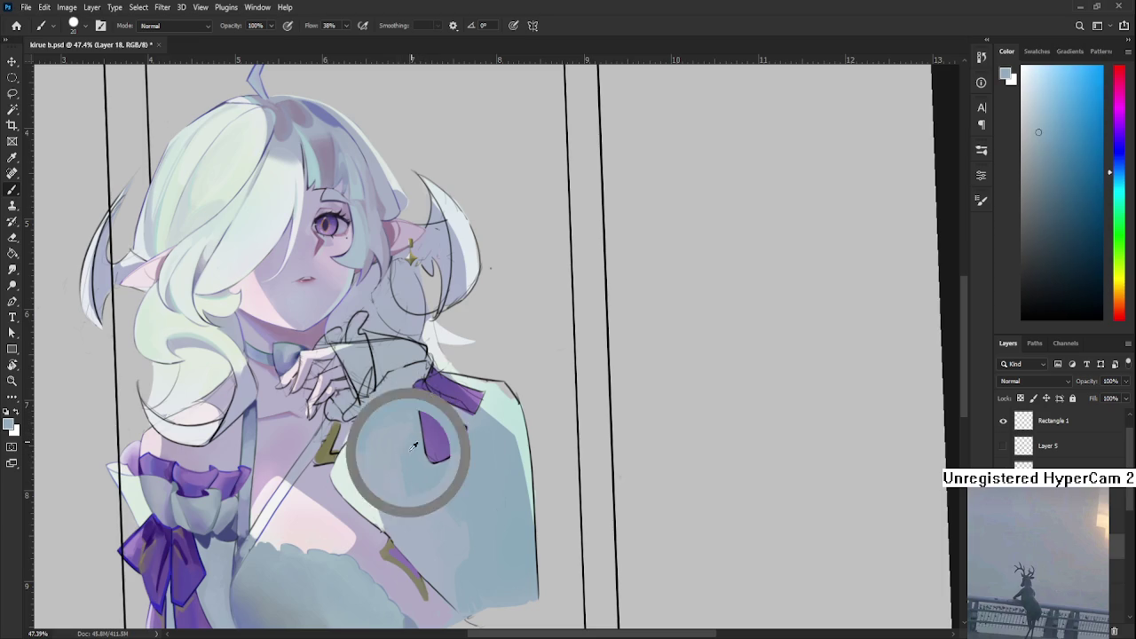
alt+click(395, 439)
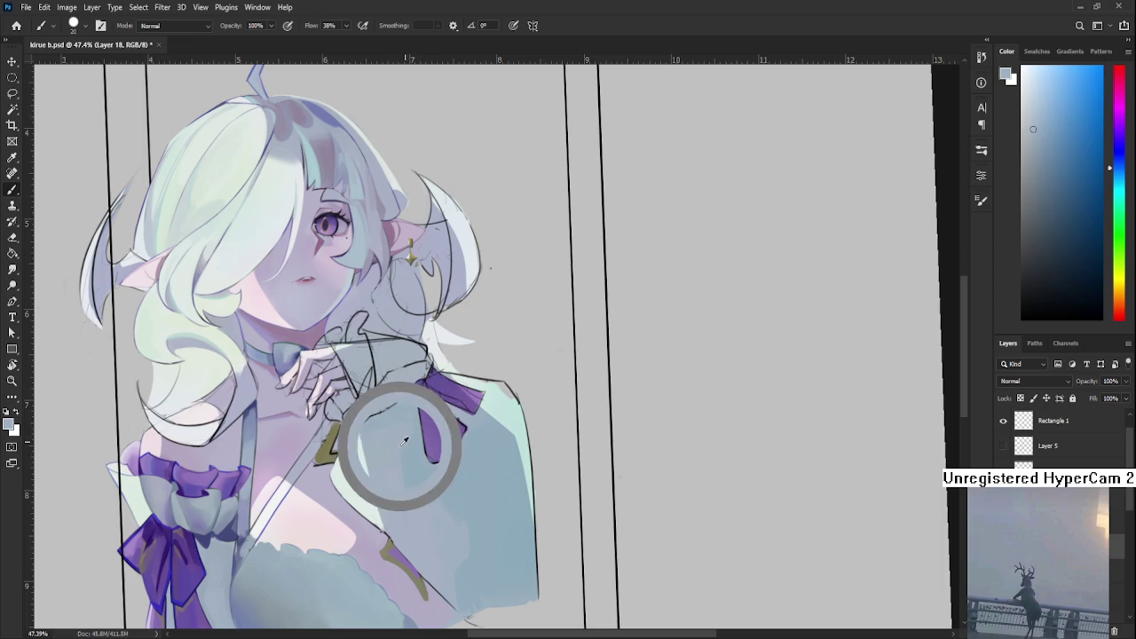
alt+click(404, 441)
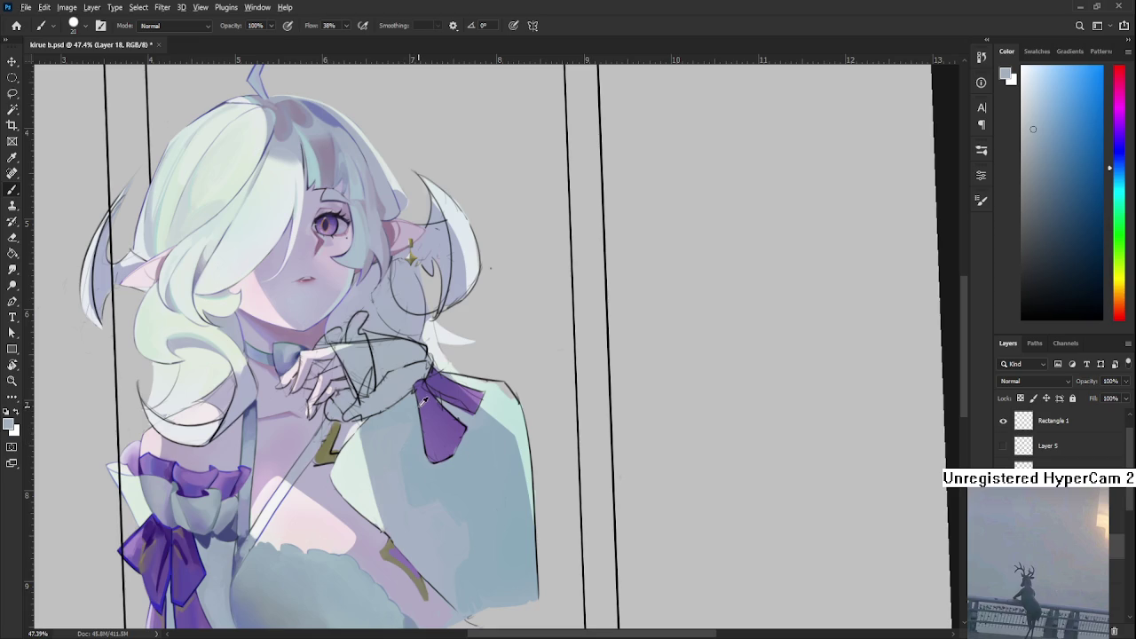
alt+click(398, 430)
- Enlarge the brush to 40 and sample colours along the shoulder near the hand
key(bracketright)
key(bracketright)
key(bracketright)
alt+click(410, 390)
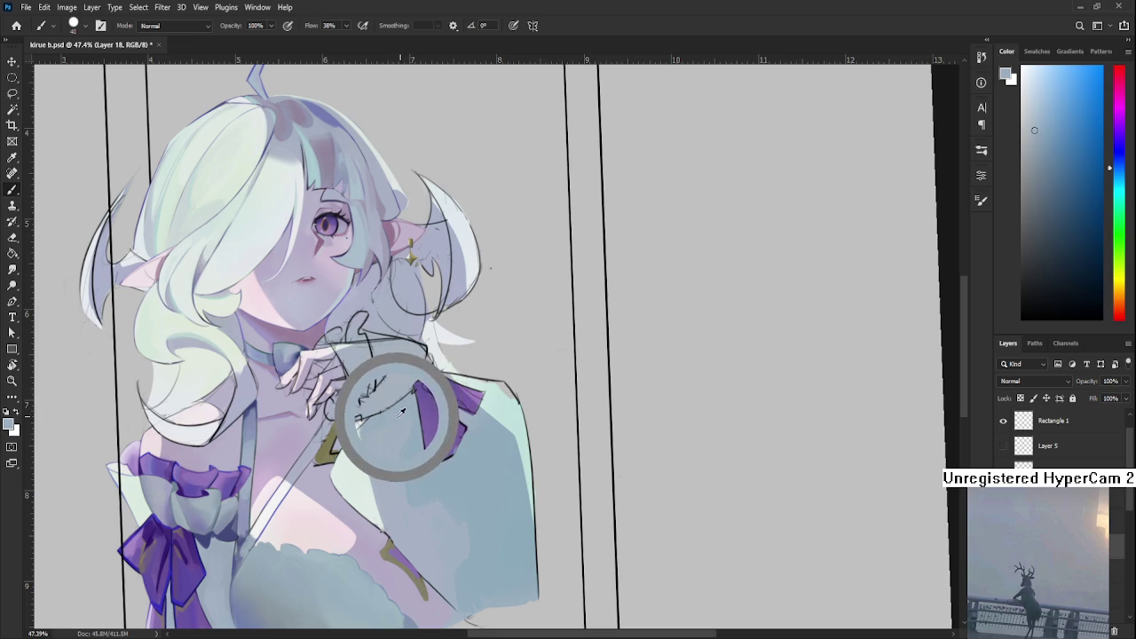
drag(416, 410, 401, 422)
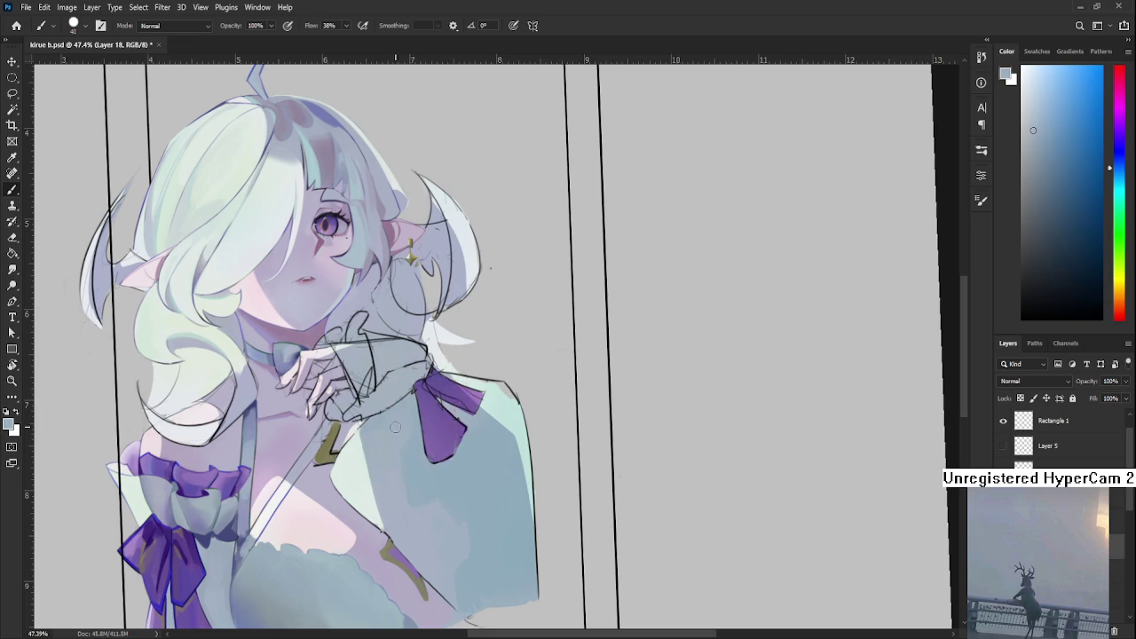
alt+click(402, 416)
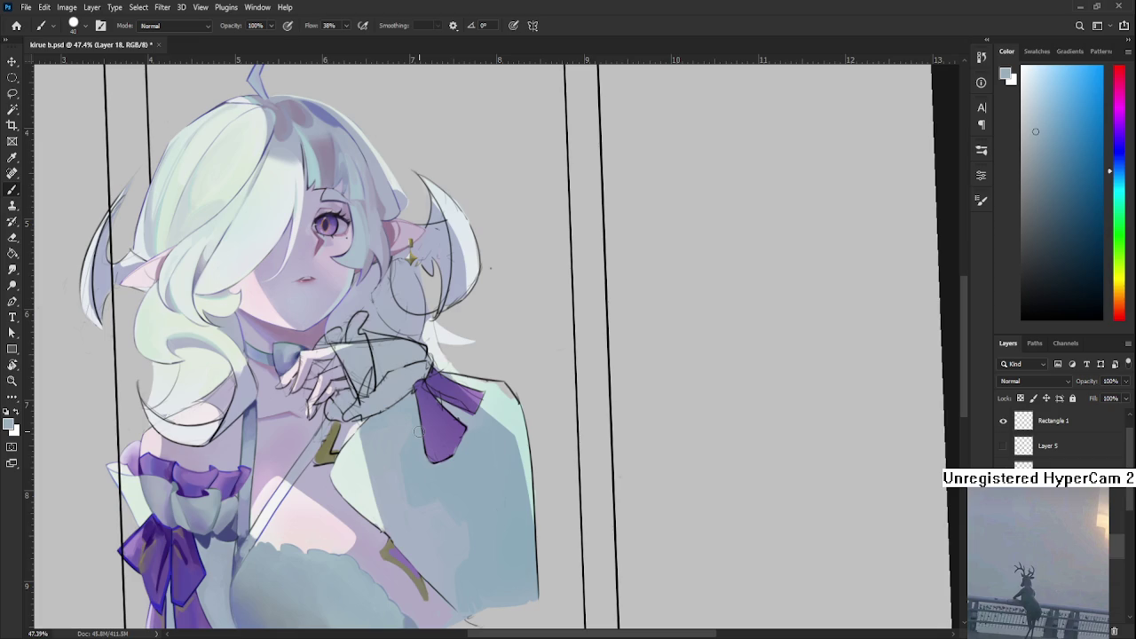
- Sample shoulder shading tones, trying slightly different hues
alt+click(403, 451)
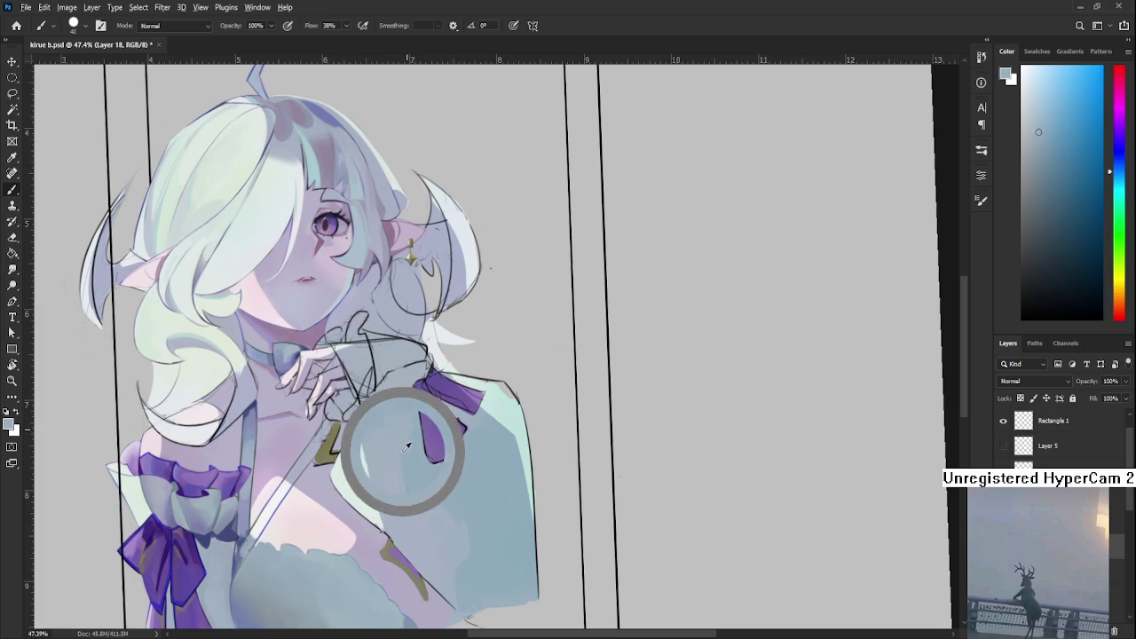
alt+click(408, 458)
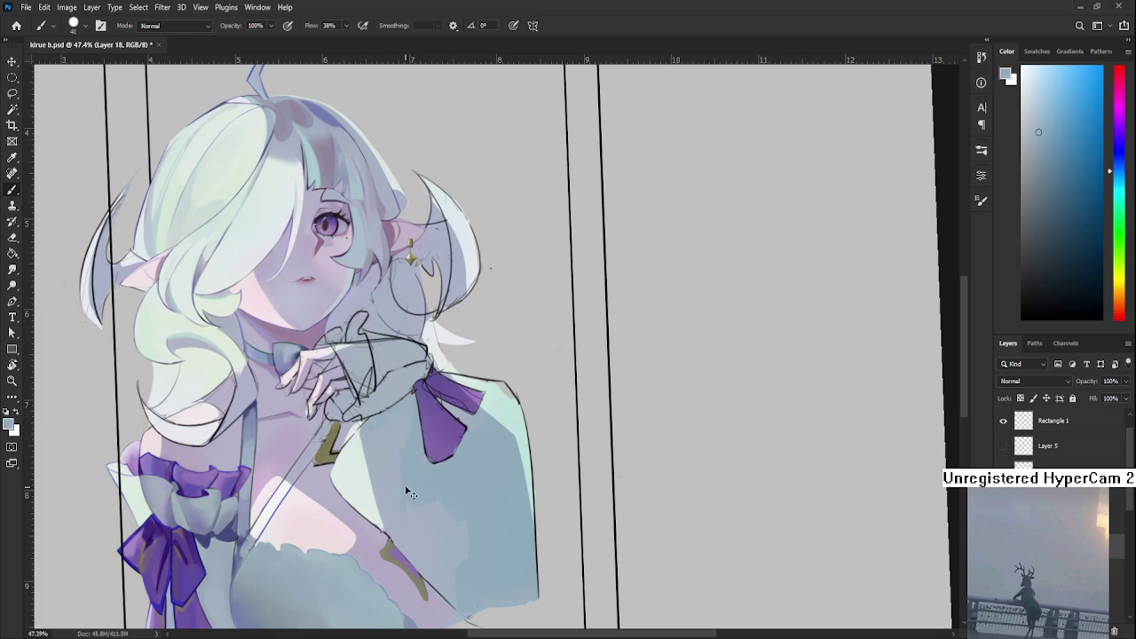
alt+click(394, 502)
alt+click(419, 526)
alt+click(429, 495)
alt+click(398, 481)
alt+click(400, 486)
alt+click(423, 478)
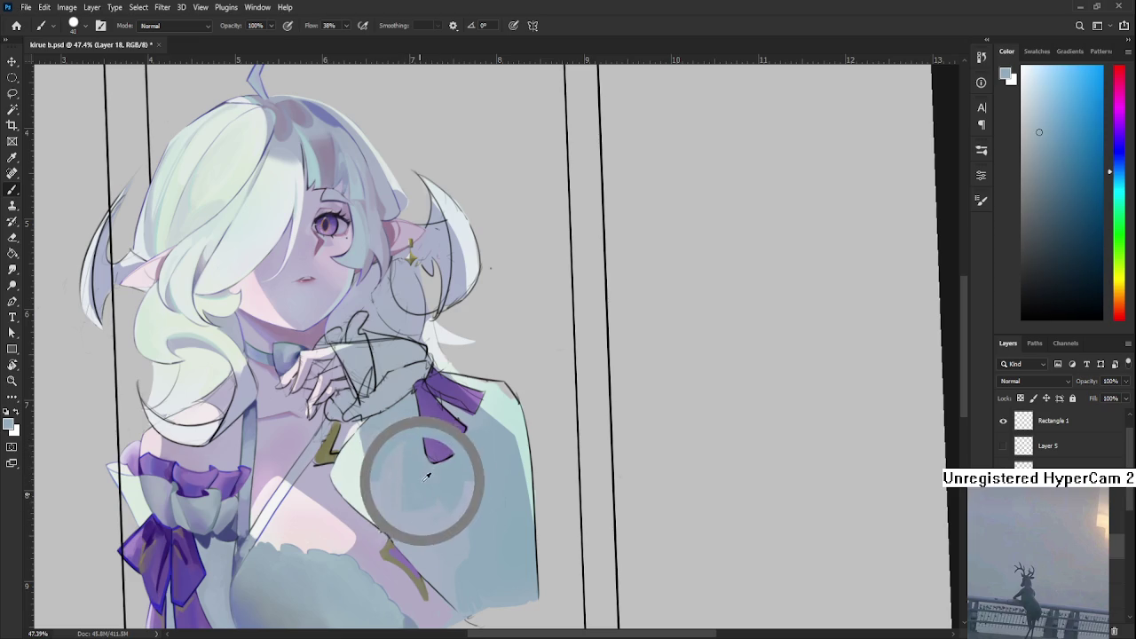
- Shift the view slightly and resample shoulder tones, ending on a final shading colour
drag(488, 445, 457, 471)
alt+click(456, 475)
alt+click(455, 482)
alt+click(451, 495)
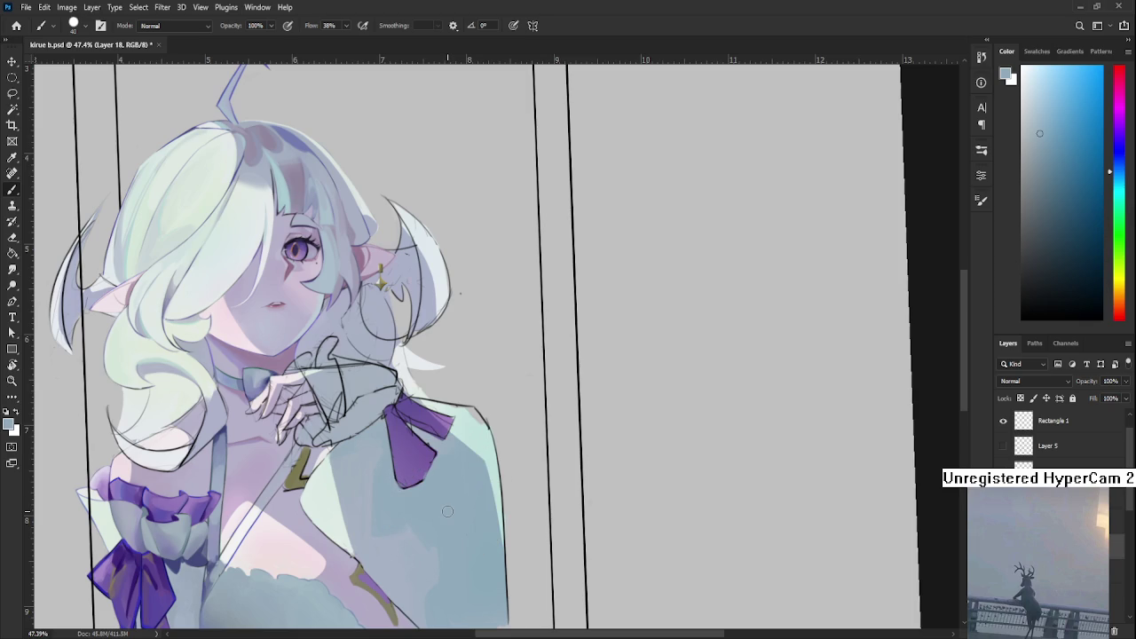
alt+click(464, 446)
- Blend the upper shoulder shading by alternating sampled darker and lighter blue-grey tones
drag(426, 526, 443, 462)
alt+click(453, 462)
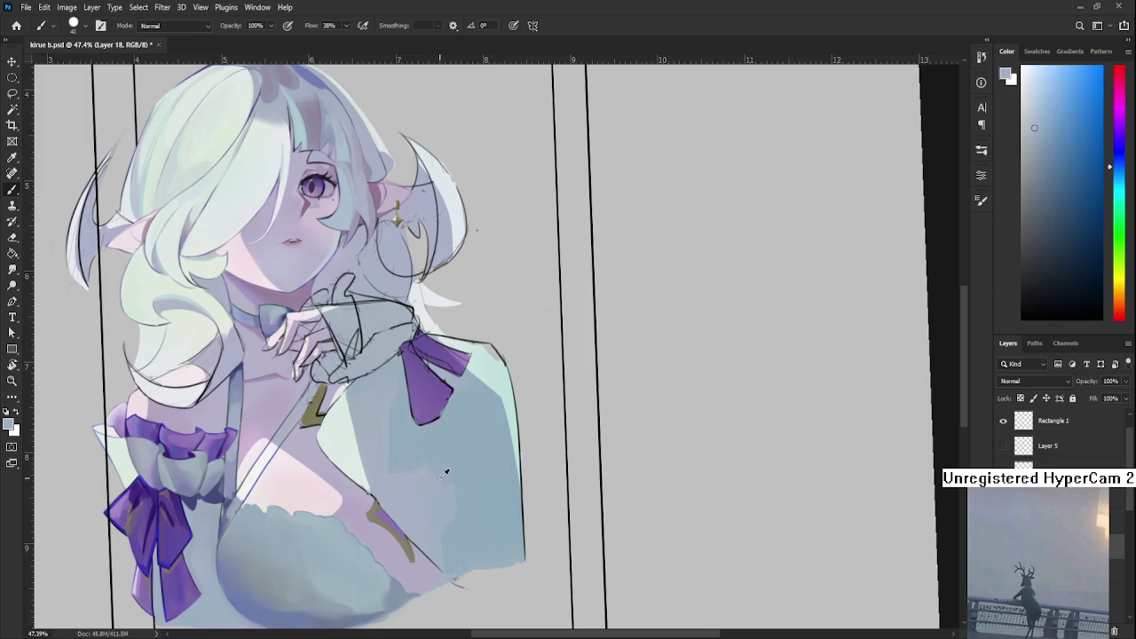
alt+click(444, 473)
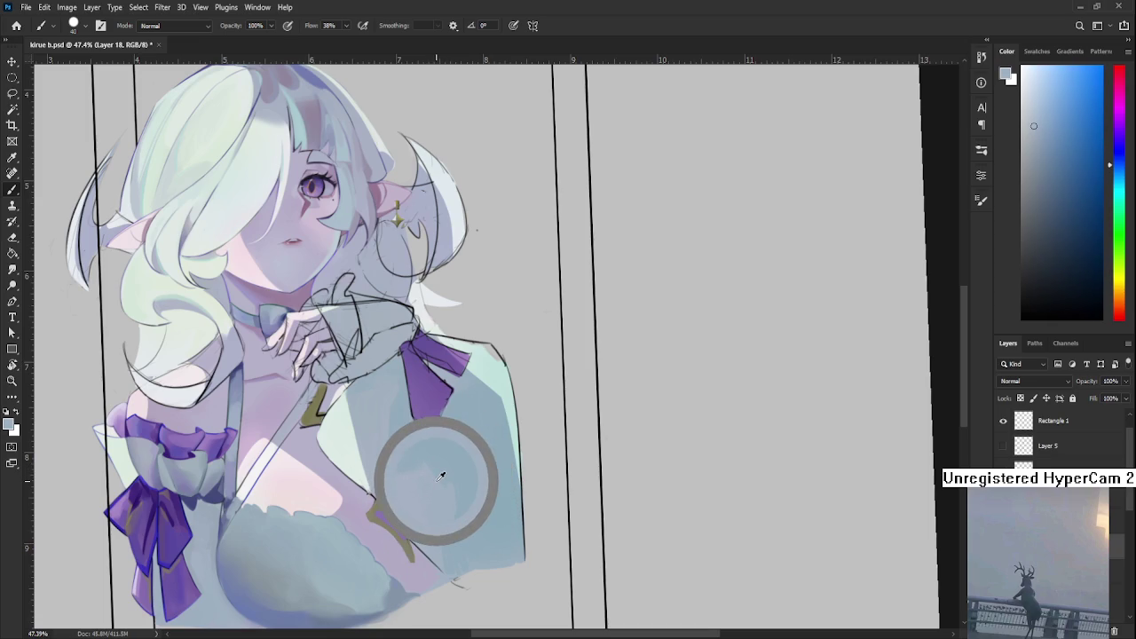
drag(435, 476, 413, 474)
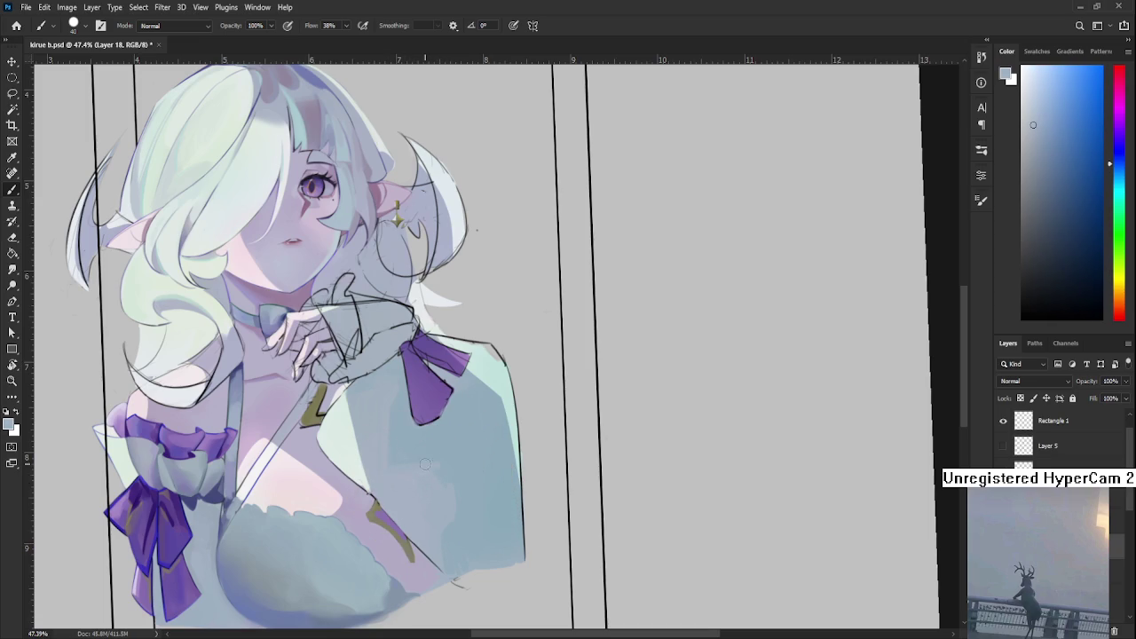
alt+click(411, 471)
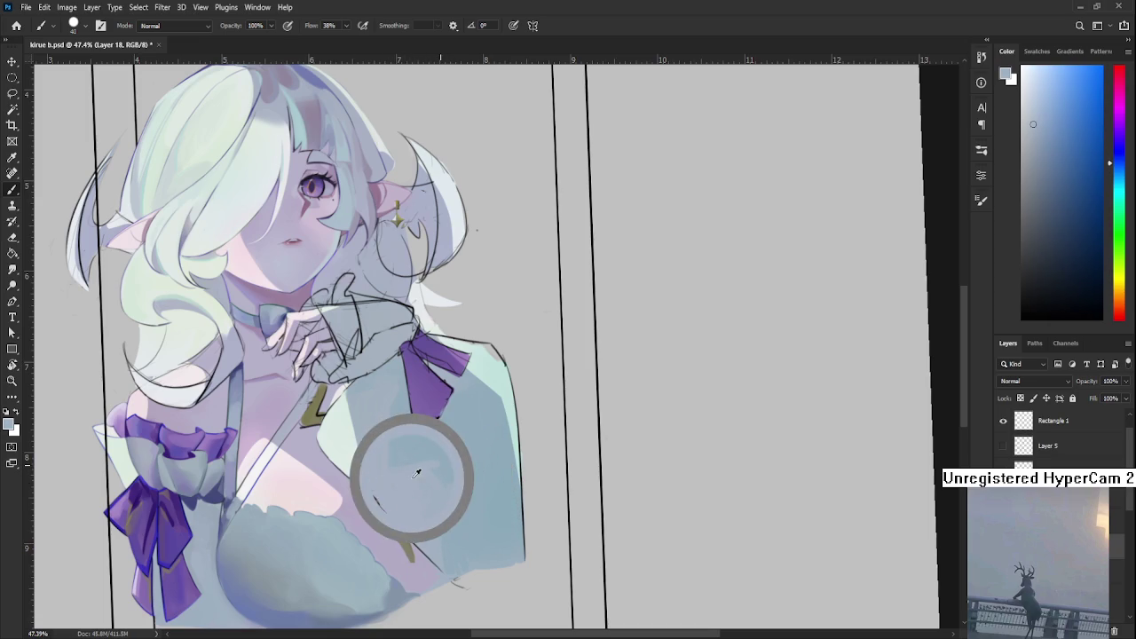
alt+click(454, 471)
alt+click(460, 471)
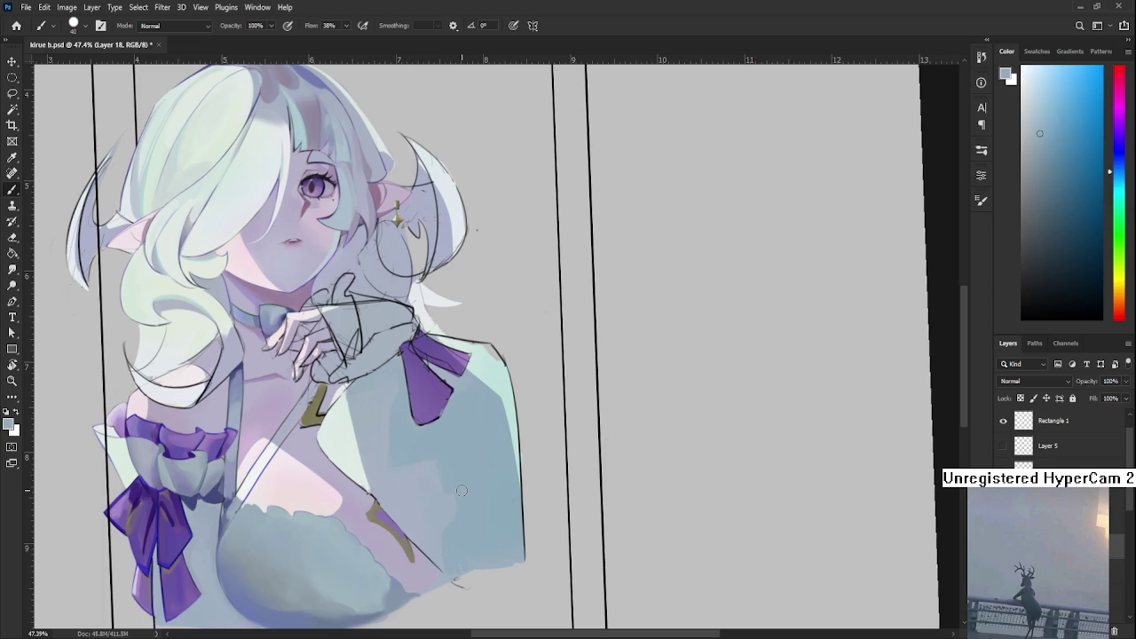
alt+click(436, 477)
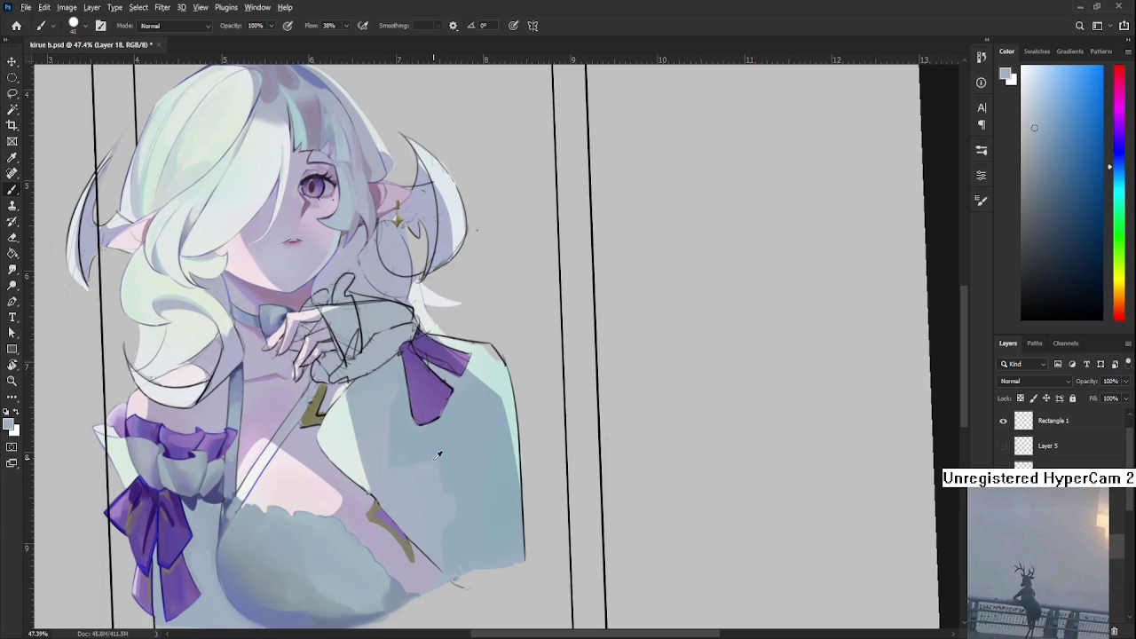
alt+click(437, 455)
alt+click(443, 497)
alt+click(460, 516)
alt+click(461, 531)
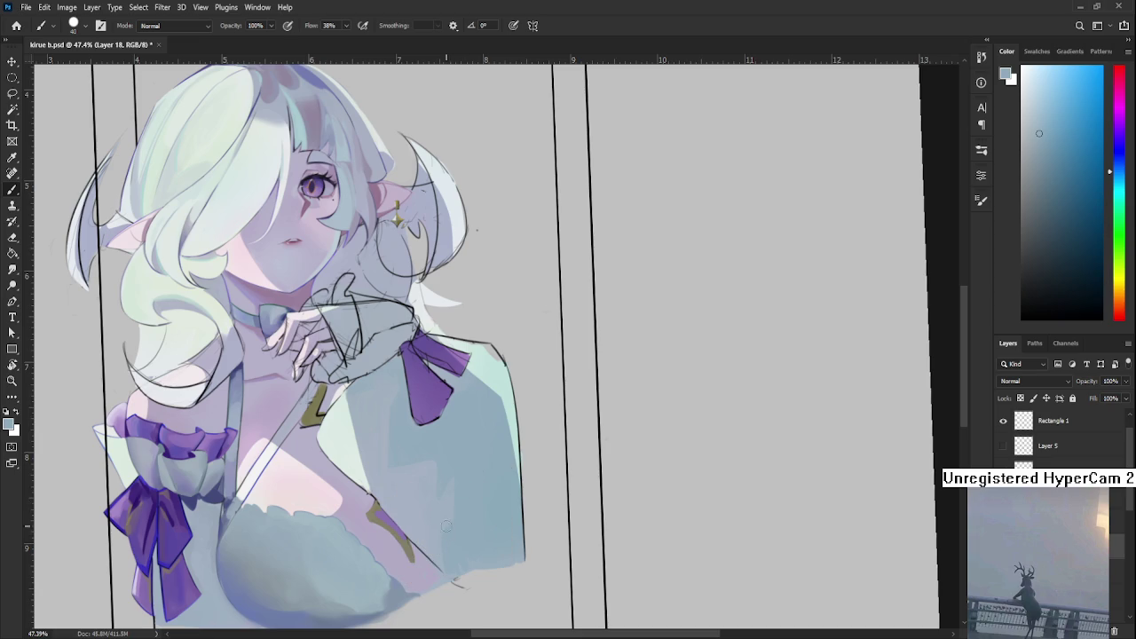
alt+click(451, 521)
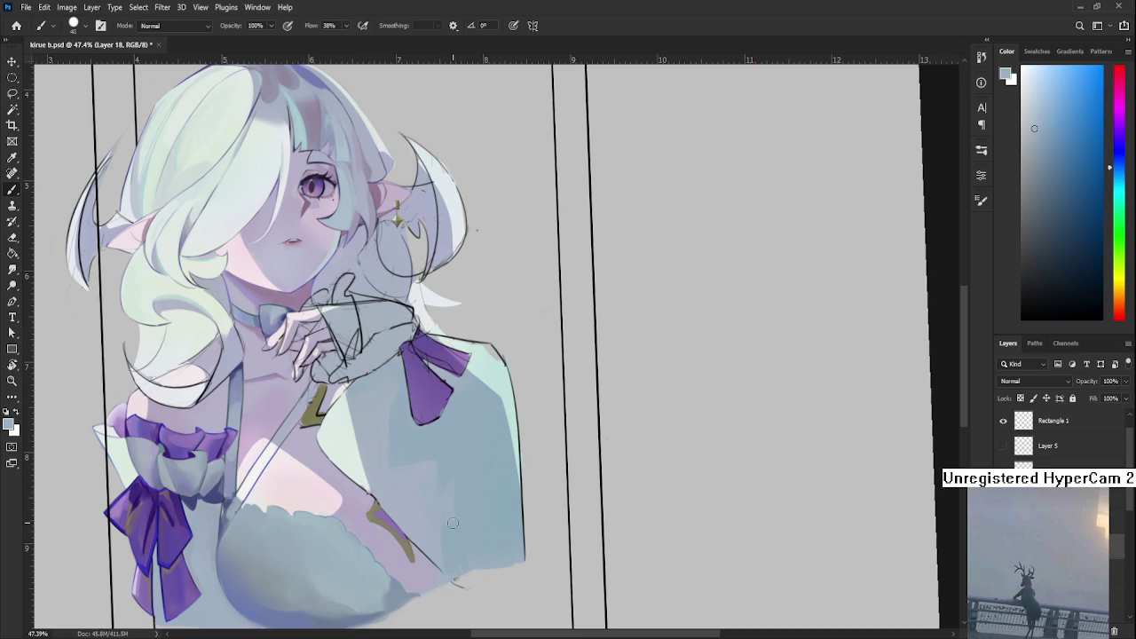
alt+click(453, 523)
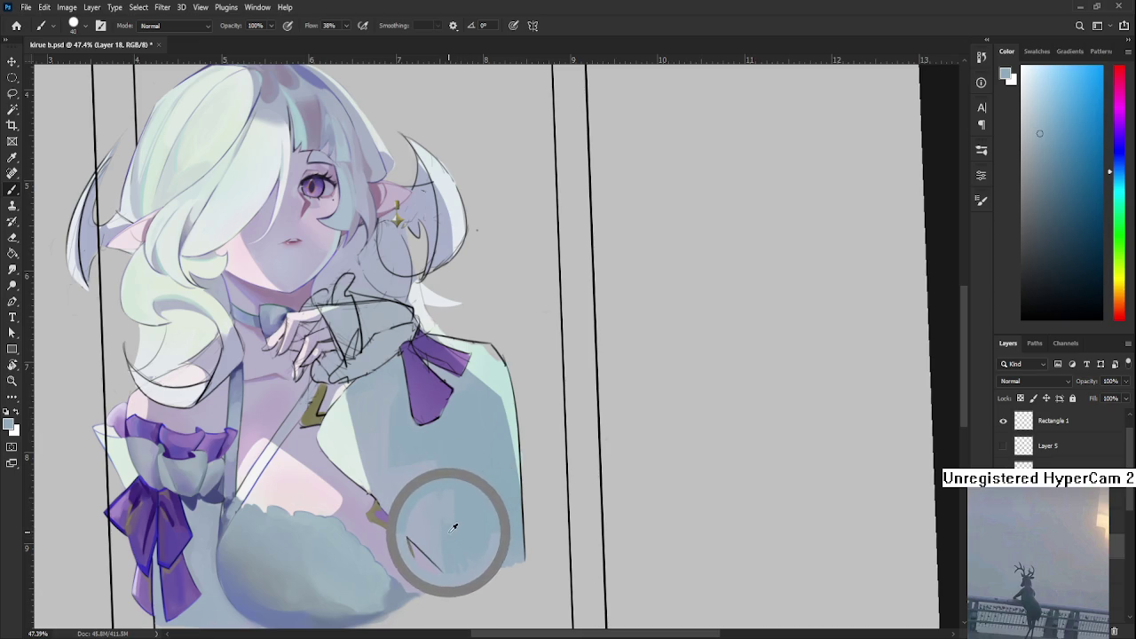
alt+click(453, 522)
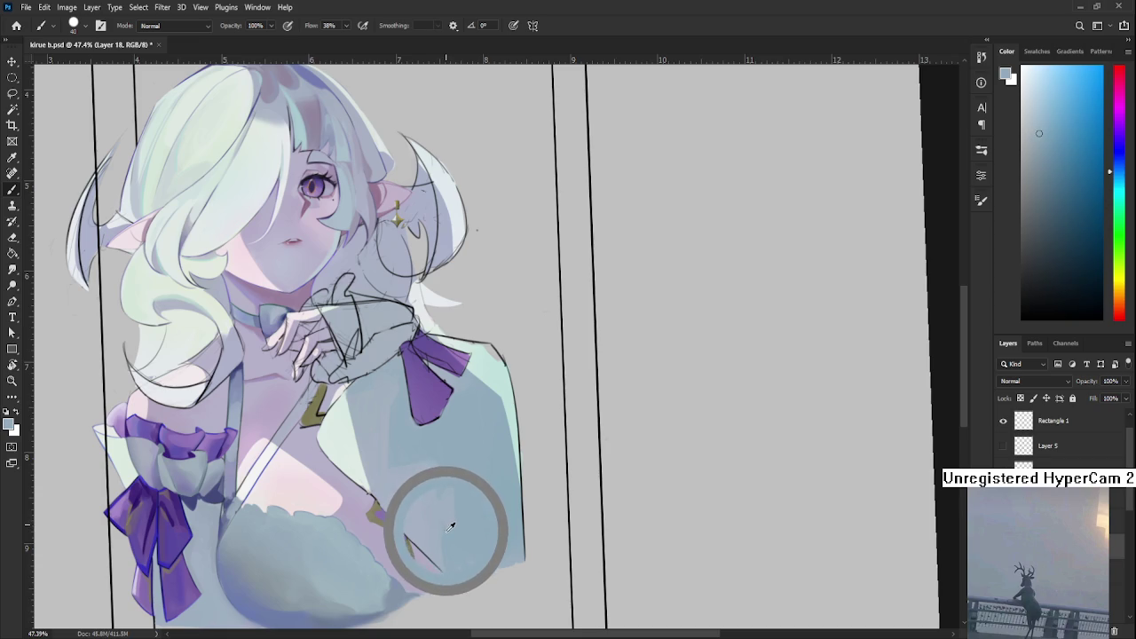
alt+click(451, 522)
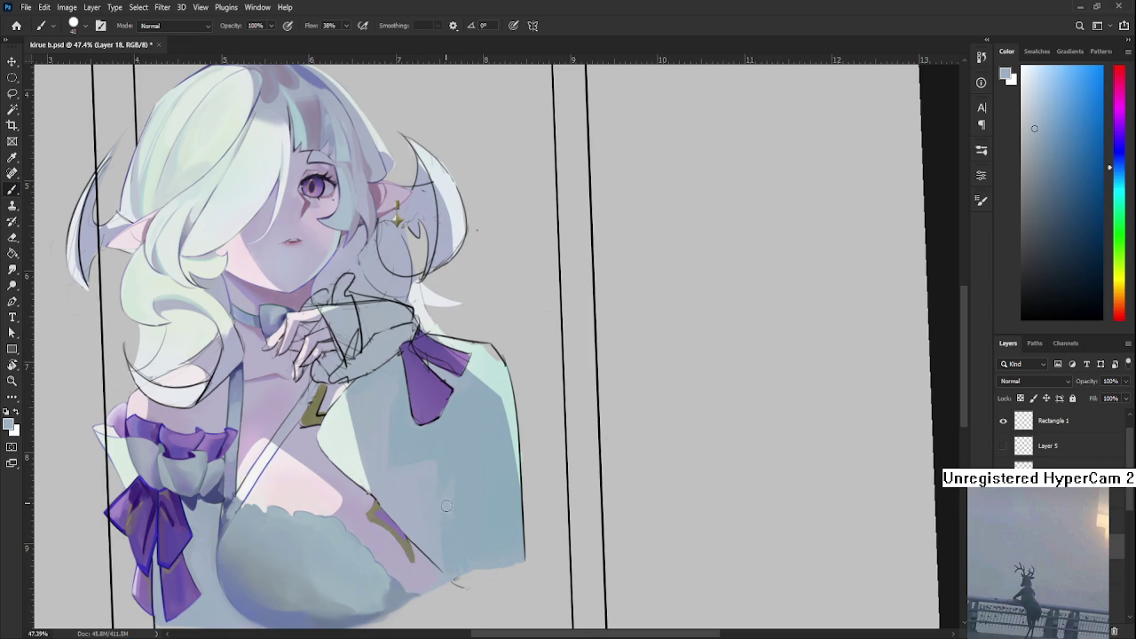
- Soften the shadow along the top of the shoulder with repeated strokes in sampled blue-grey
alt+click(451, 500)
alt+click(469, 502)
alt+click(451, 514)
alt+click(455, 542)
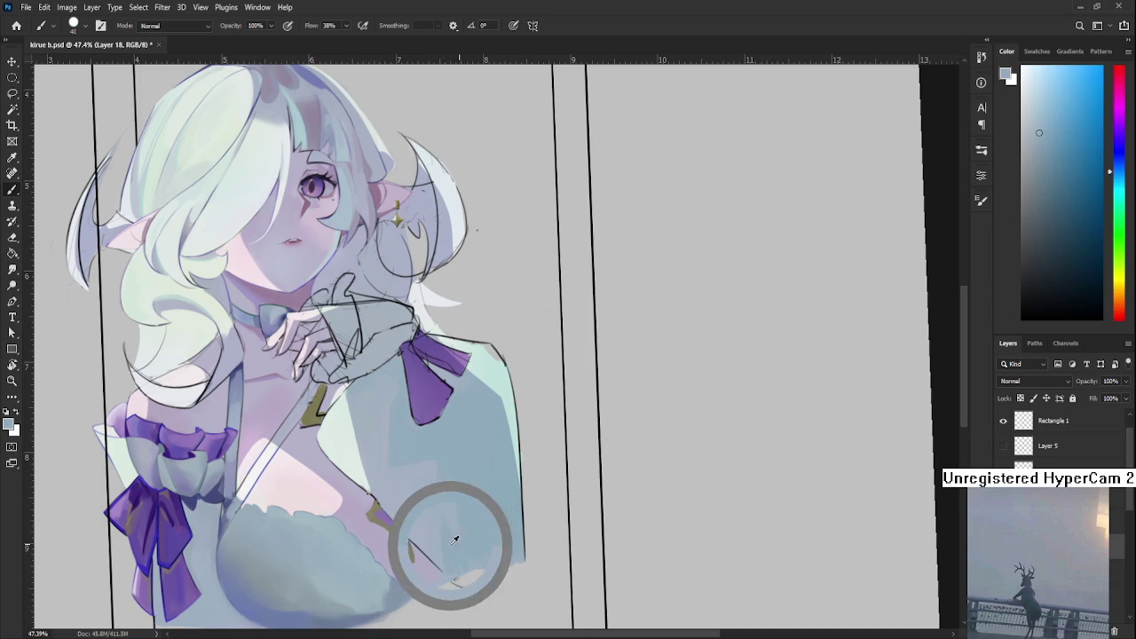
alt+click(443, 497)
alt+click(444, 502)
alt+click(446, 502)
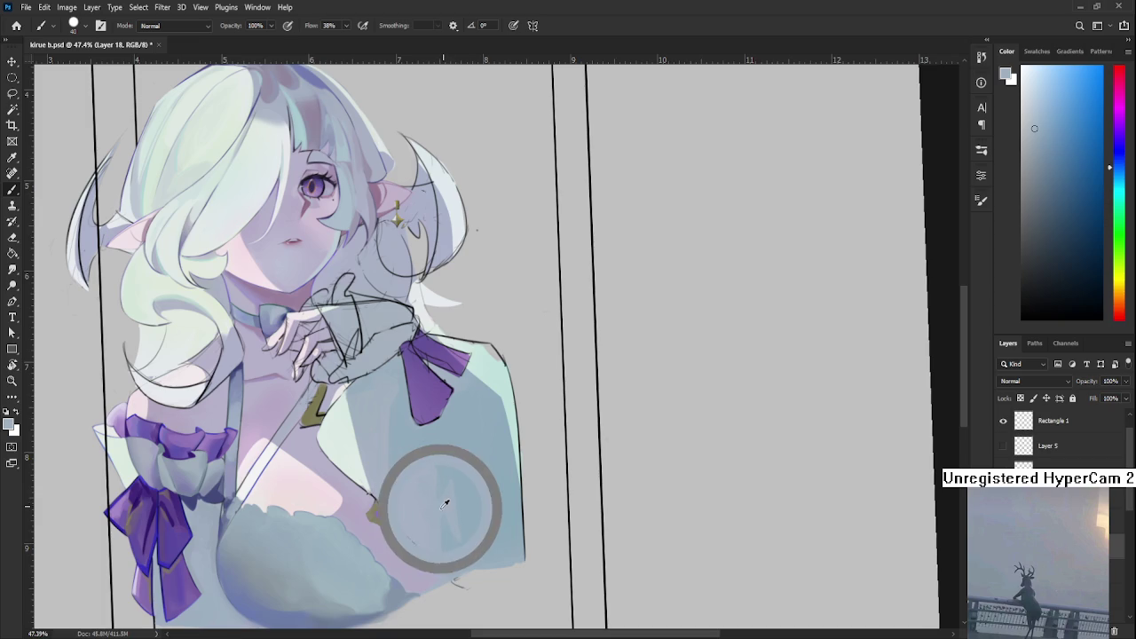
alt+click(429, 500)
alt+click(427, 494)
alt+click(435, 474)
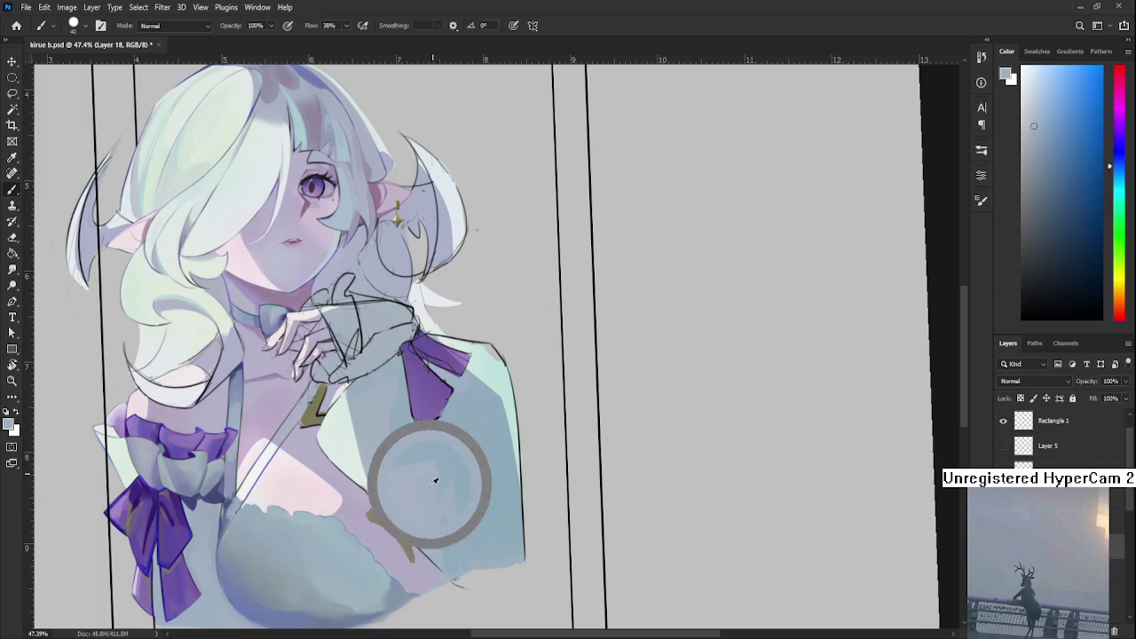
alt+click(451, 454)
alt+click(444, 451)
alt+click(444, 451)
alt+click(446, 449)
alt+click(448, 461)
alt+click(449, 463)
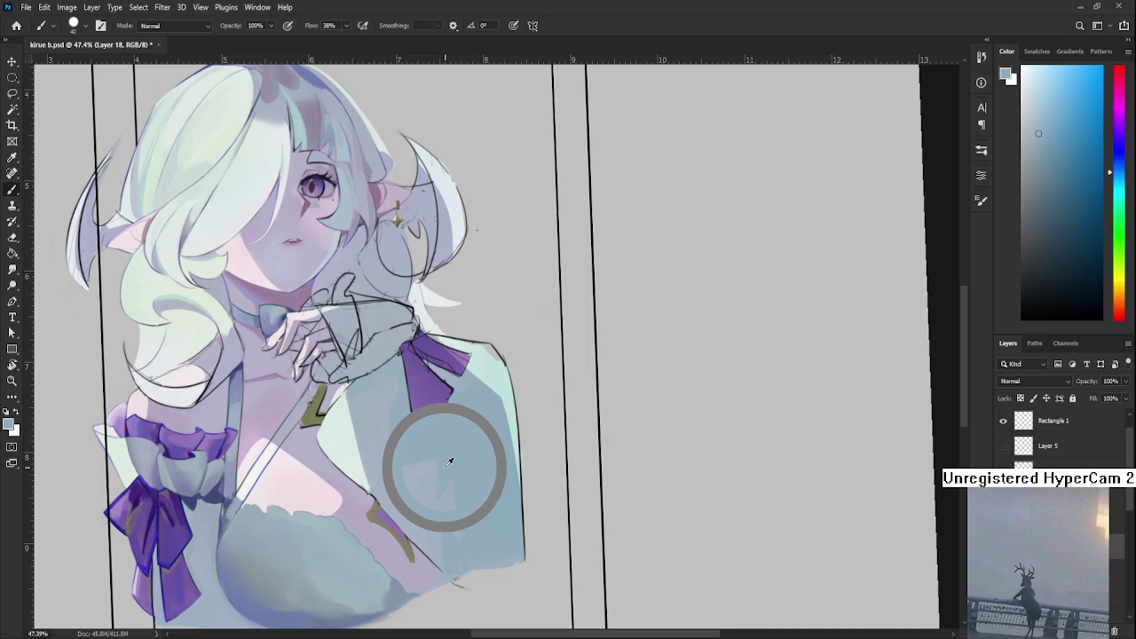
alt+click(451, 455)
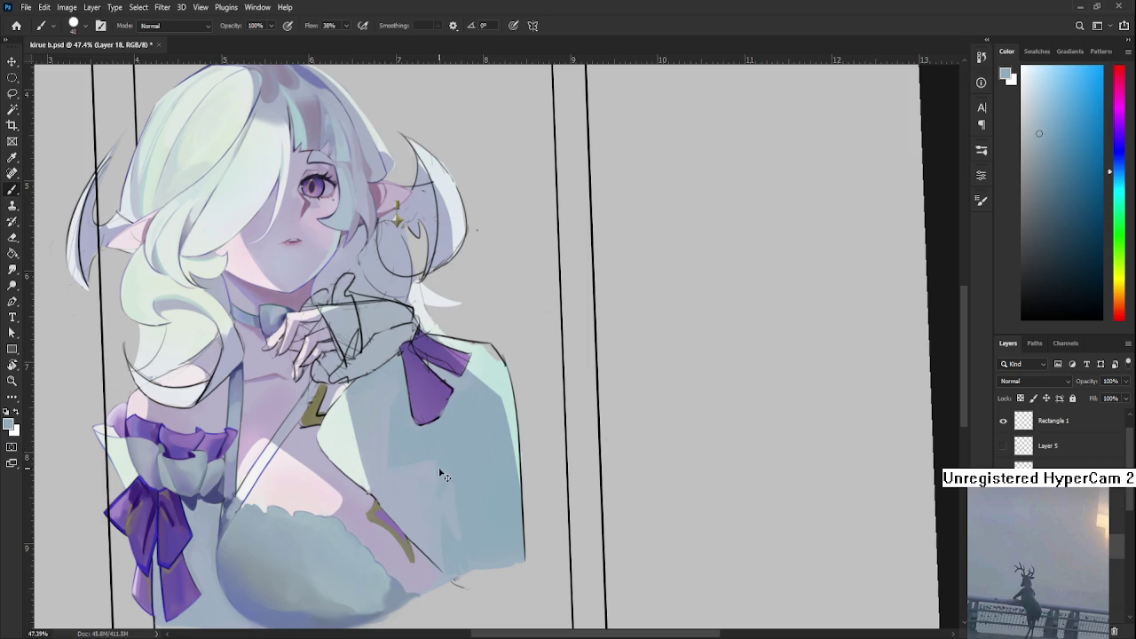
alt+click(433, 452)
alt+click(442, 449)
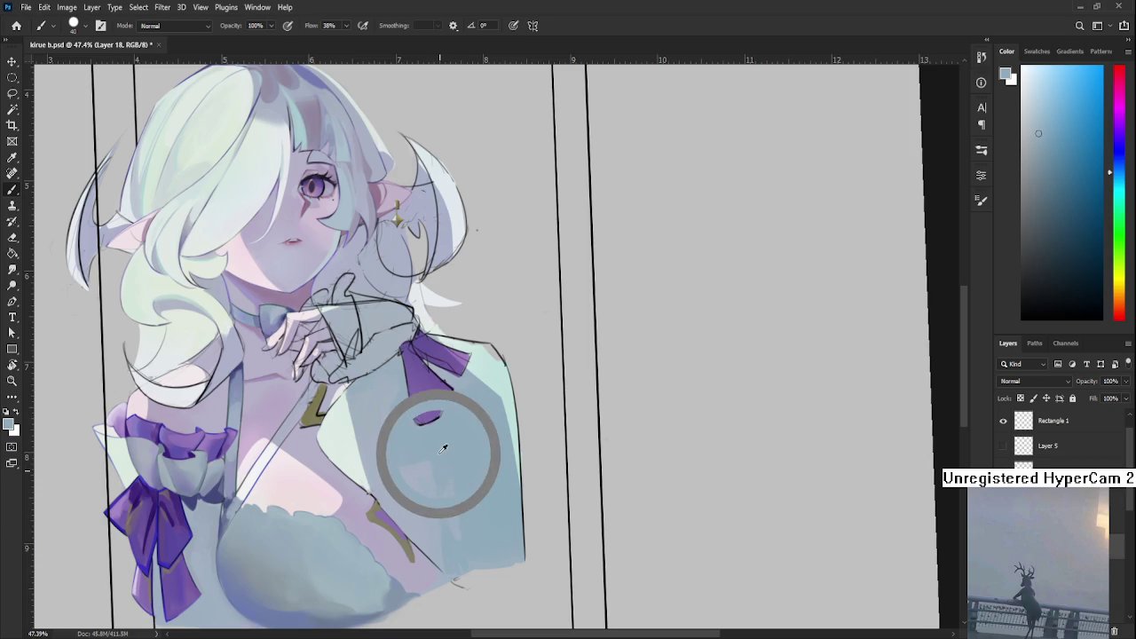
alt+click(426, 451)
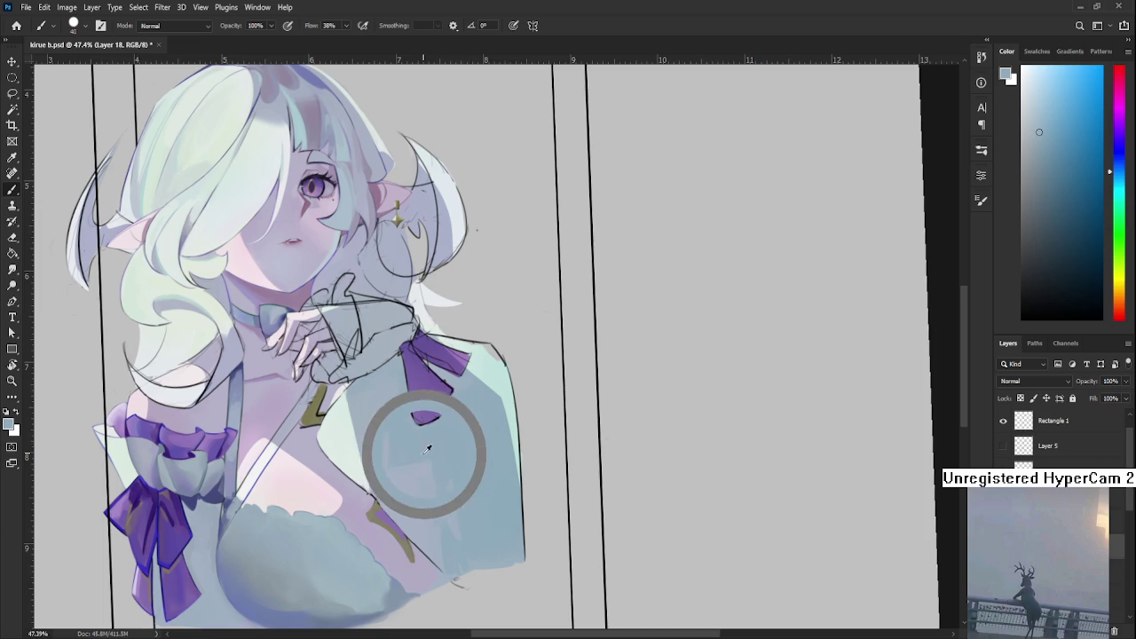
alt+click(426, 451)
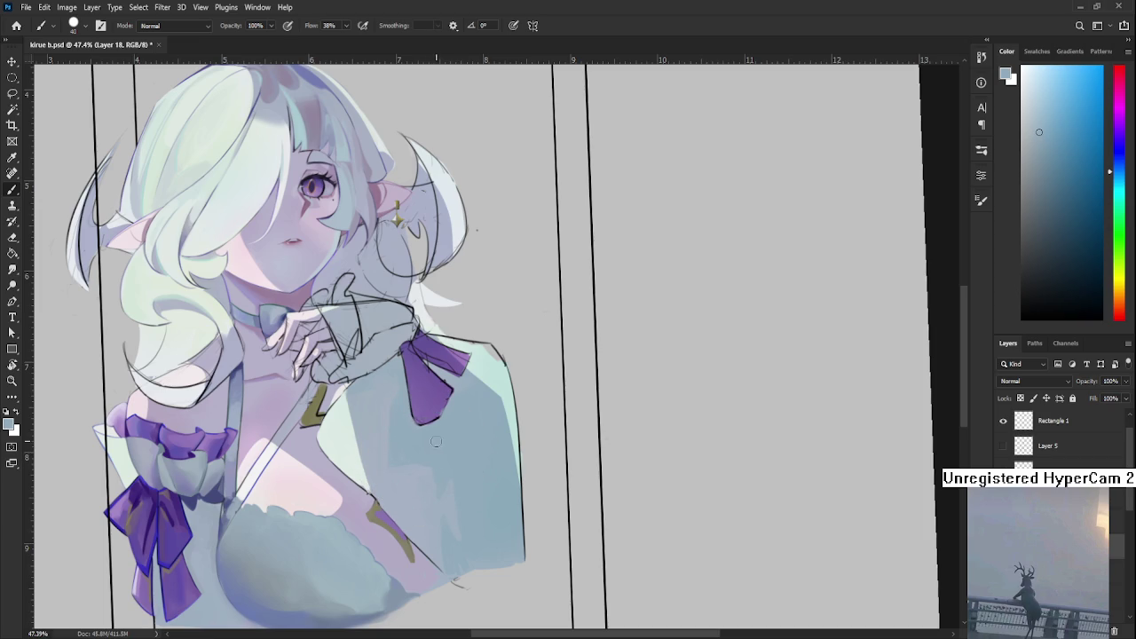
- Rework the mid-shoulder shadow with resampled blue-greys, undoing one unwanted stroke
alt+click(444, 464)
alt+click(437, 463)
alt+click(444, 496)
alt+click(446, 468)
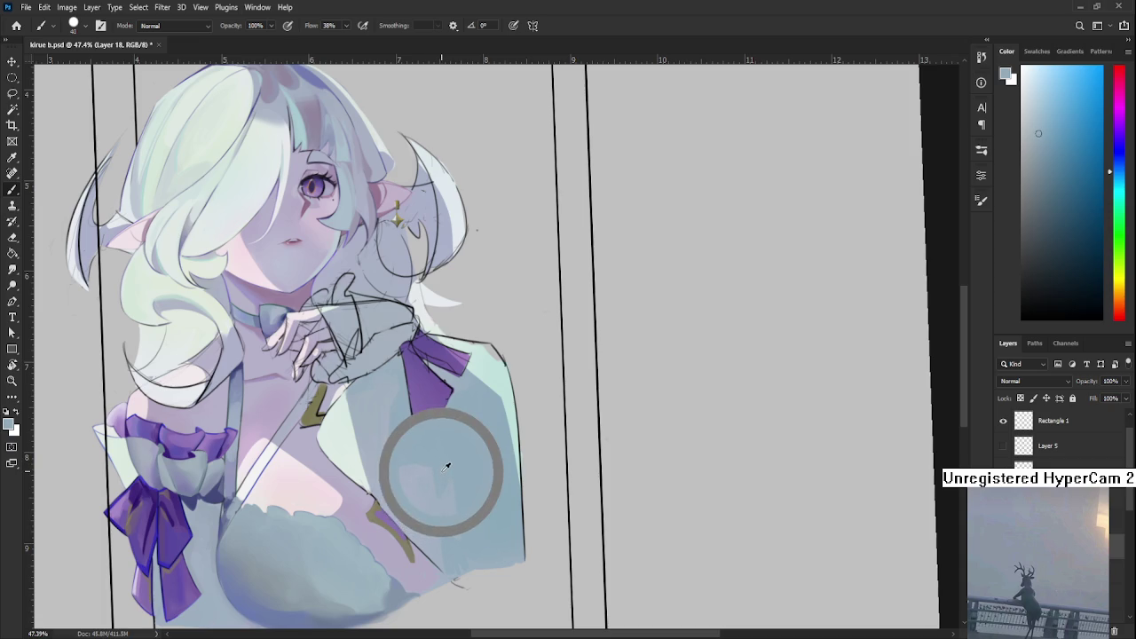
alt+click(445, 466)
key(ctrl+z)
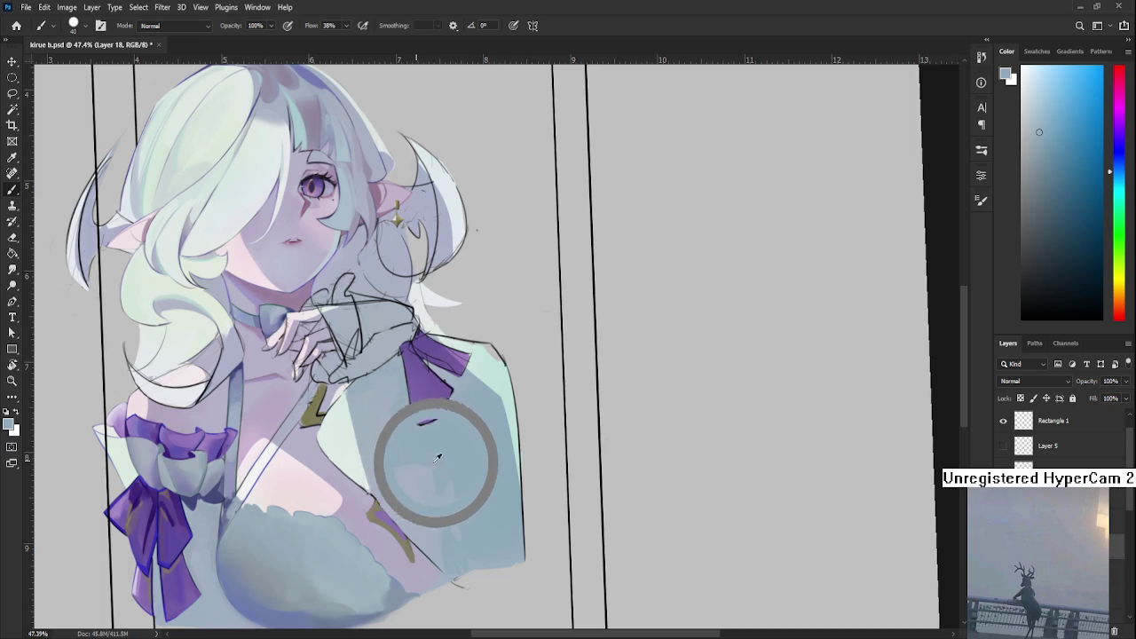
drag(422, 453, 443, 467)
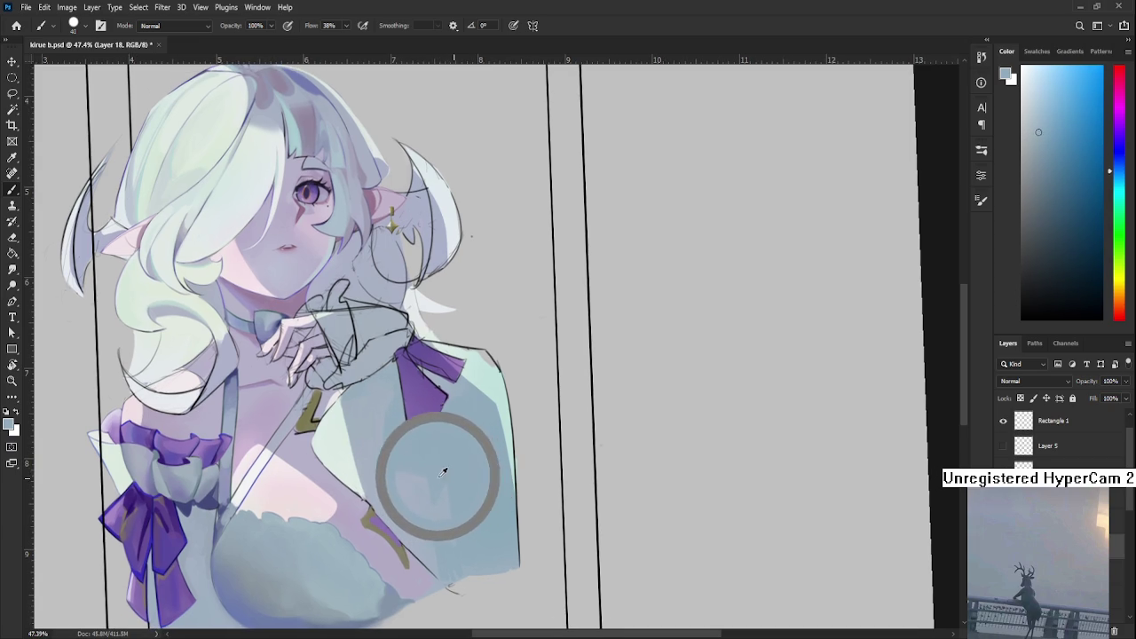
alt+click(448, 479)
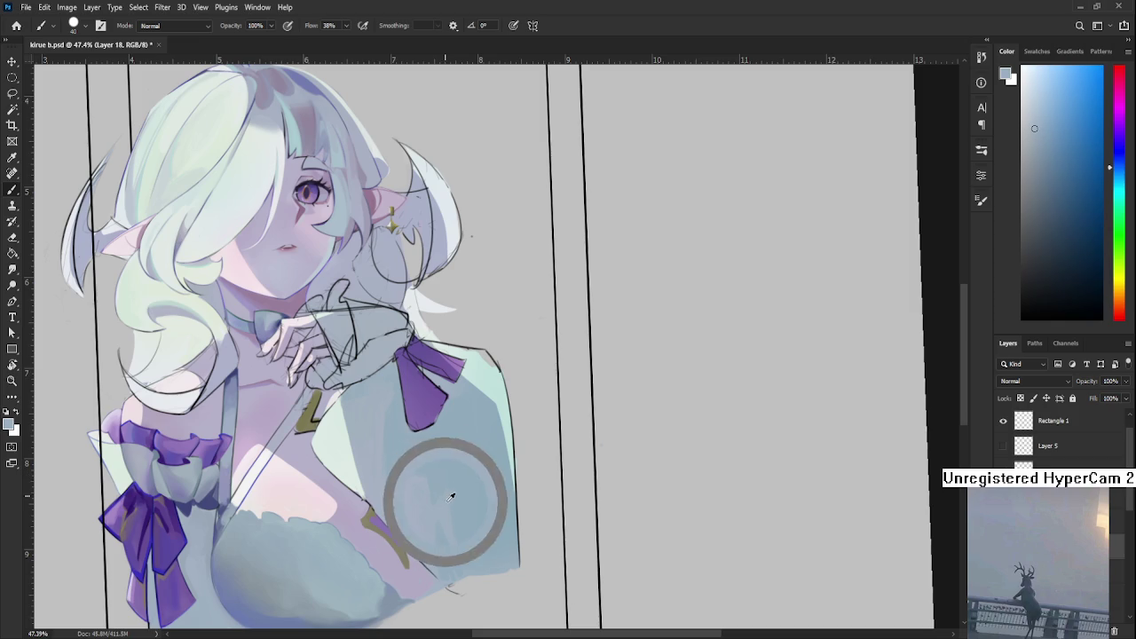
alt+click(471, 517)
alt+click(466, 503)
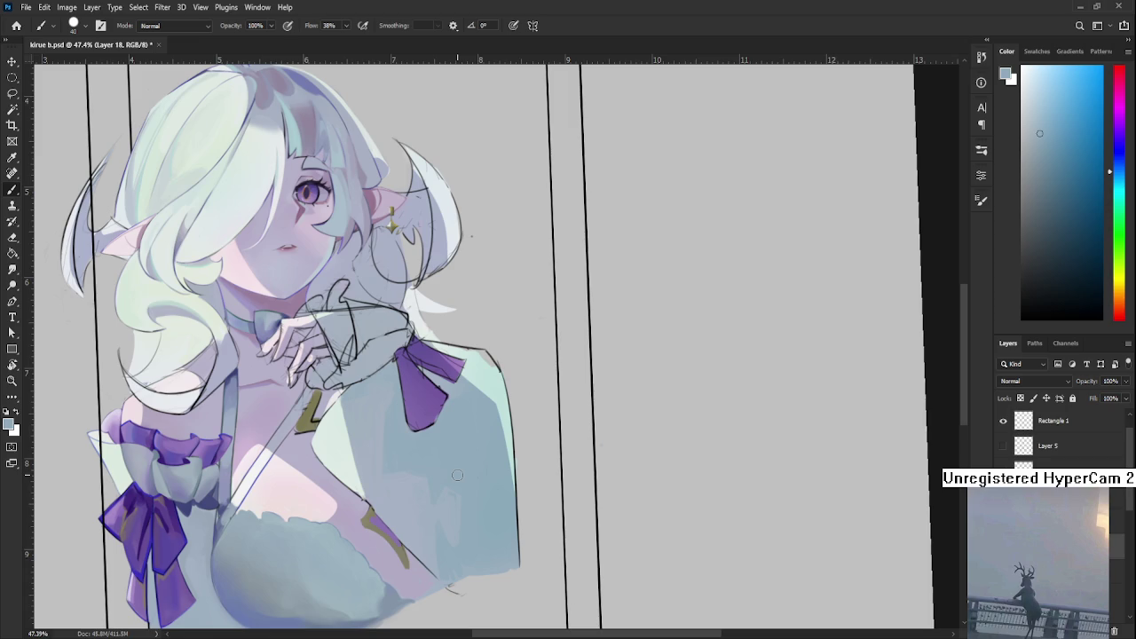
alt+click(448, 510)
alt+click(466, 489)
- Blend the lower shoulder shading down toward the sleeve edge with freshly sampled shades
mouse_move(465, 486)
mouse_down()
mouse_move(452, 525)
mouse_move(433, 529)
mouse_up()
alt+click(449, 512)
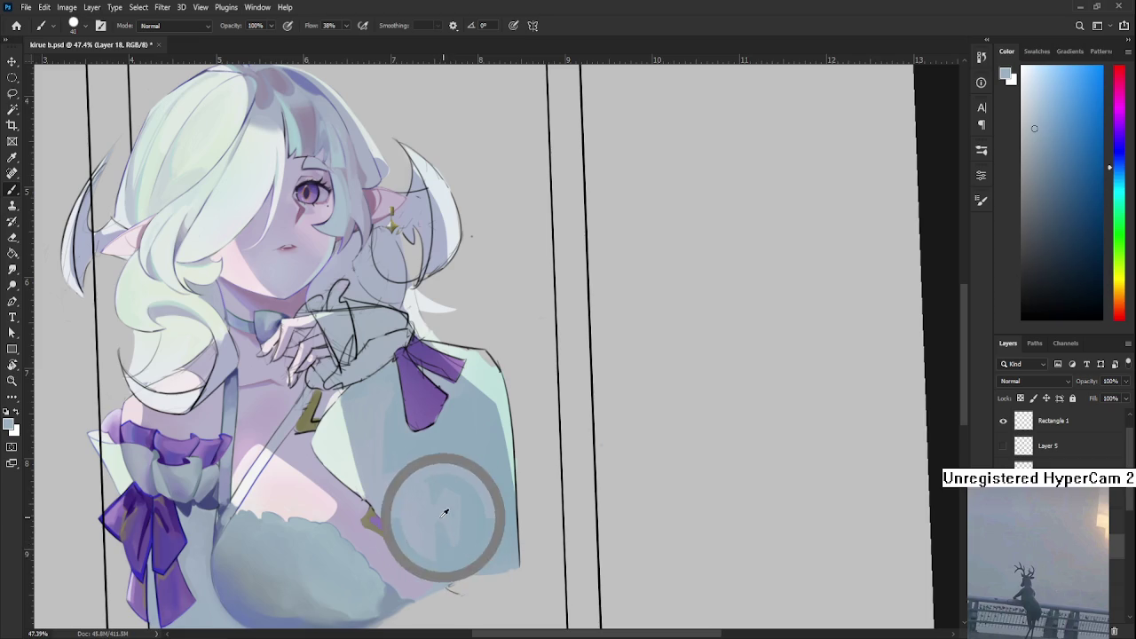
alt+click(440, 517)
alt+click(449, 532)
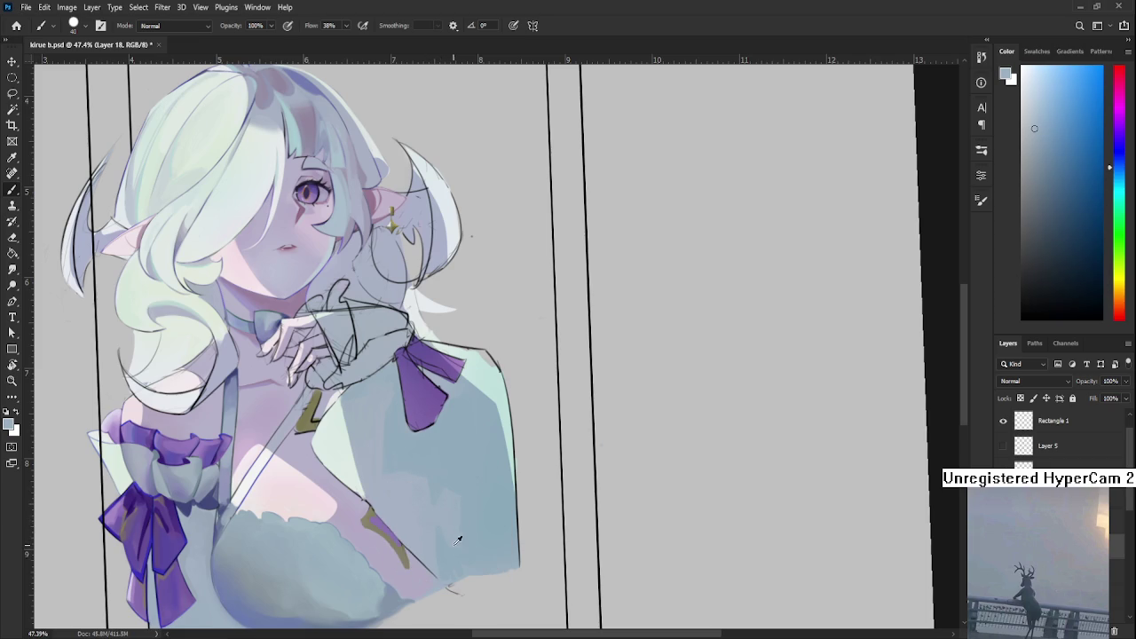
alt+click(458, 554)
alt+click(455, 539)
drag(453, 494, 446, 532)
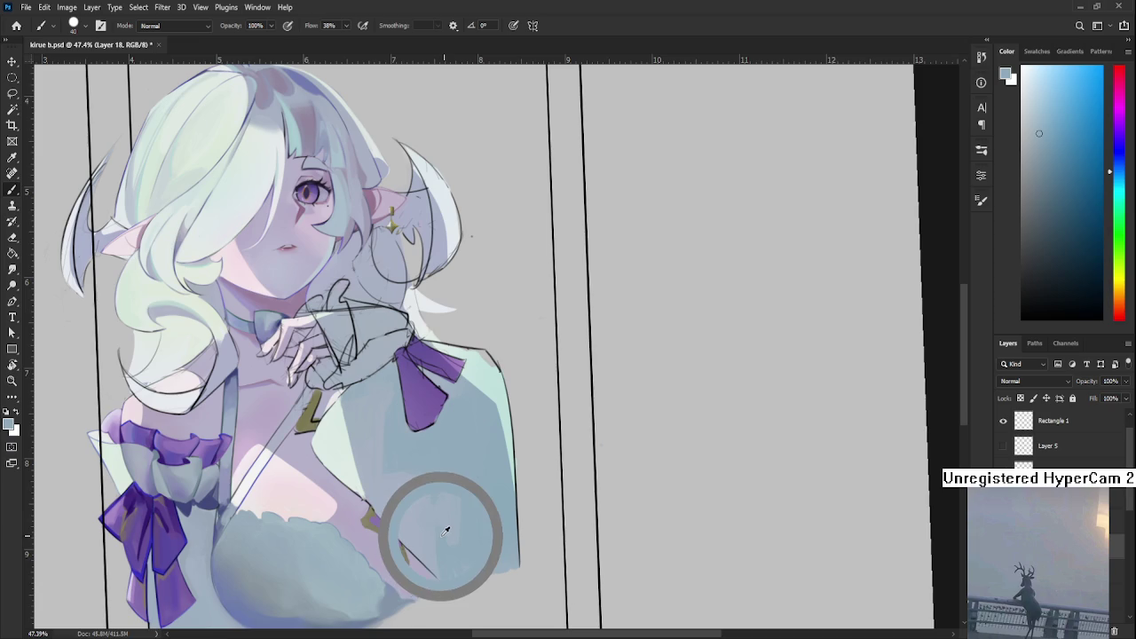
alt+click(452, 536)
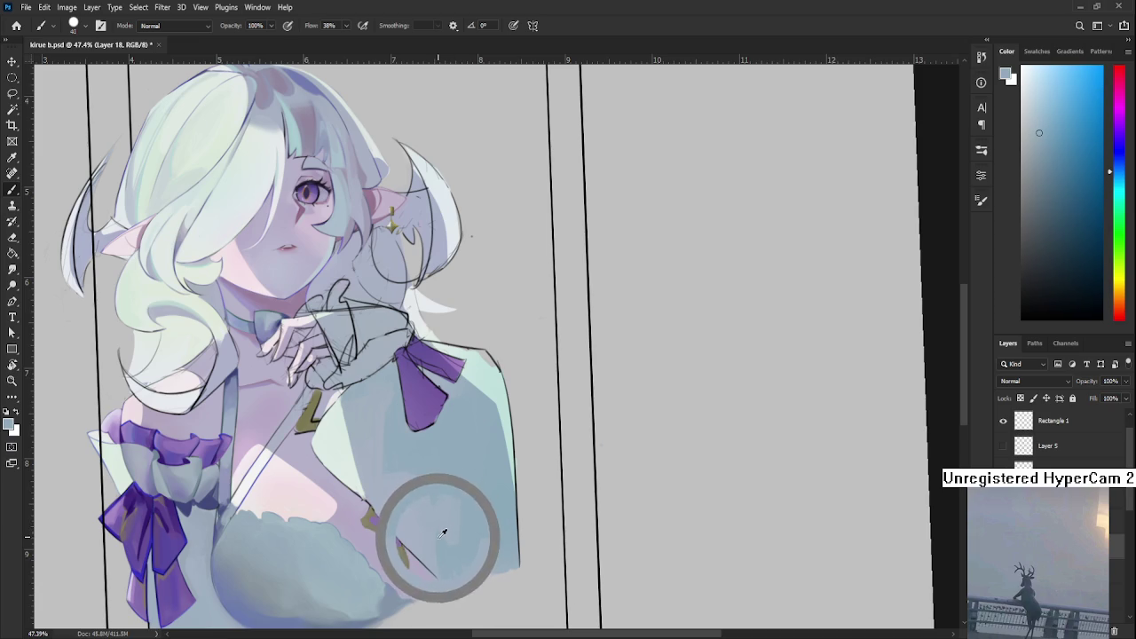
alt+click(448, 542)
alt+click(450, 535)
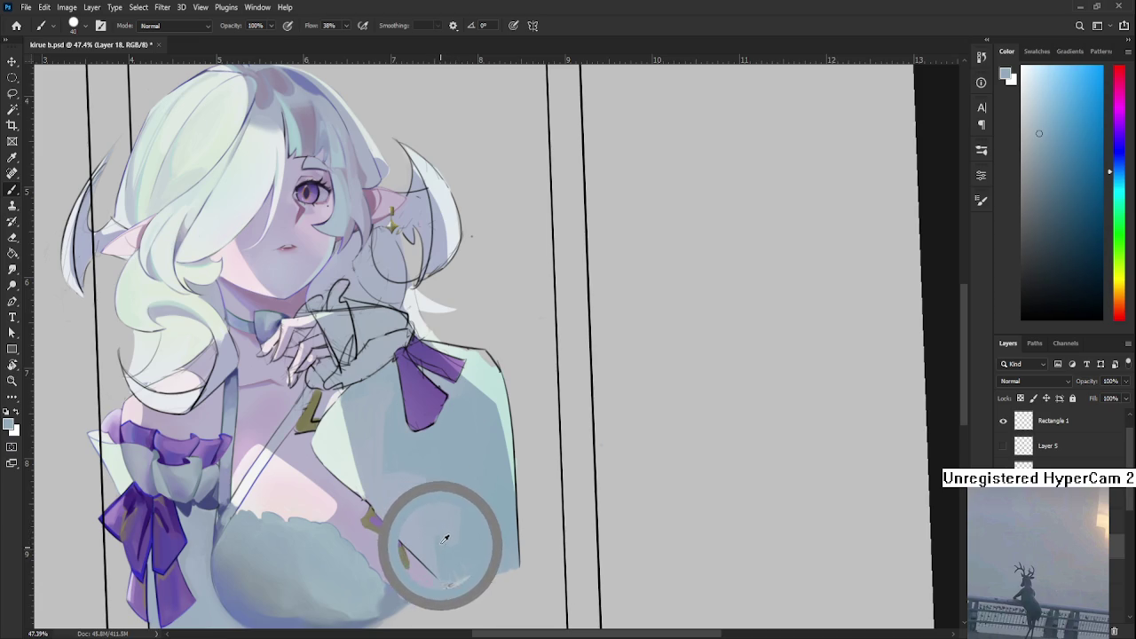
alt+click(449, 532)
alt+click(462, 509)
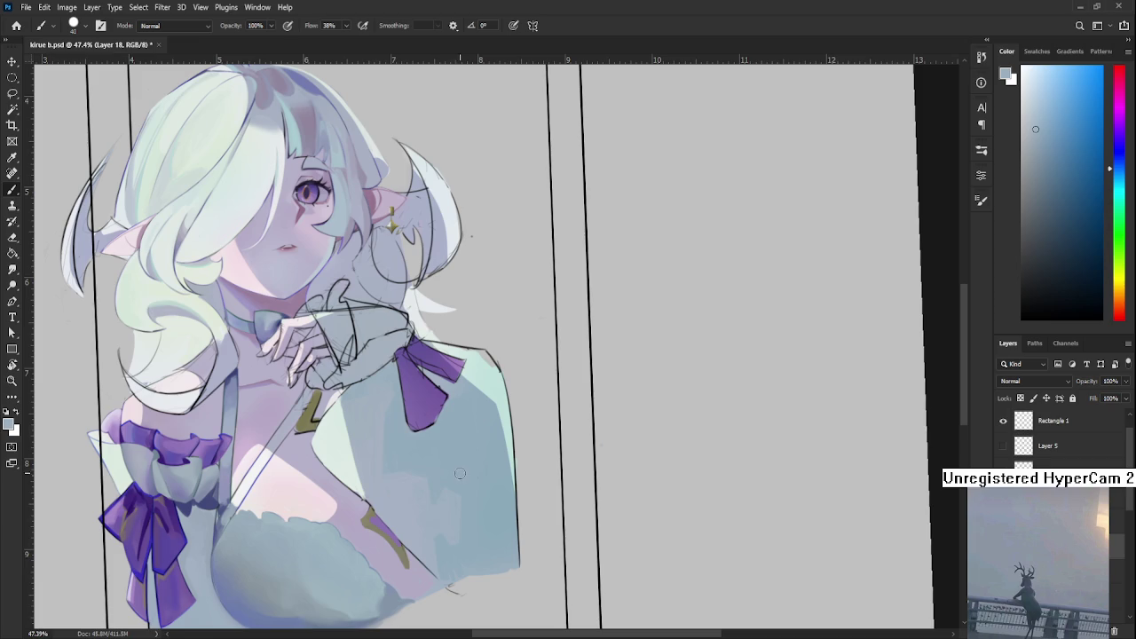
- Blend tones picked from the already-smoothed upper-left part of the shoulder
alt+click(405, 449)
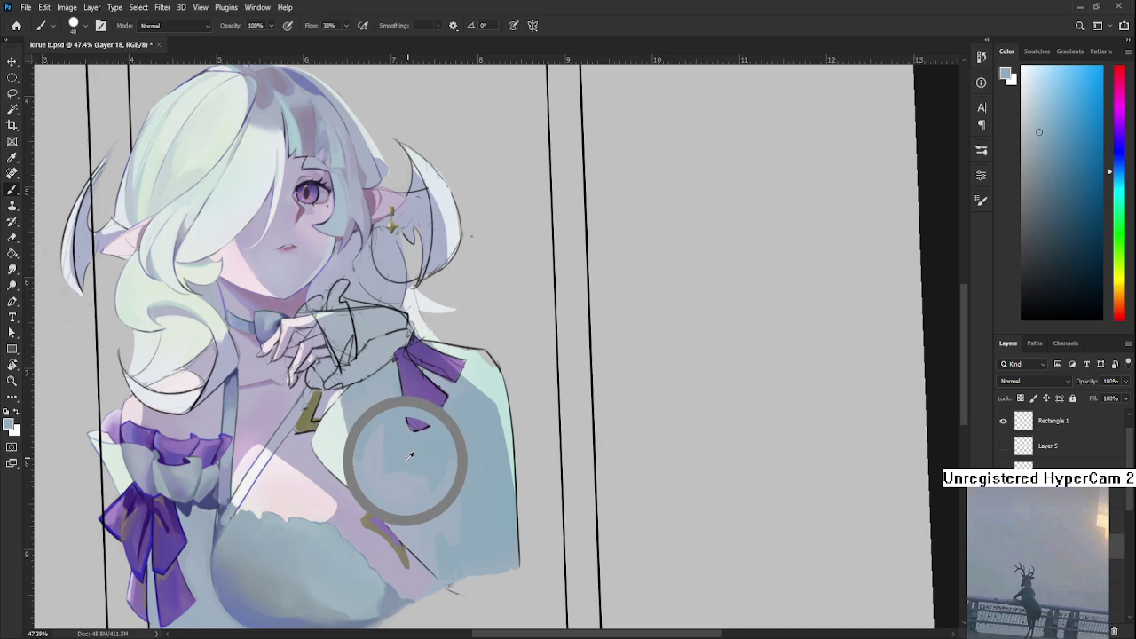
alt+click(371, 429)
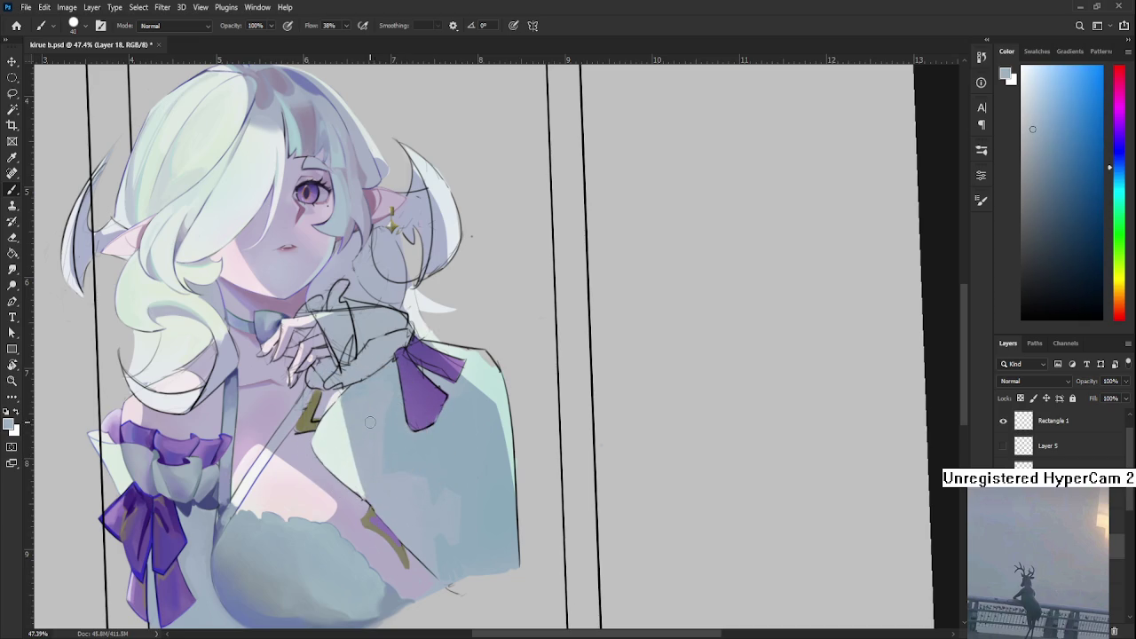
alt+click(374, 433)
alt+click(359, 395)
scroll(444, 408, down, 3)
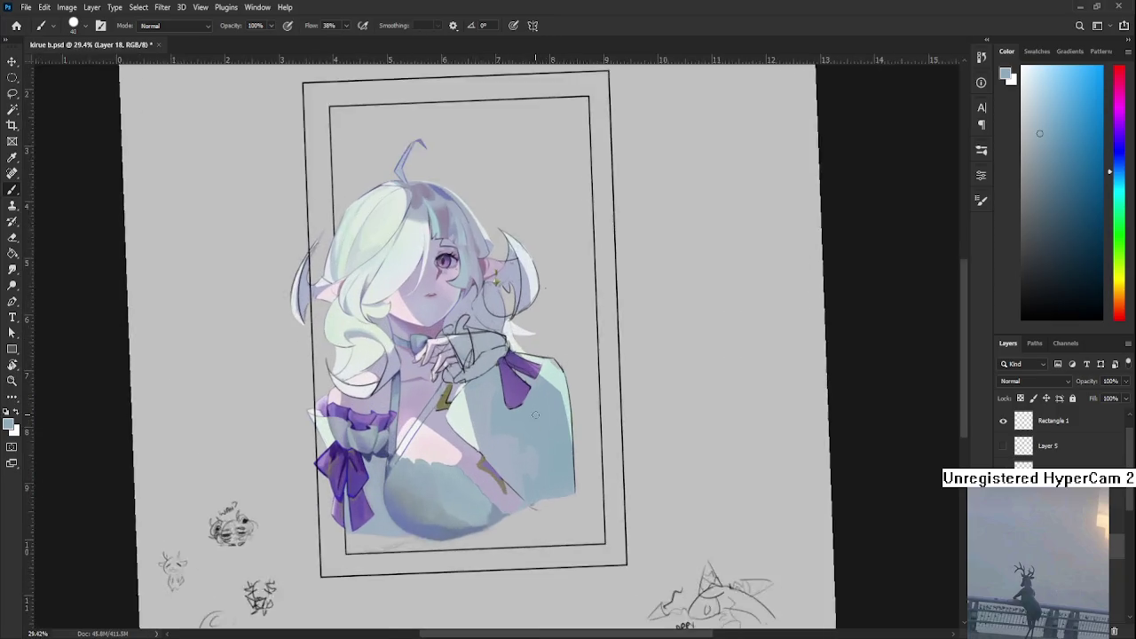
- Paint soft blue-grey shading on the lower-right torso using colours sampled from the torso
scroll(499, 430, up, 1)
drag(500, 431, 416, 481)
alt+click(417, 538)
drag(423, 536, 442, 560)
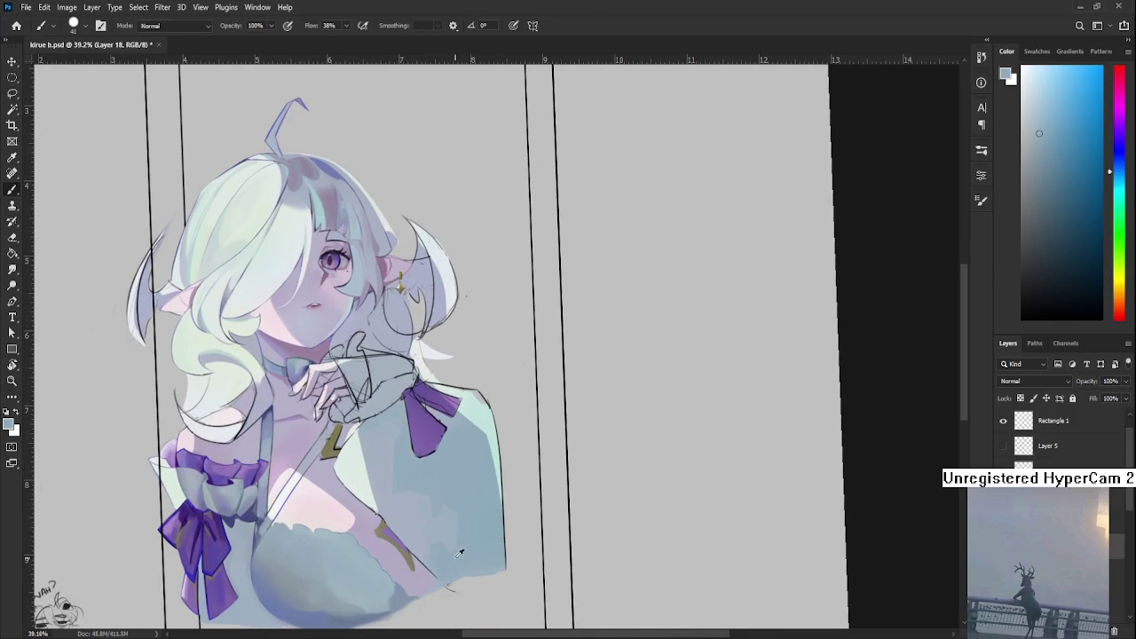
alt+click(432, 536)
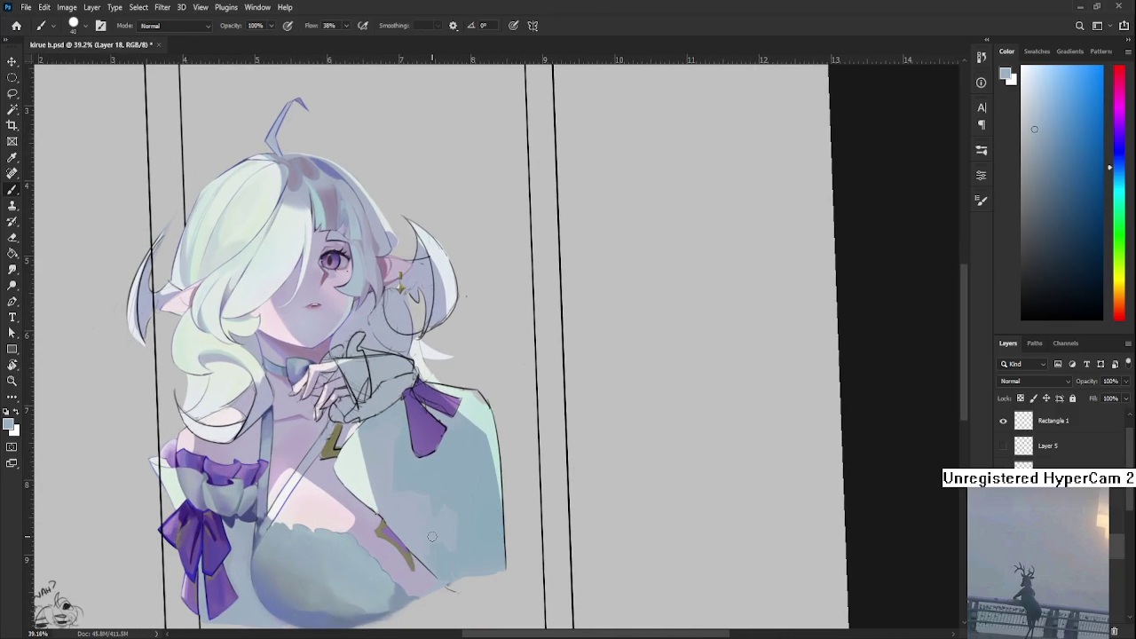
alt+click(431, 515)
alt+click(444, 561)
- Shade the right sleeve in sampled blue-grey, covering part of the ribbon tail under the bow
alt+click(416, 536)
alt+click(459, 566)
alt+click(455, 521)
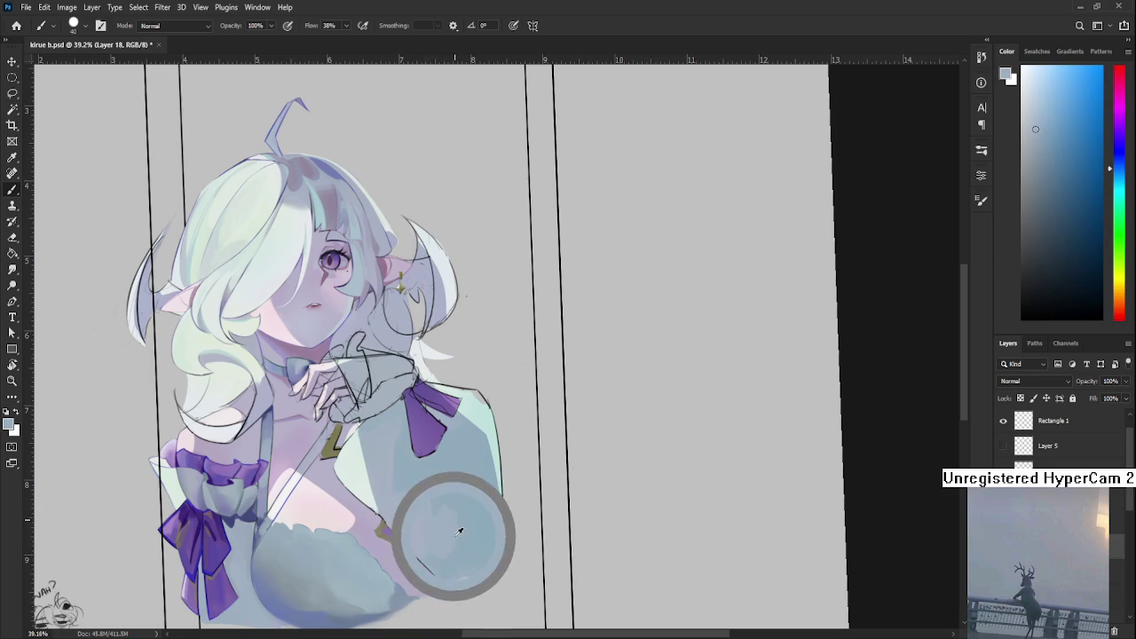
alt+click(465, 524)
alt+click(463, 530)
alt+click(453, 508)
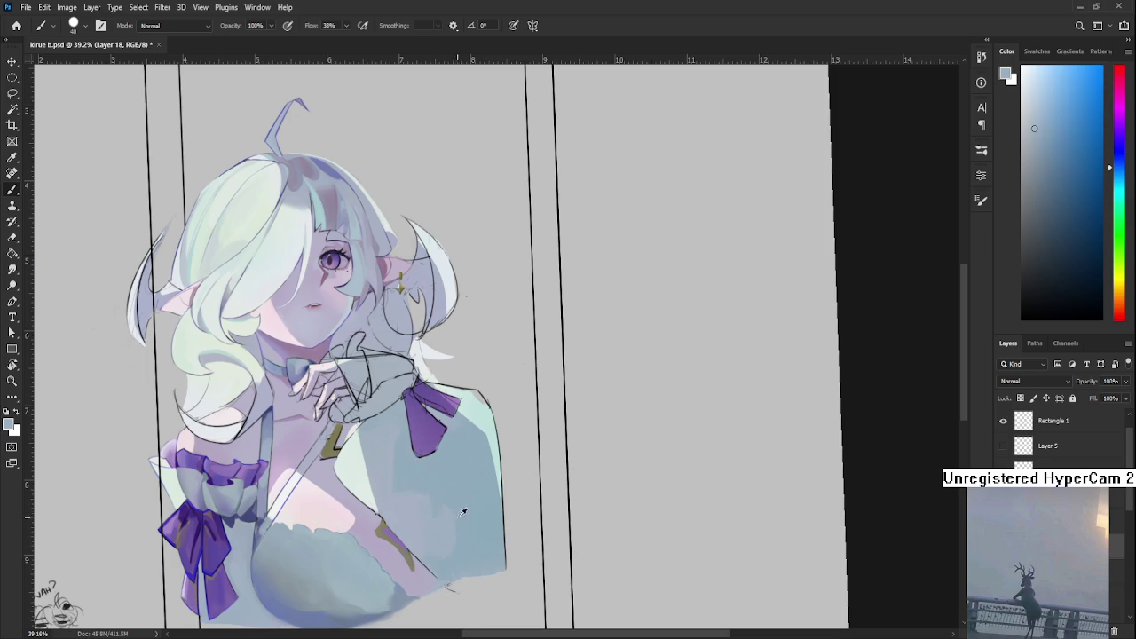
alt+click(469, 501)
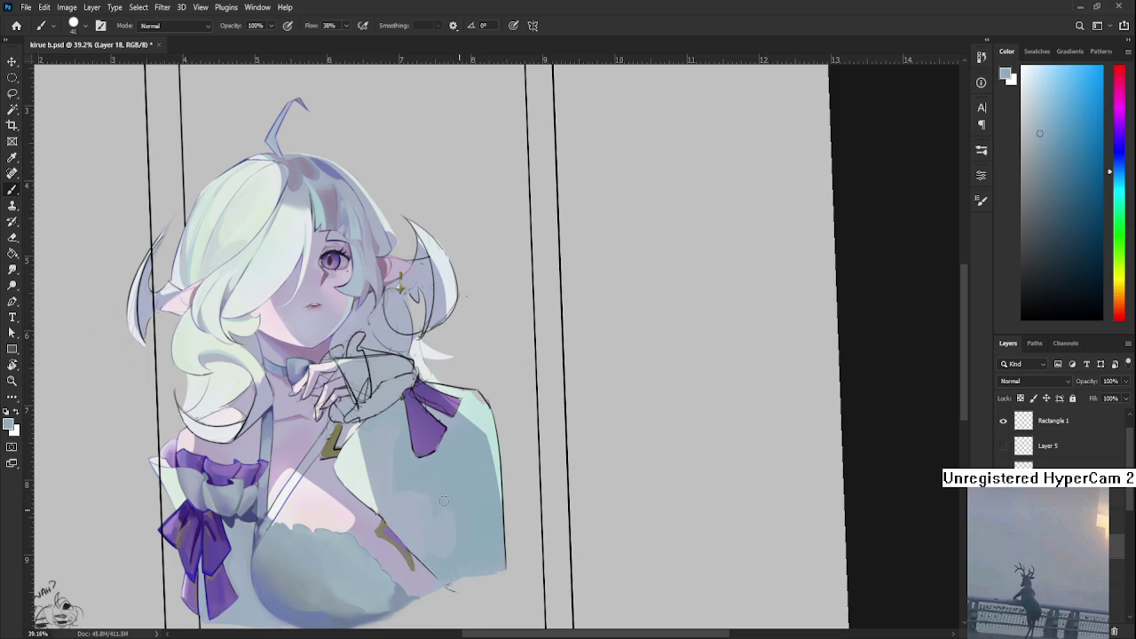
alt+click(451, 514)
alt+click(468, 495)
alt+click(463, 511)
alt+click(465, 524)
- Blend the sleeve just below the right bow with blue-greys sampled from the sleeve
scroll(410, 499, up, 1)
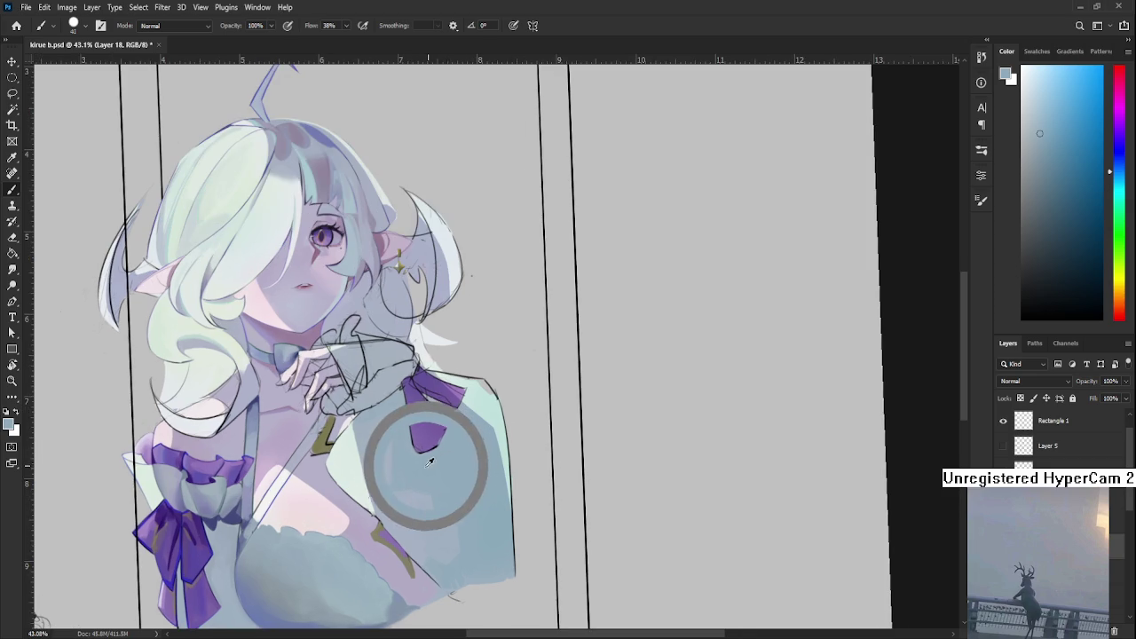
alt+click(382, 439)
alt+click(393, 461)
alt+click(382, 449)
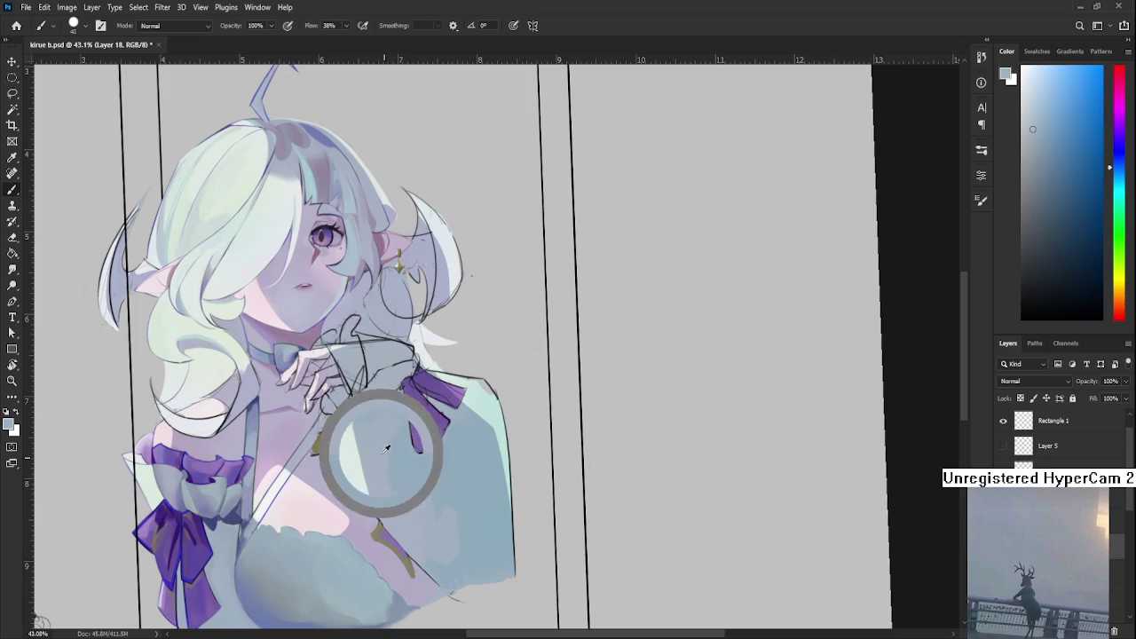
alt+click(383, 442)
alt+click(379, 452)
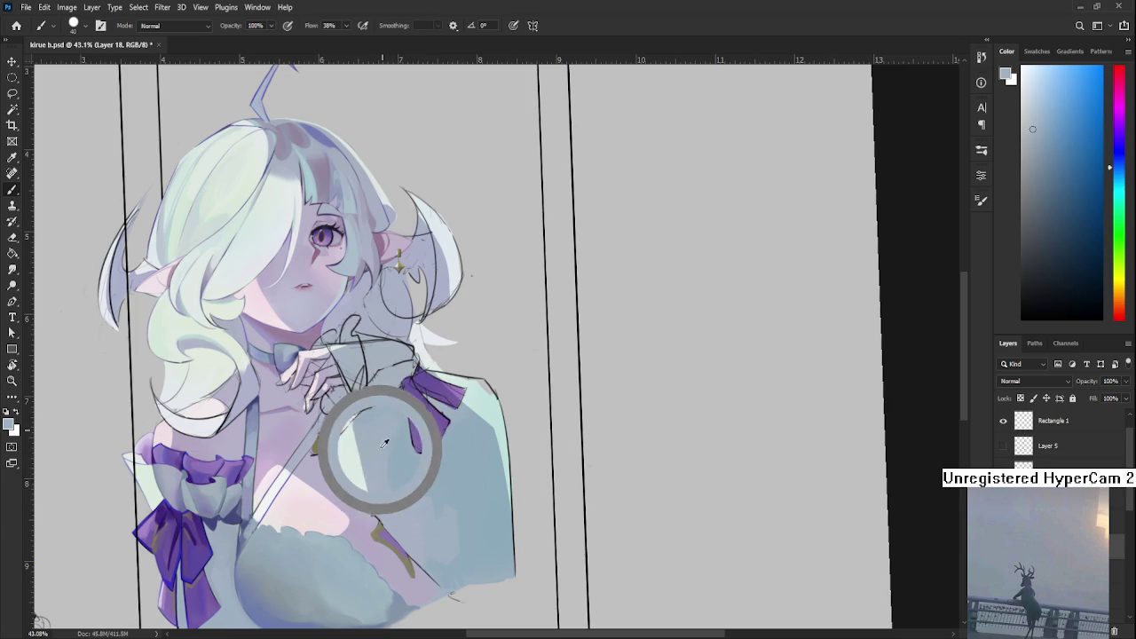
alt+click(383, 460)
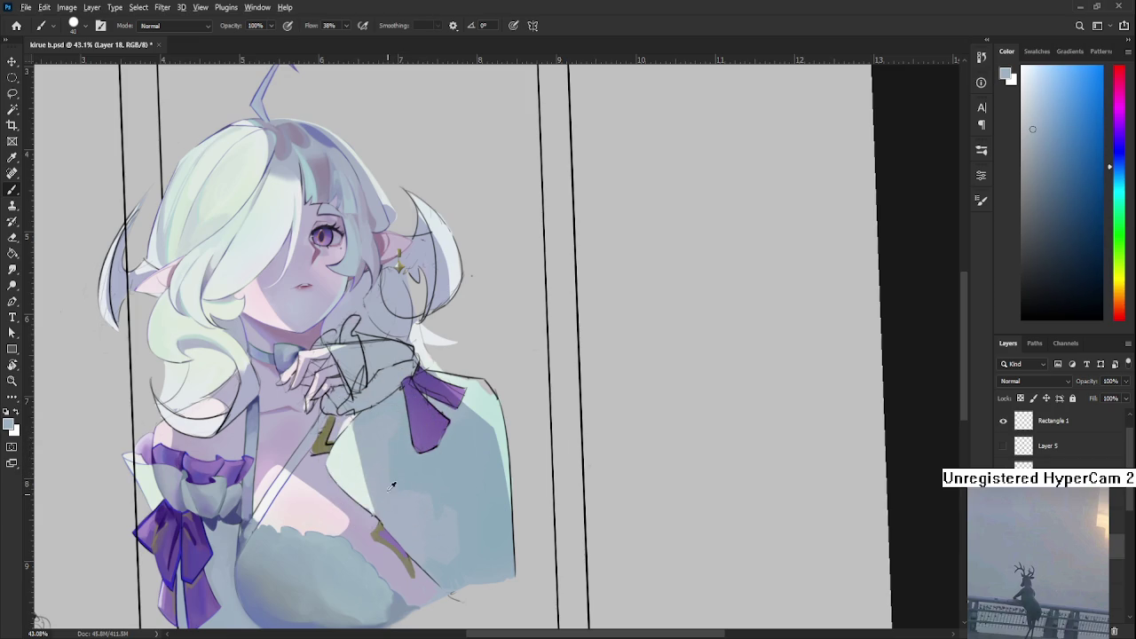
alt+click(388, 435)
alt+click(382, 407)
alt+click(390, 418)
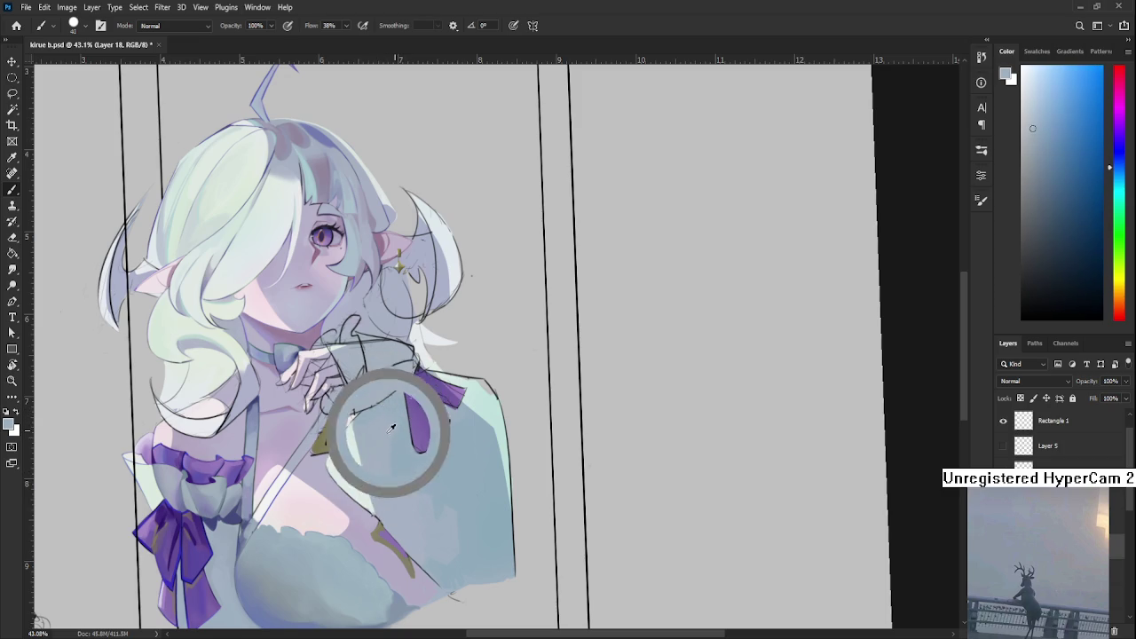
alt+click(398, 441)
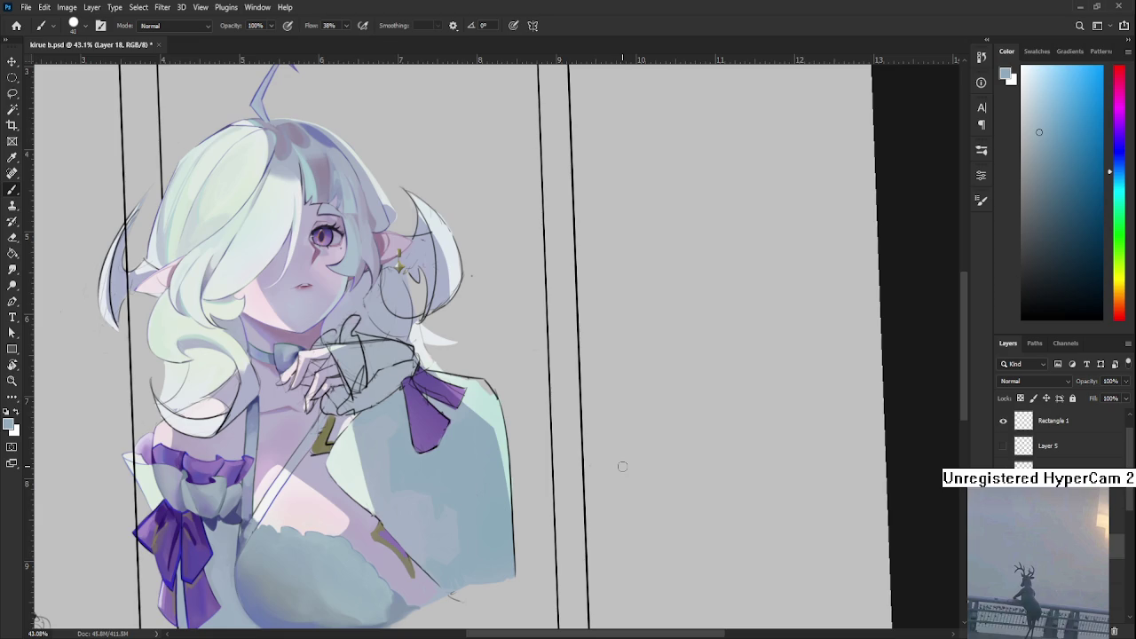
- Paint chest-sampled shading over the ribbon tail's lower end, shortening it
alt+click(396, 422)
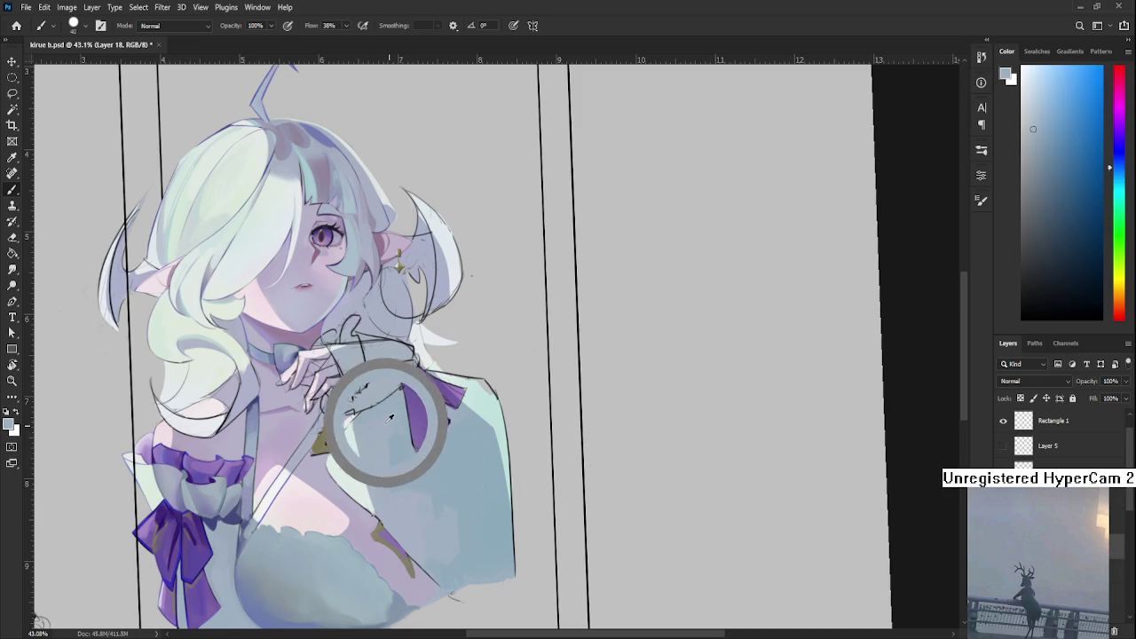
alt+click(402, 440)
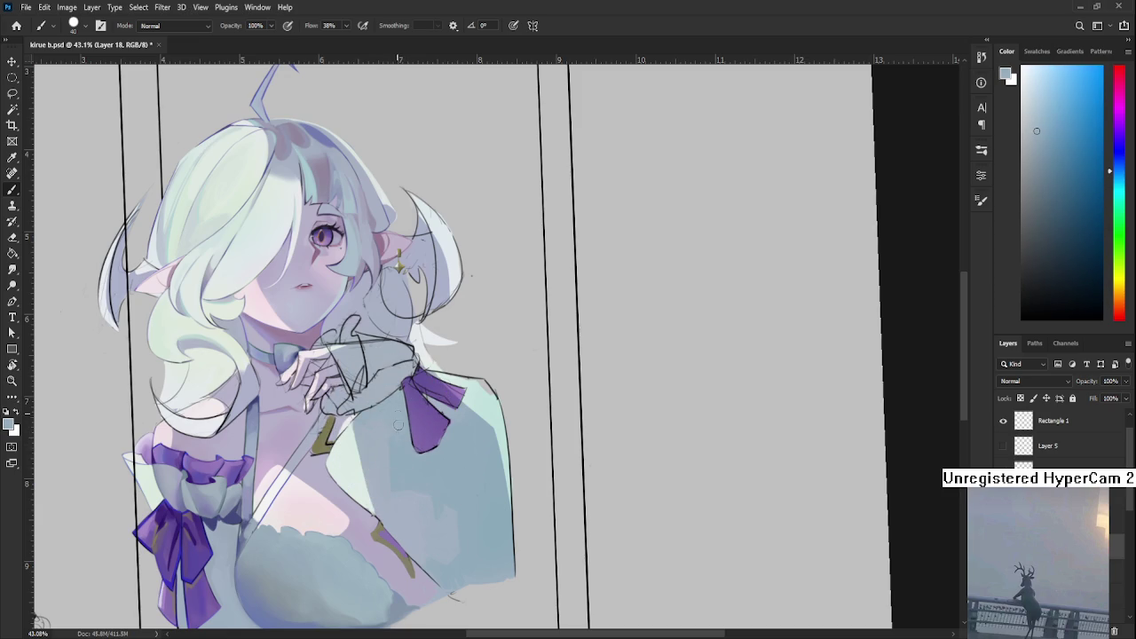
alt+click(439, 458)
alt+click(468, 433)
mouse_move(476, 434)
mouse_down()
mouse_move(418, 447)
mouse_move(472, 404)
mouse_move(445, 484)
mouse_up()
key(r)
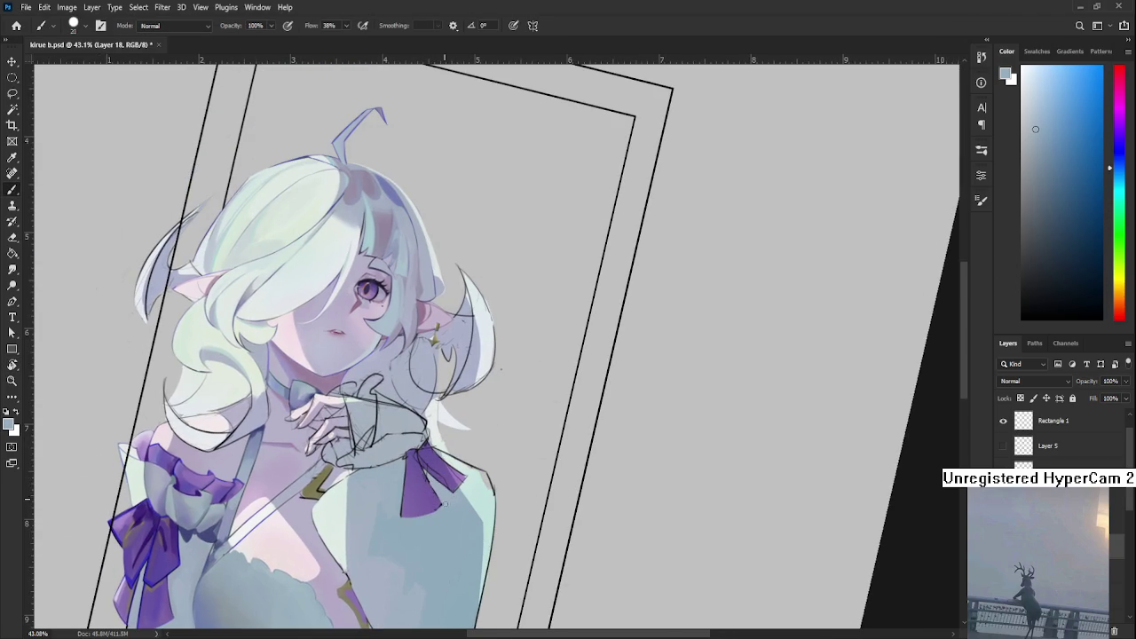
- Sample the bow's purple and tilt the canvas view to about -9°
drag(460, 498, 413, 460)
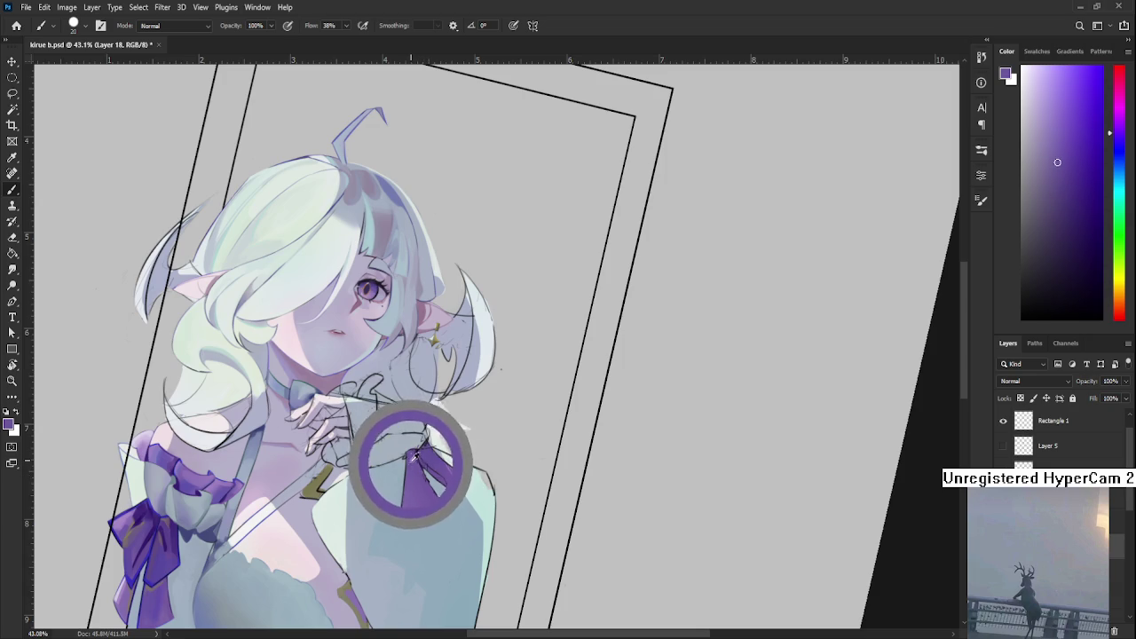
drag(414, 462, 418, 451)
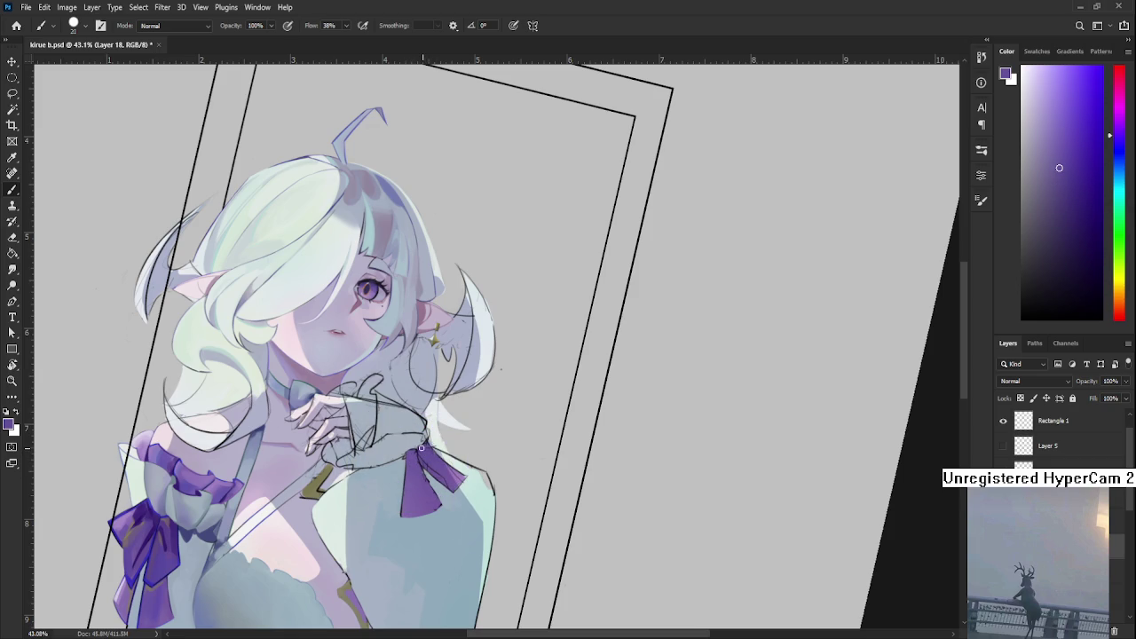
alt+click(434, 456)
mouse_move(437, 467)
mouse_down()
mouse_move(449, 442)
mouse_move(482, 479)
mouse_up()
key(r)
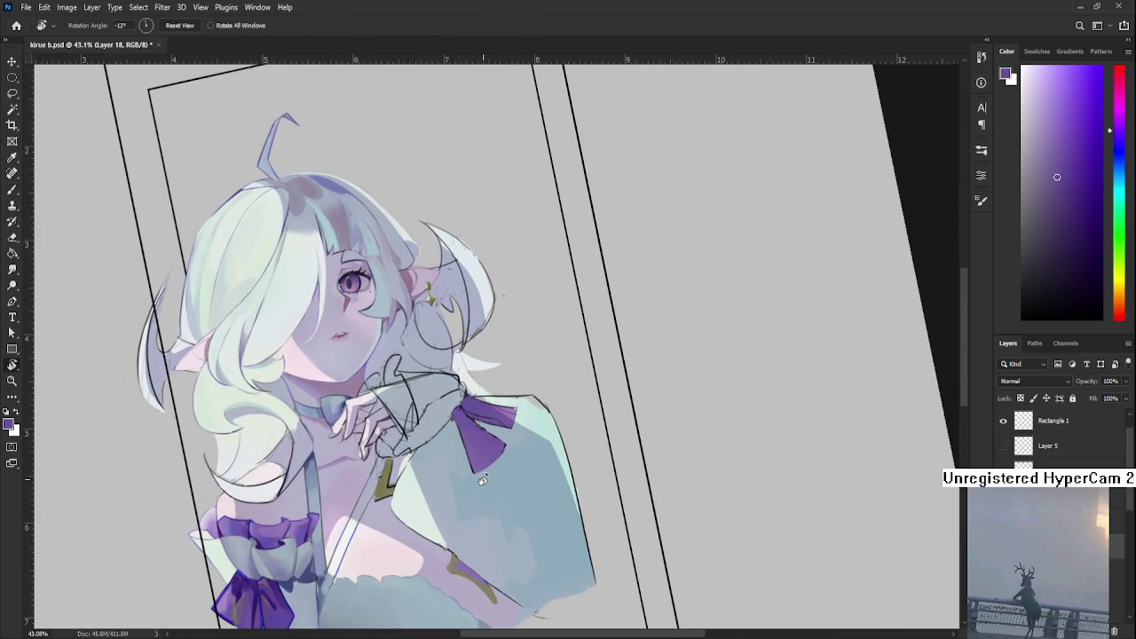
drag(482, 479, 477, 482)
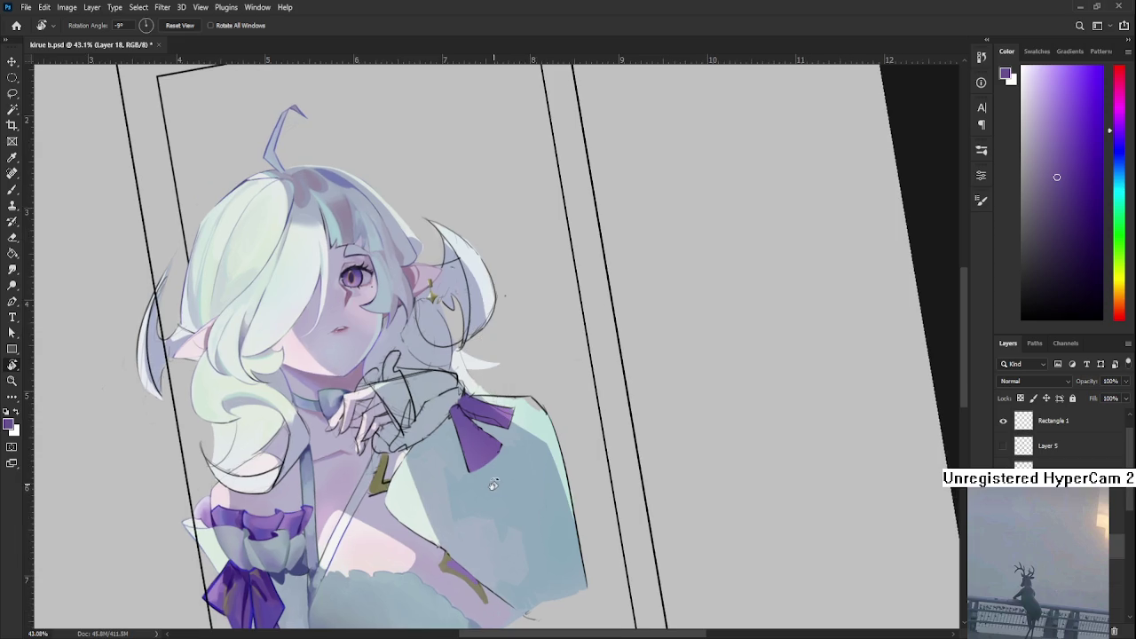
- Pick purples from the right bow while rotating and zooming the canvas view around it
key(b)
alt+click(463, 436)
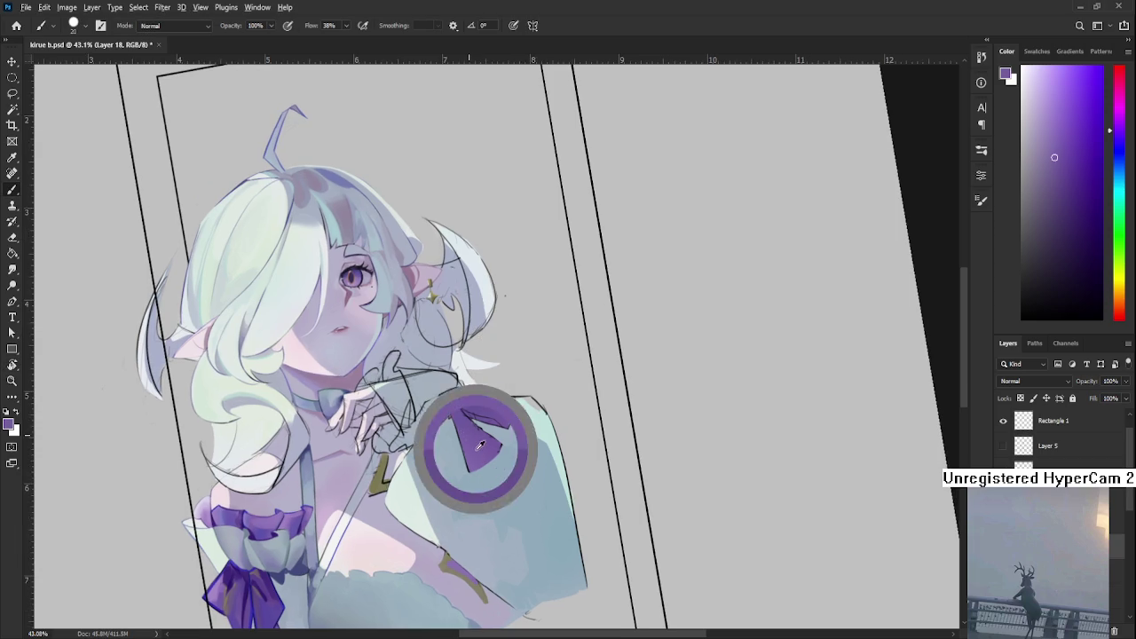
alt+click(477, 433)
alt+click(484, 442)
key(r)
mouse_move(490, 457)
mouse_down()
mouse_move(501, 501)
mouse_move(523, 490)
mouse_up()
key(b)
alt+click(231, 575)
key(r)
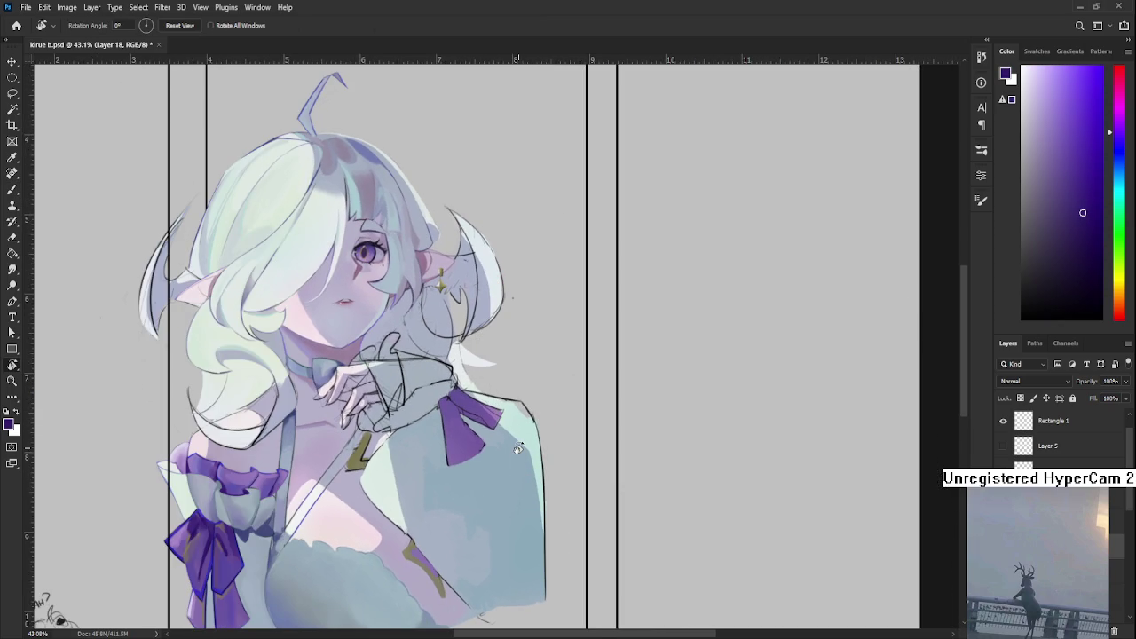
scroll(517, 449, up, 1)
key(b)
drag(443, 448, 440, 462)
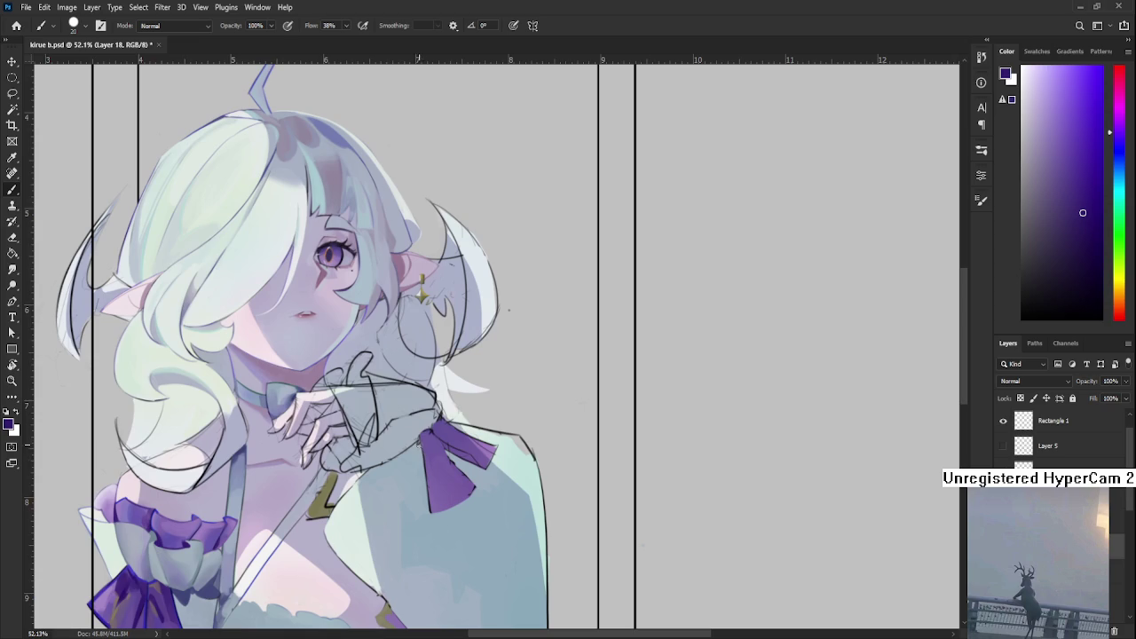
- Paint the upper part of the shoulder ribbon with purples sampled from it
alt+click(432, 449)
alt+click(442, 444)
alt+click(438, 472)
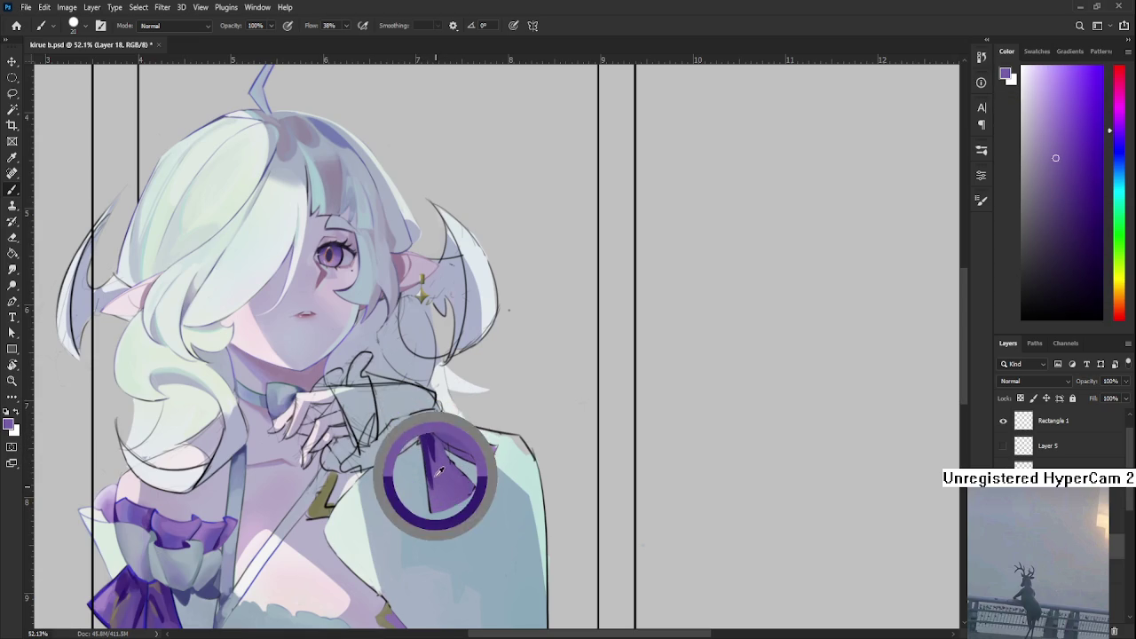
alt+click(431, 440)
alt+click(434, 443)
alt+click(436, 445)
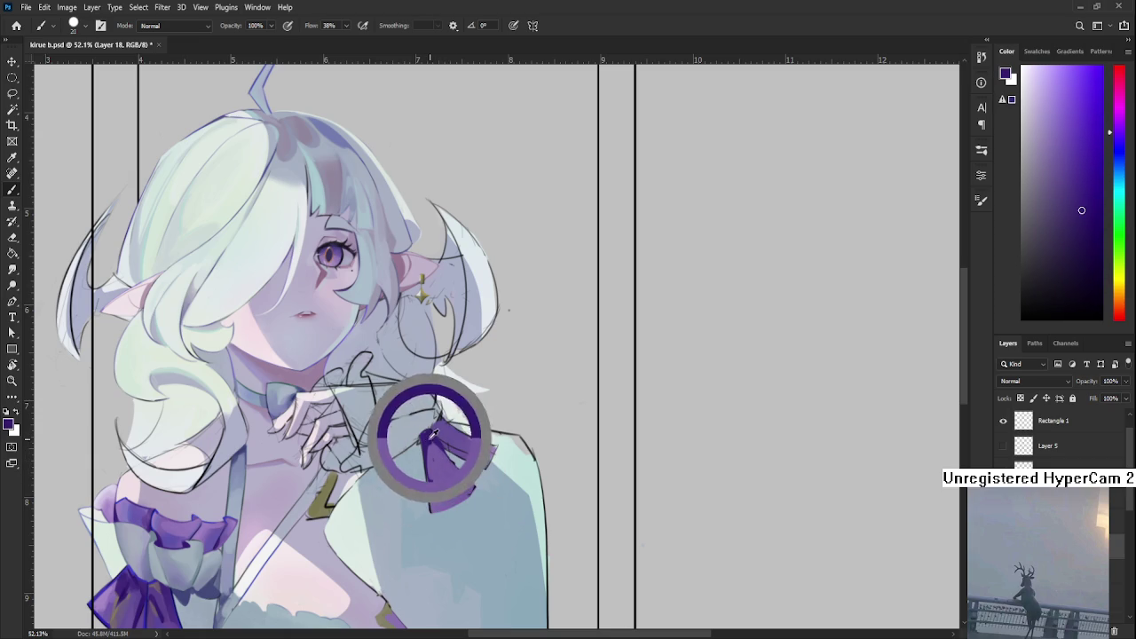
alt+click(432, 452)
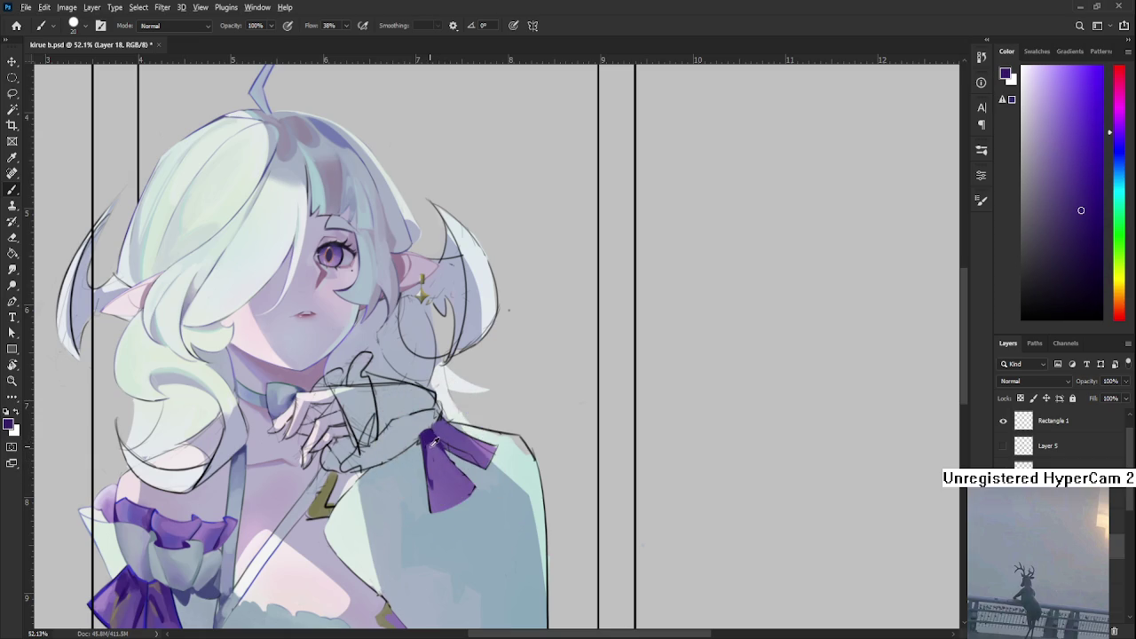
alt+click(442, 416)
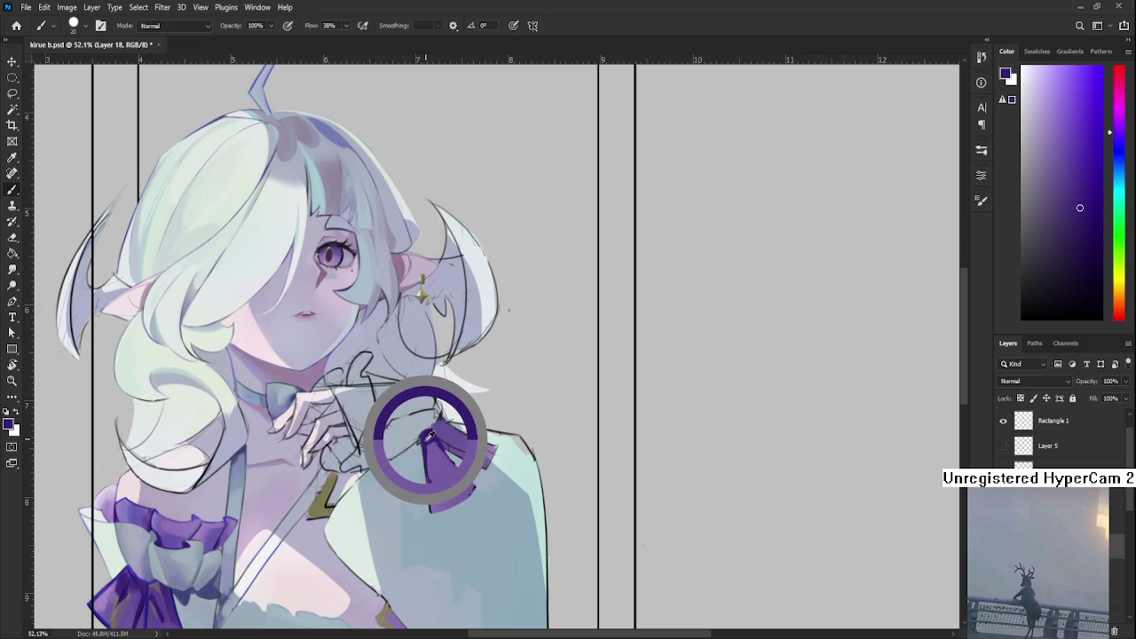
alt+click(434, 436)
- Refine the ribbon's shading by alternating lighter and darker sampled purples
alt+click(436, 451)
alt+click(432, 447)
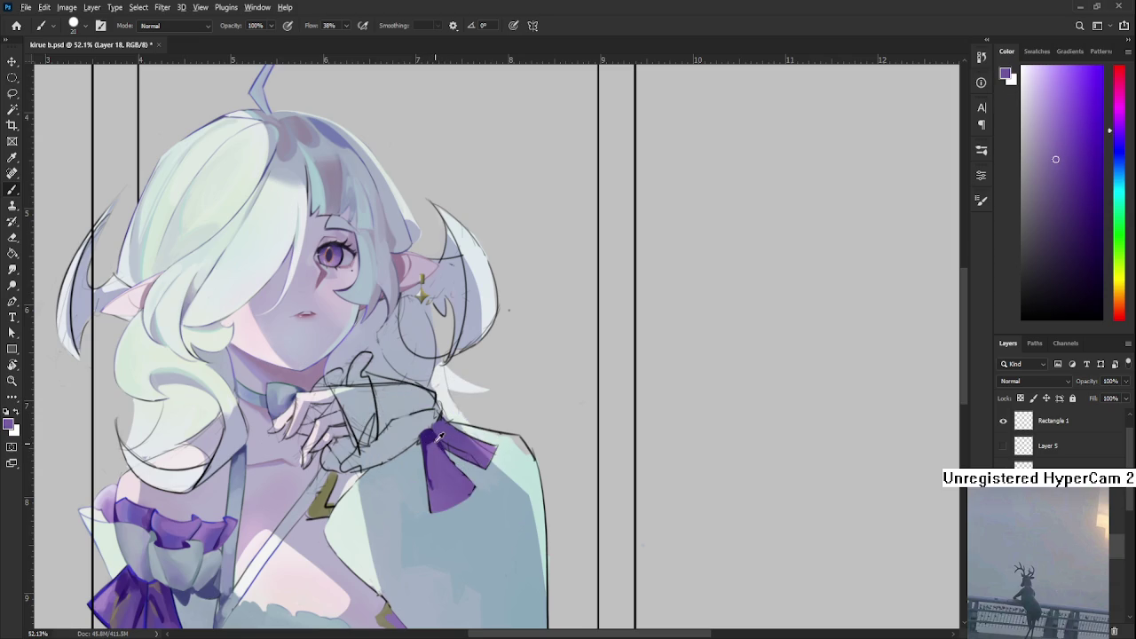
alt+click(442, 445)
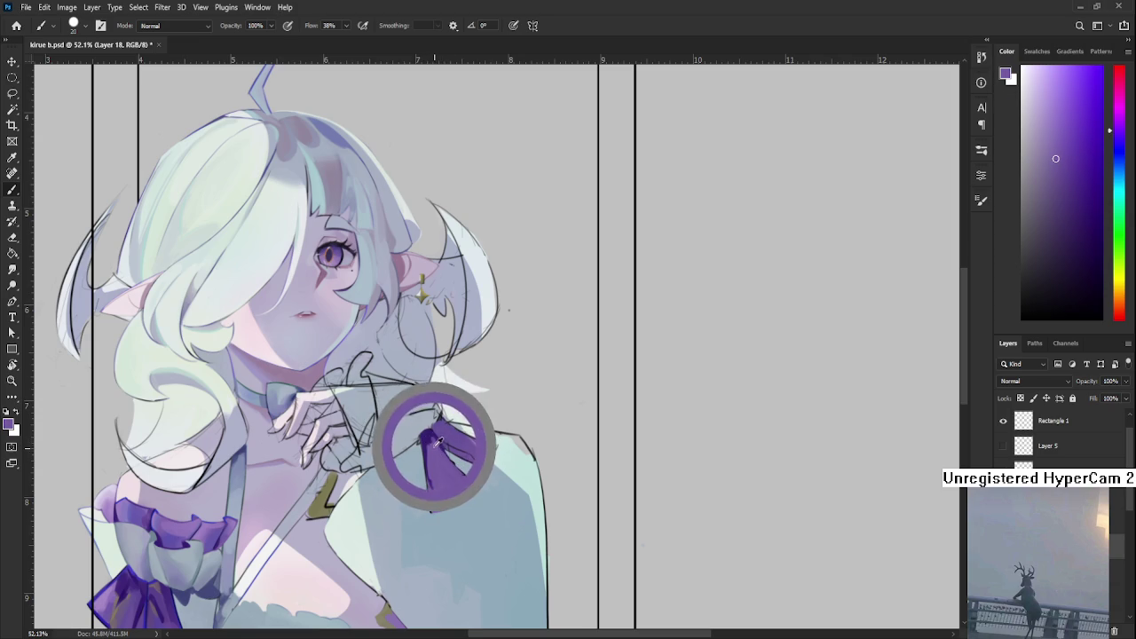
alt+click(441, 447)
alt+click(441, 446)
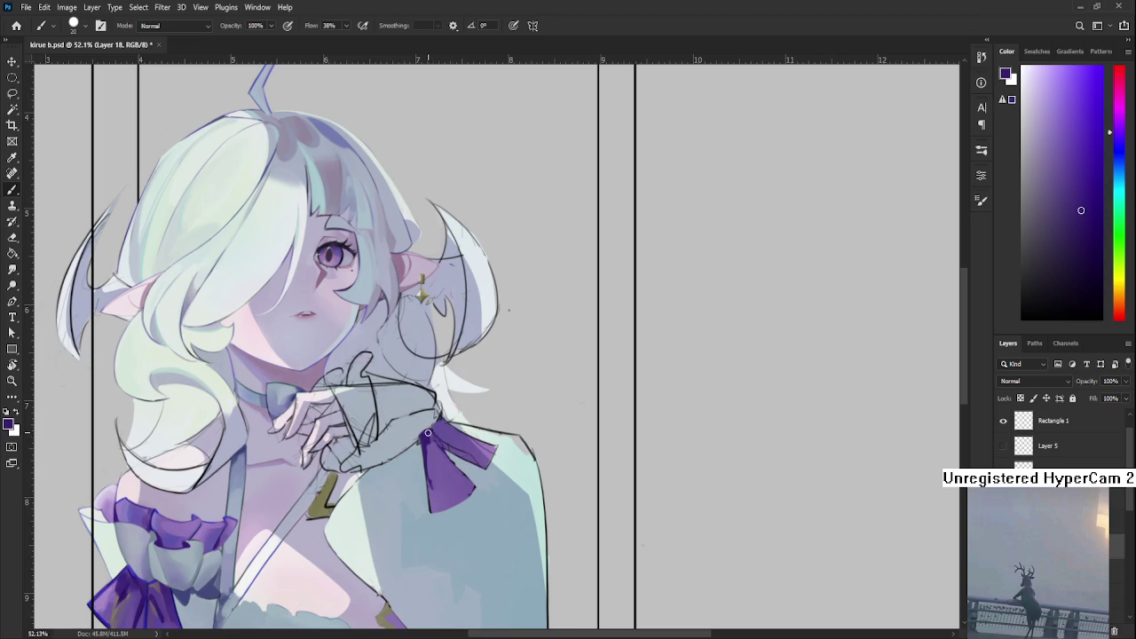
alt+click(443, 451)
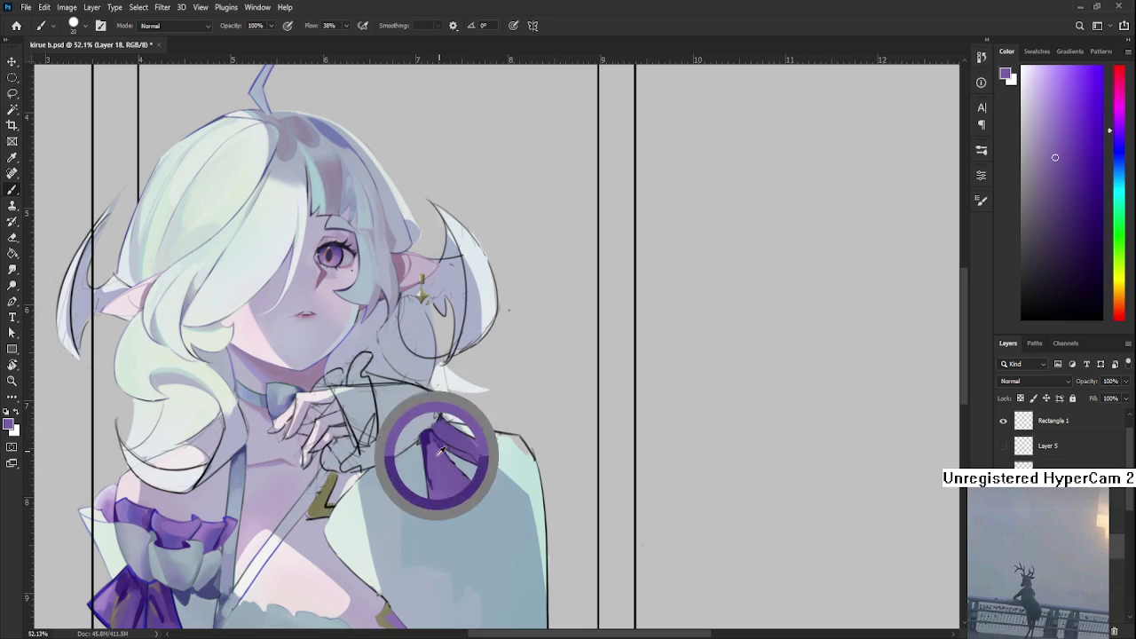
alt+click(443, 453)
alt+click(442, 456)
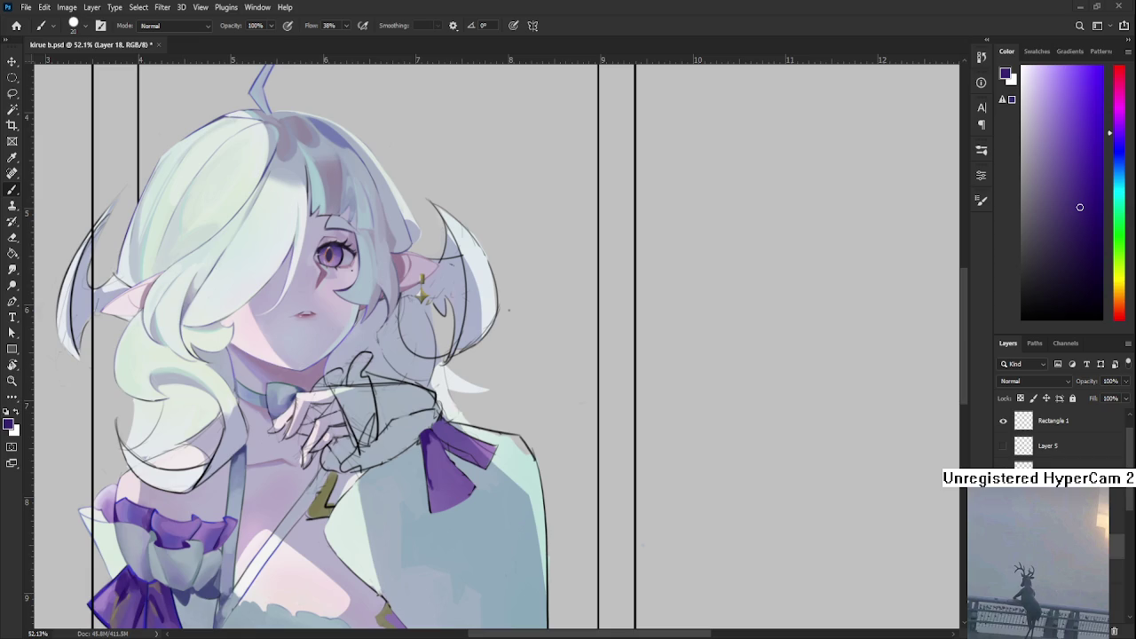
scroll(179, 450, down, 1)
scroll(179, 451, down, 1)
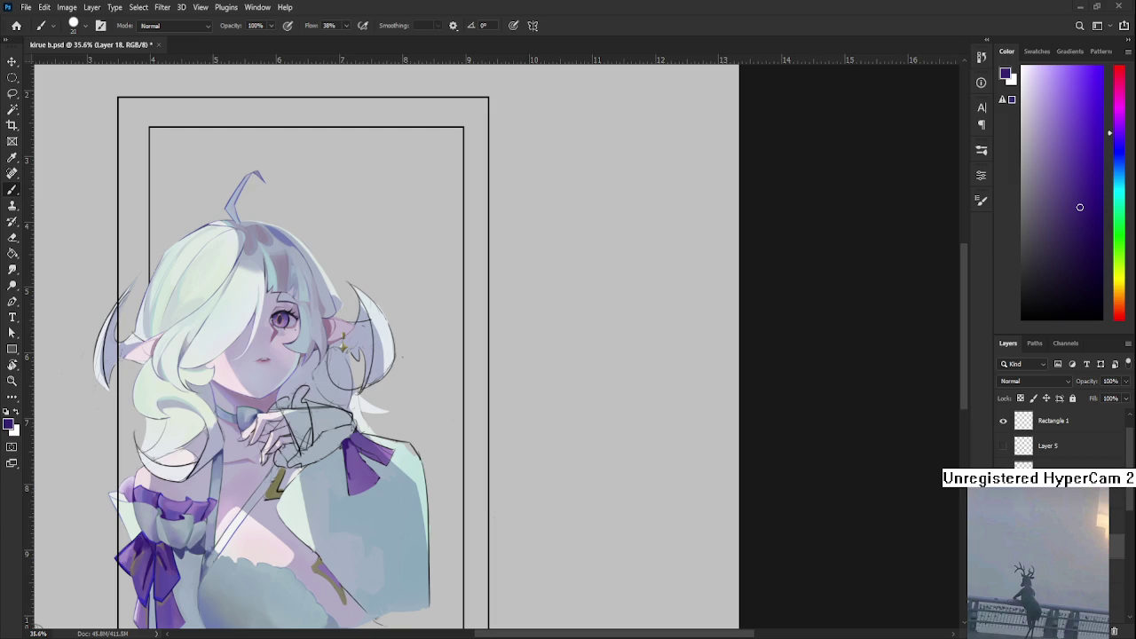
scroll(175, 452, up, 1)
scroll(176, 452, up, 1)
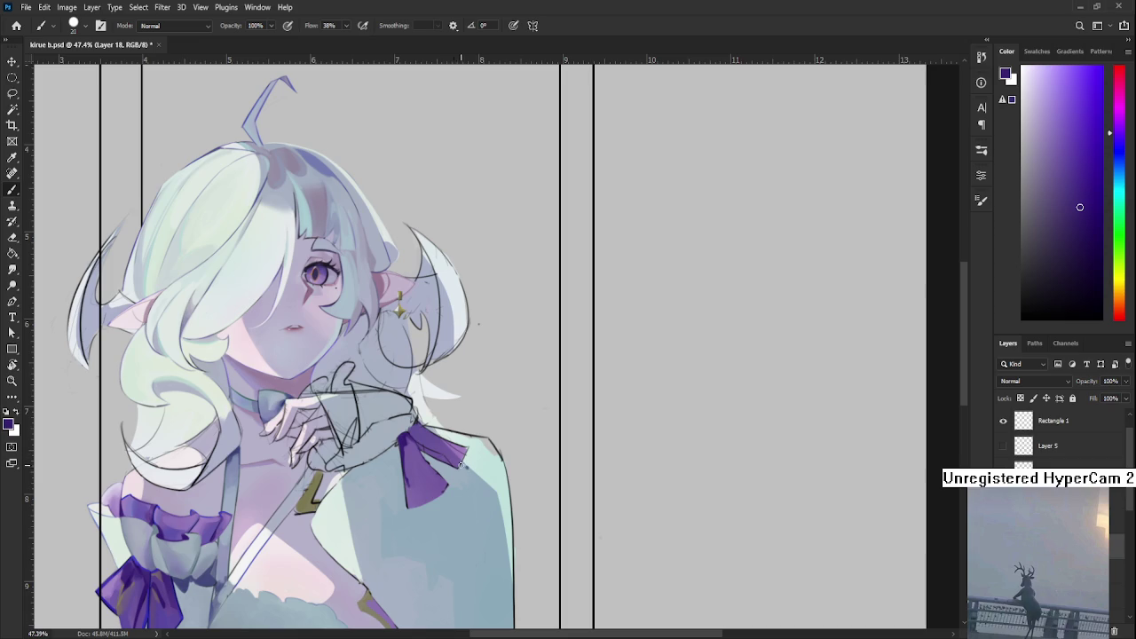
alt+click(422, 442)
- Dab darker purple shading onto the upper part of the shoulder ribbon
alt+click(418, 449)
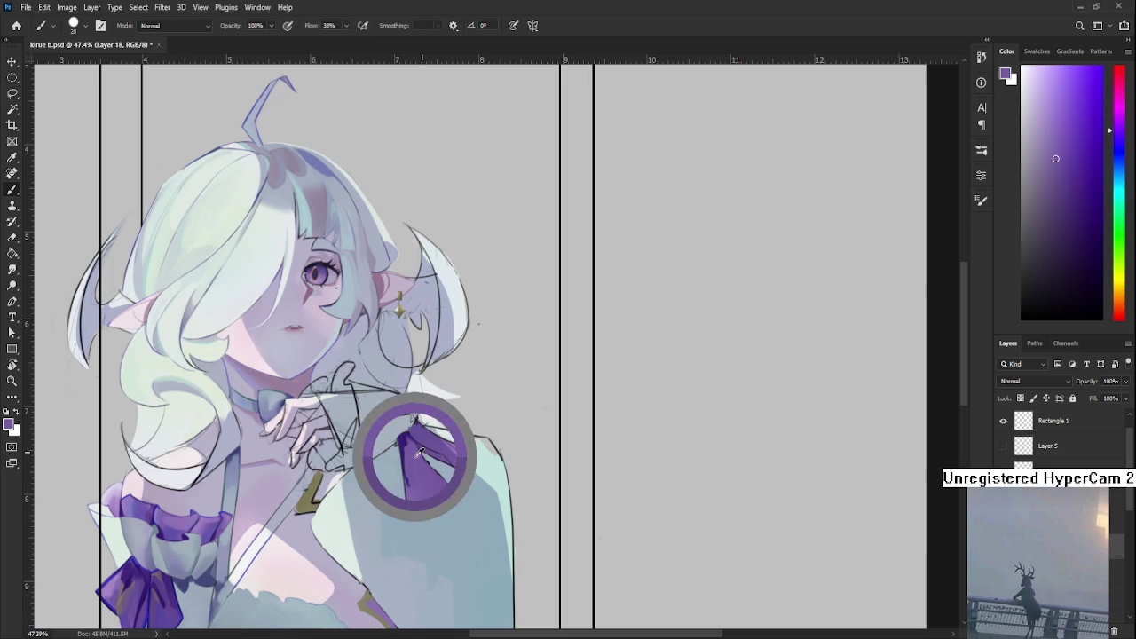
alt+click(414, 447)
alt+click(406, 444)
drag(407, 444, 408, 431)
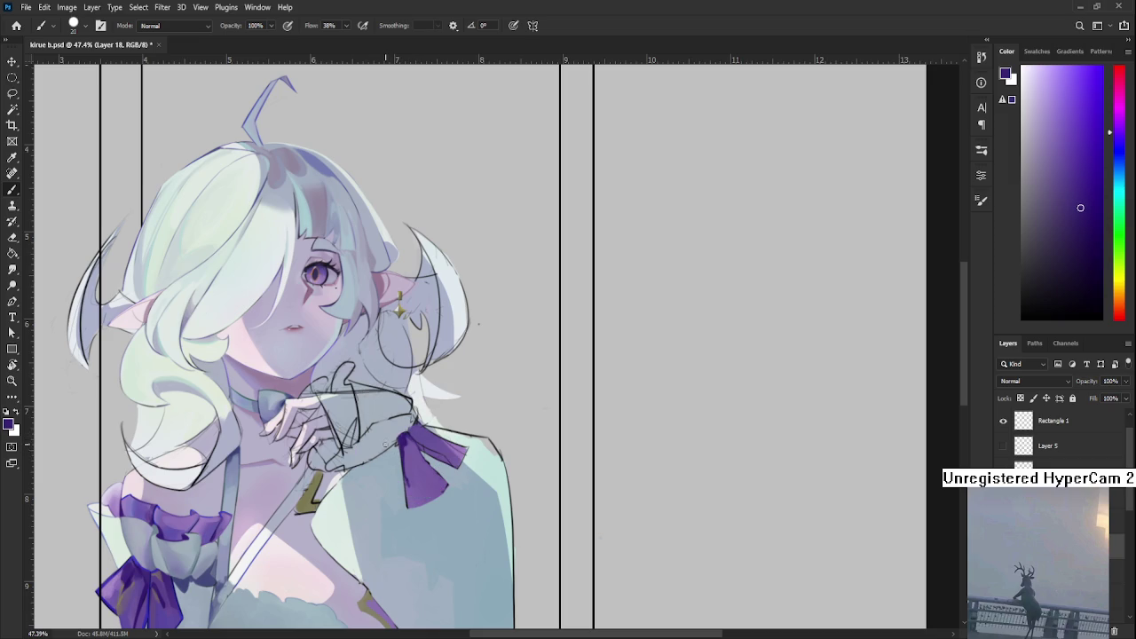
alt+click(402, 445)
alt+click(412, 446)
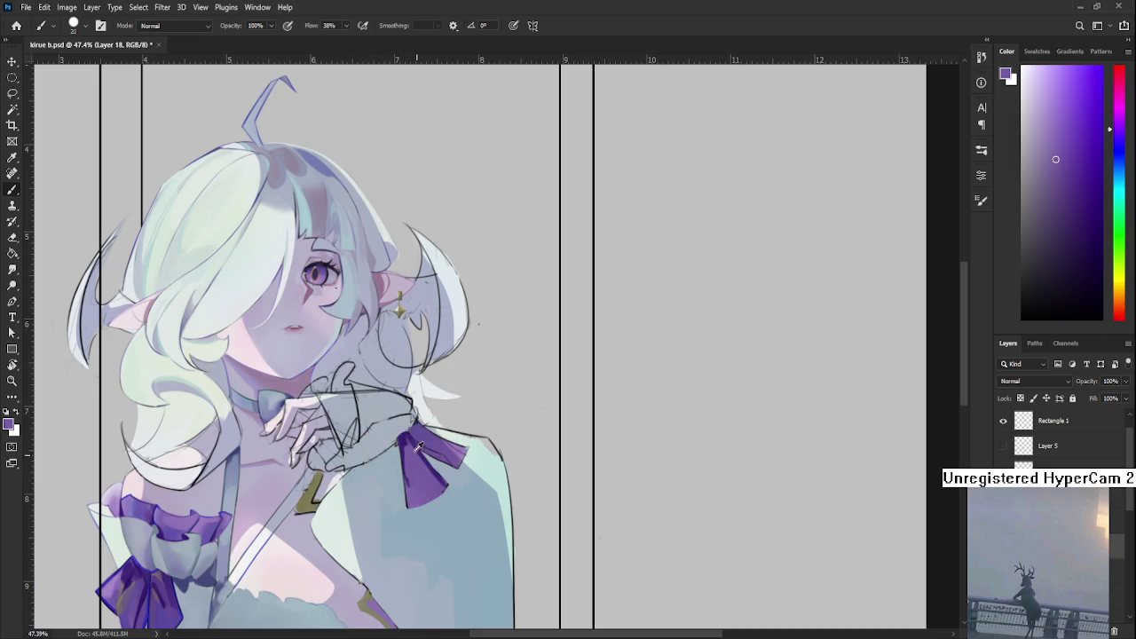
alt+click(414, 447)
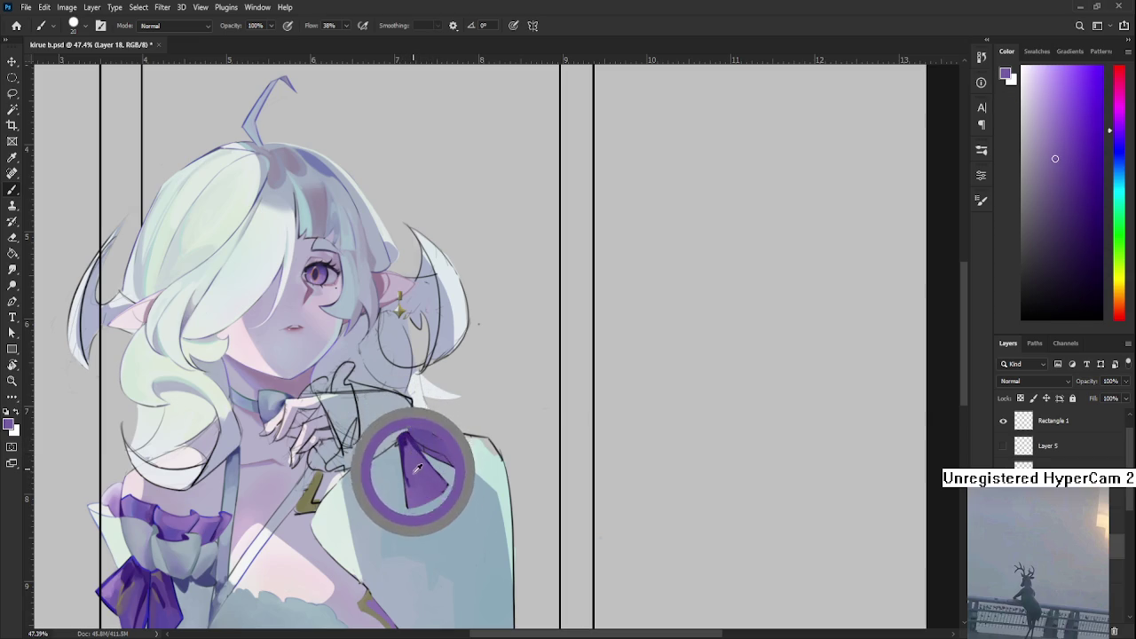
- Add slightly lighter purple tones lower on the ribbon, then zoom out to review
alt+click(414, 459)
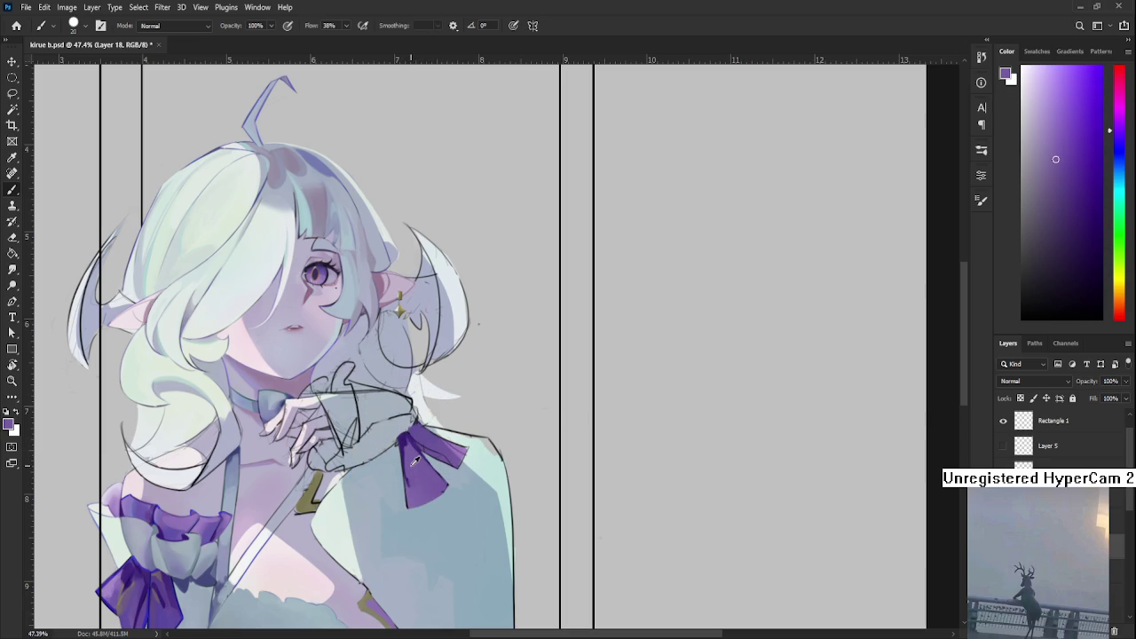
alt+click(417, 450)
alt+click(405, 439)
alt+click(406, 443)
alt+click(409, 479)
alt+click(414, 499)
alt+click(412, 486)
scroll(427, 485, down, 2)
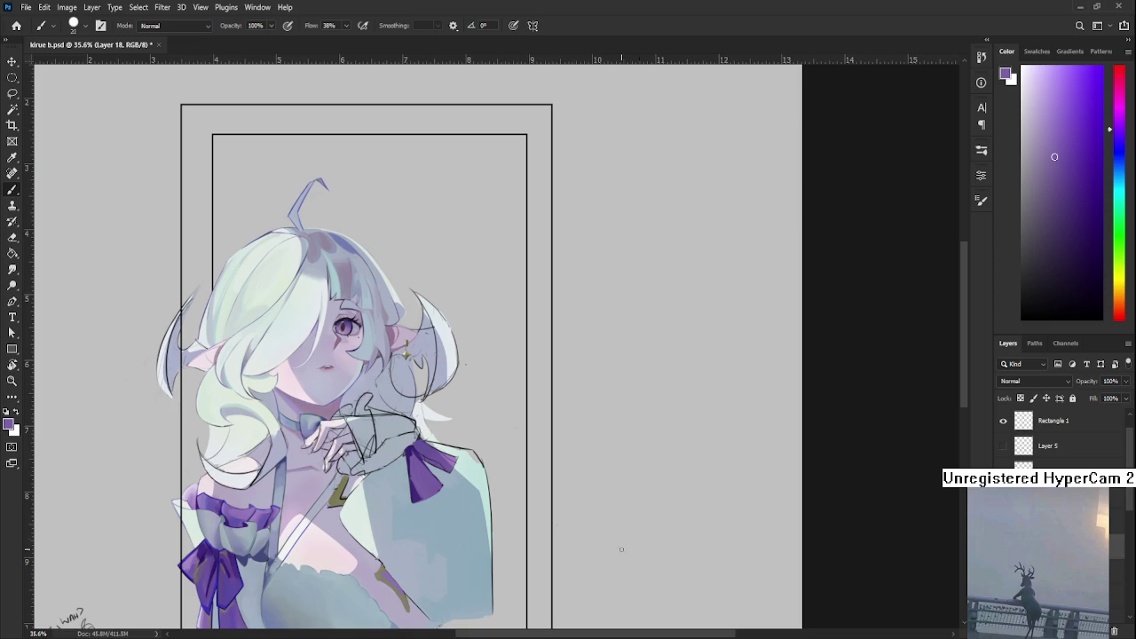
scroll(389, 541, up, 2)
- Zoom in on the shoulder ribbon and touch in ribbon purples and the pale blue shoulder tone
drag(441, 487, 352, 444)
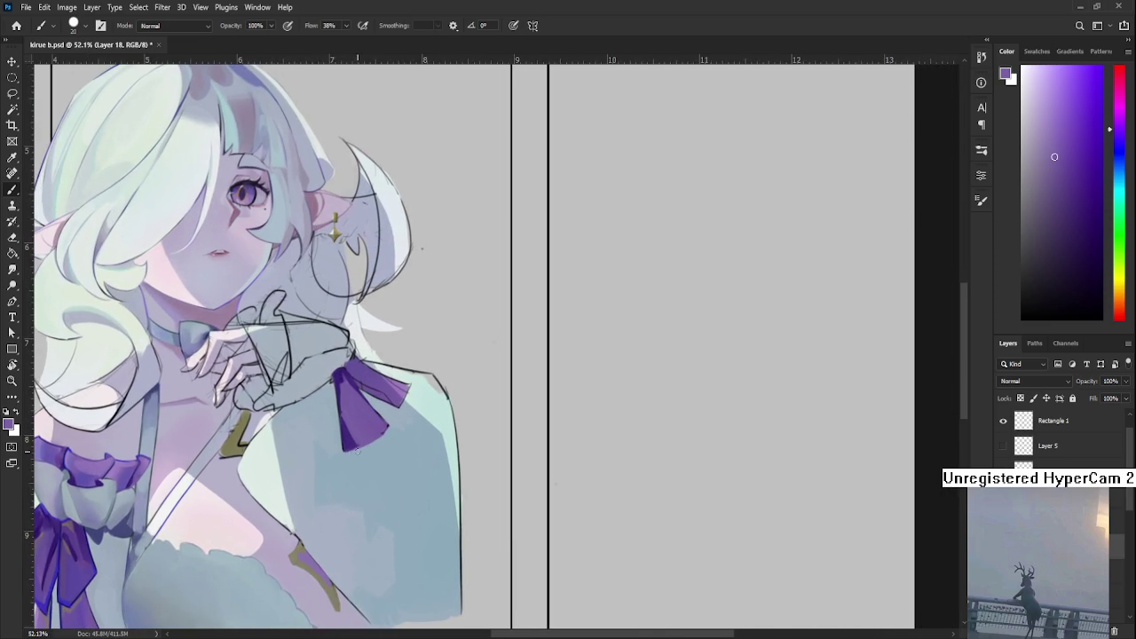
alt+click(354, 442)
drag(351, 379, 356, 417)
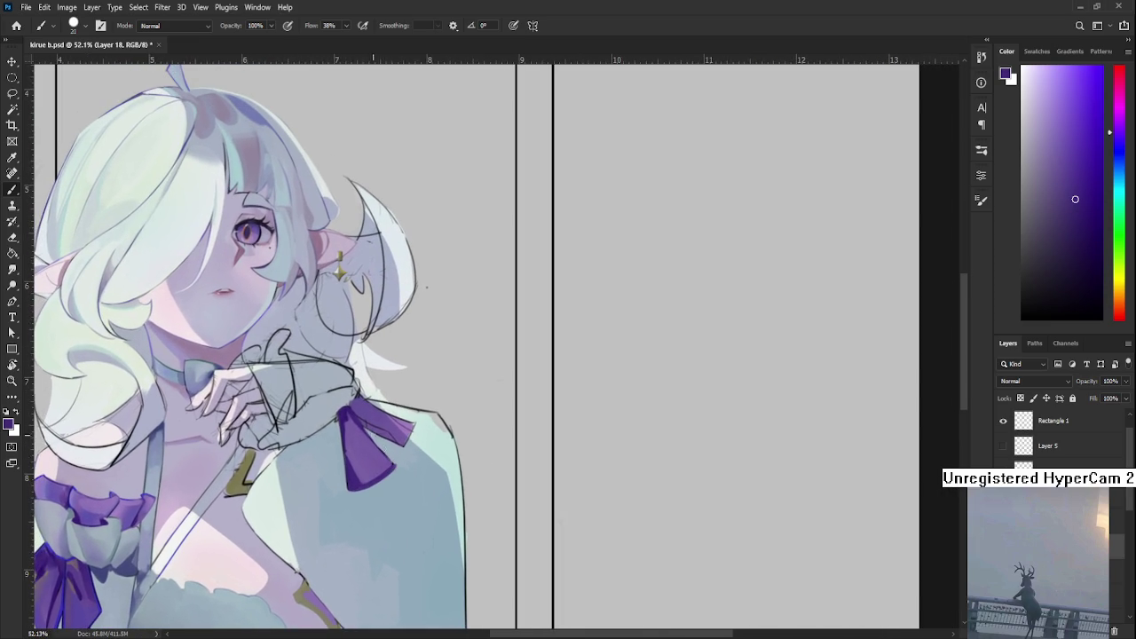
alt+click(377, 417)
alt+click(363, 418)
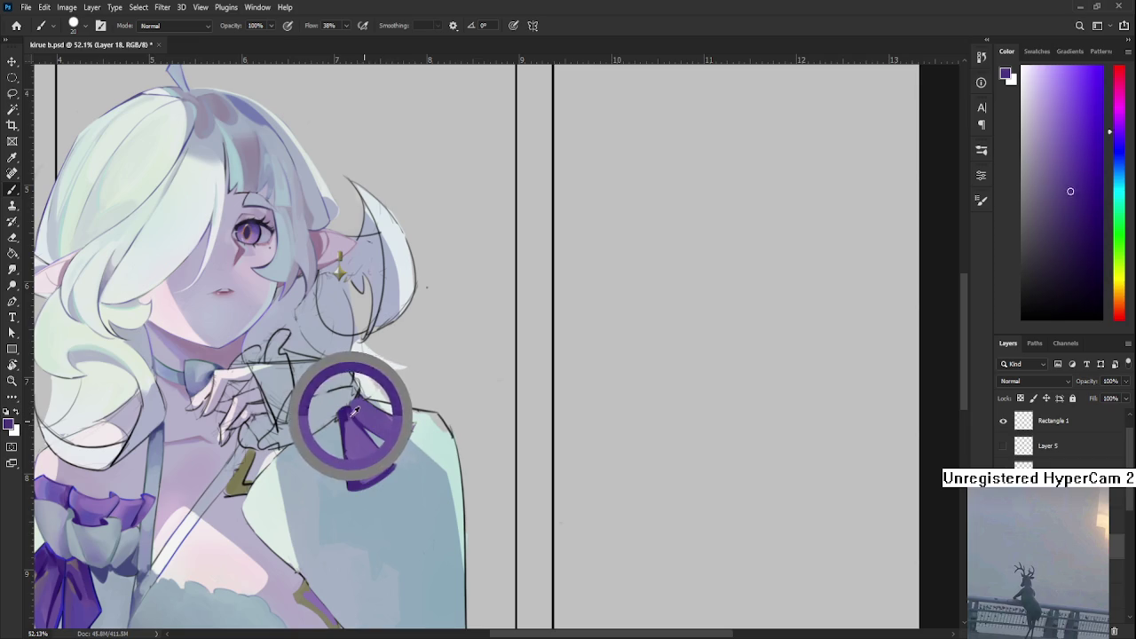
alt+click(347, 406)
alt+click(338, 409)
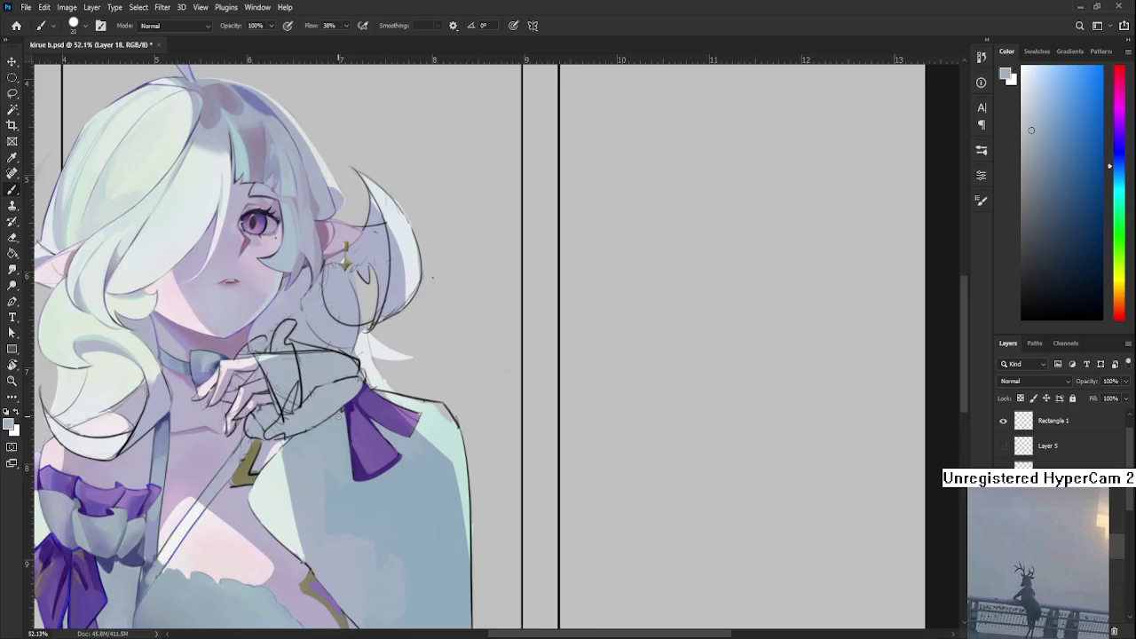
- Recentre on the ribbon, shrink the brush, and dab purple shades for detail work
scroll(355, 401, up, 5)
drag(357, 402, 329, 449)
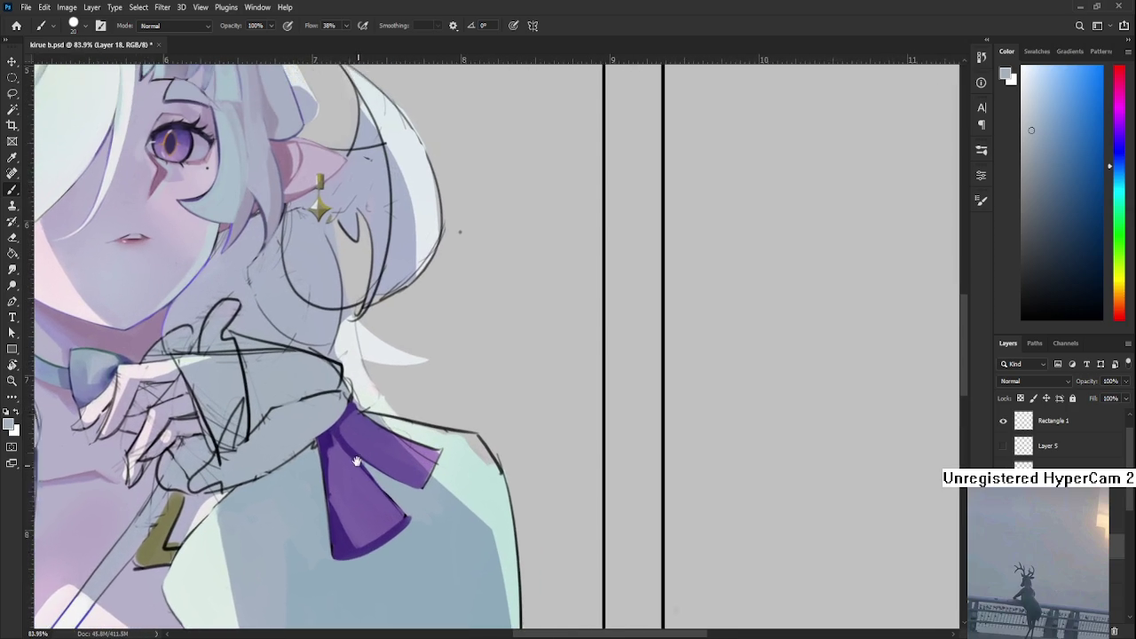
alt+click(327, 449)
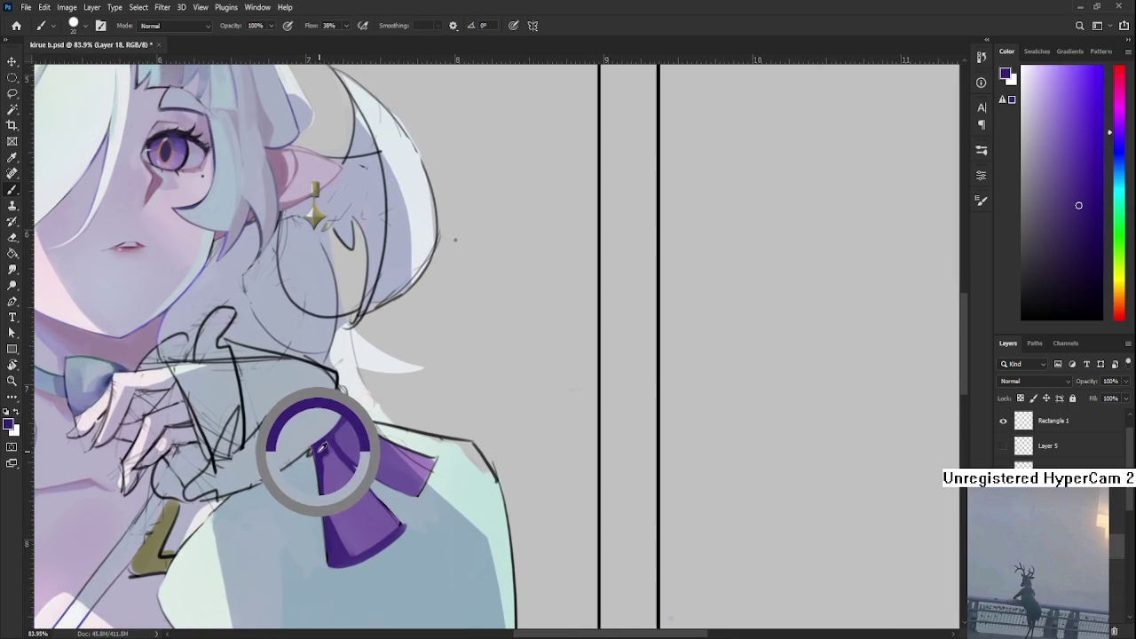
key(bracketleft)
key(bracketleft)
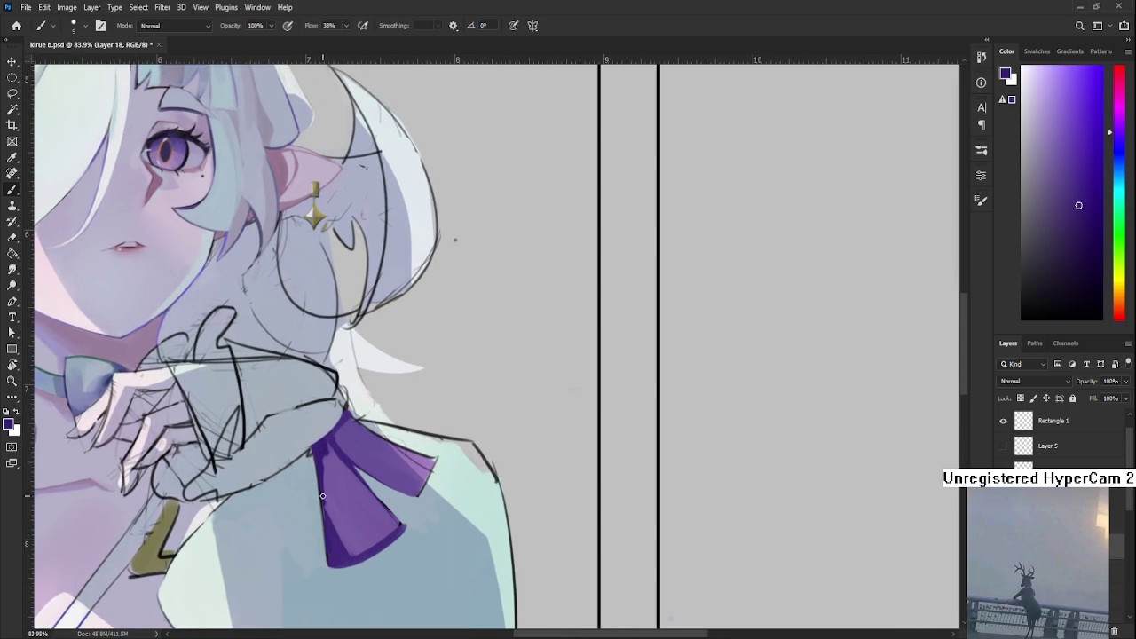
drag(326, 488, 325, 433)
alt+click(325, 445)
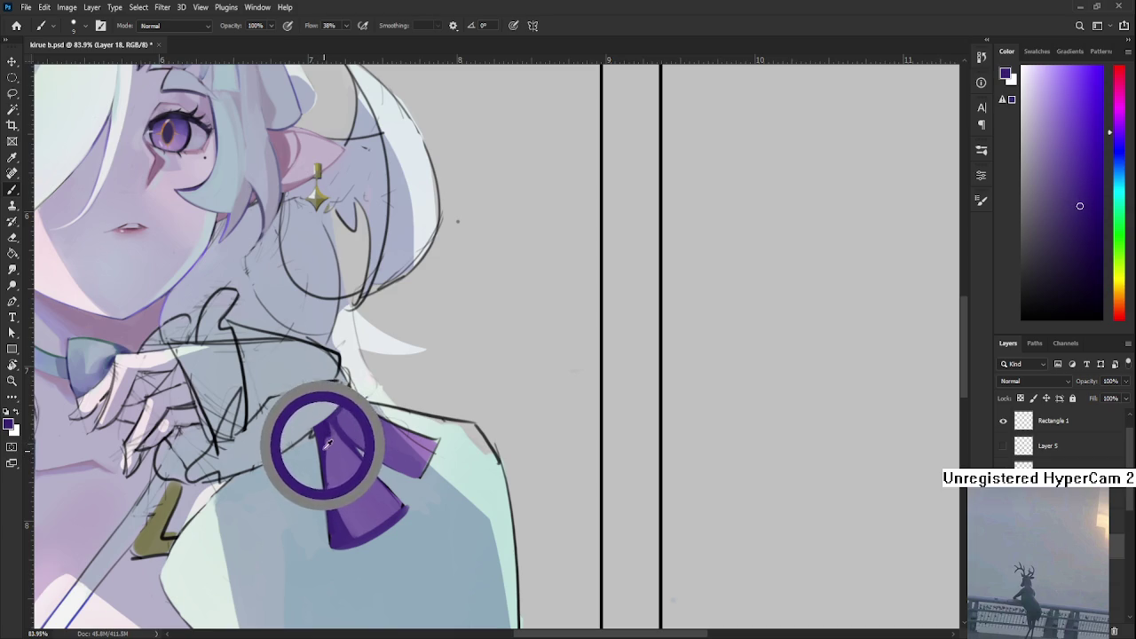
drag(325, 433, 323, 451)
alt+click(341, 414)
alt+click(330, 483)
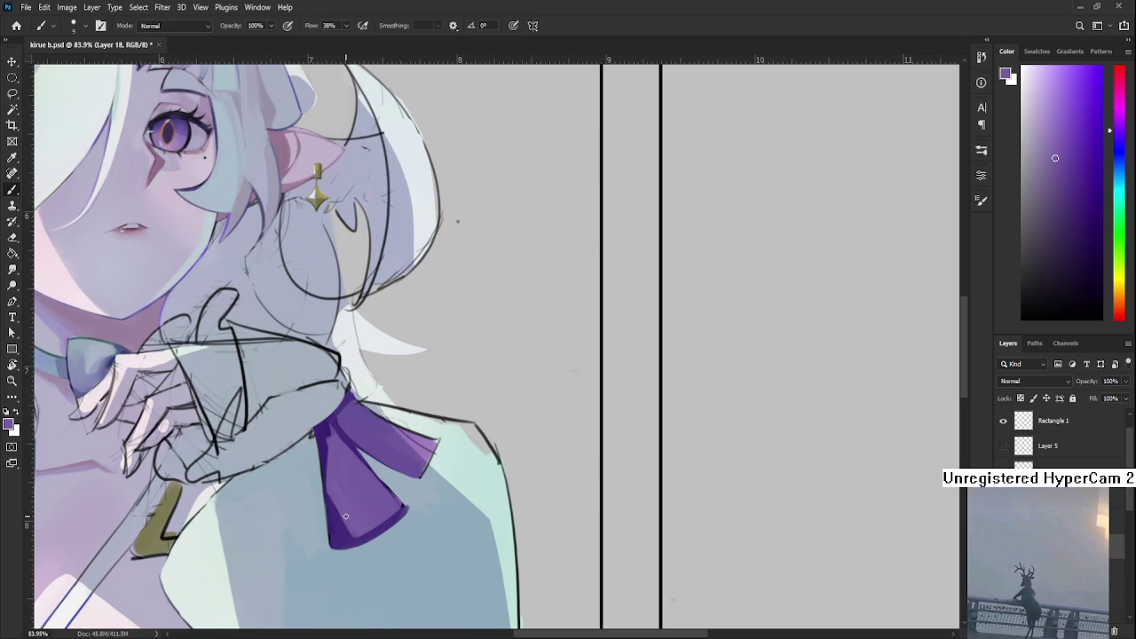
- Alternate darker and lighter purple dabs across the ribbon's folds
alt+click(334, 430)
drag(337, 416, 340, 440)
alt+click(337, 443)
alt+click(325, 434)
alt+click(330, 429)
alt+click(329, 432)
scroll(328, 475, down, 3)
scroll(328, 475, down, 2)
scroll(331, 471, up, 4)
- Paint a darker purple edge along the ribbon's upper-left side with lighter purple beside it
alt+click(321, 431)
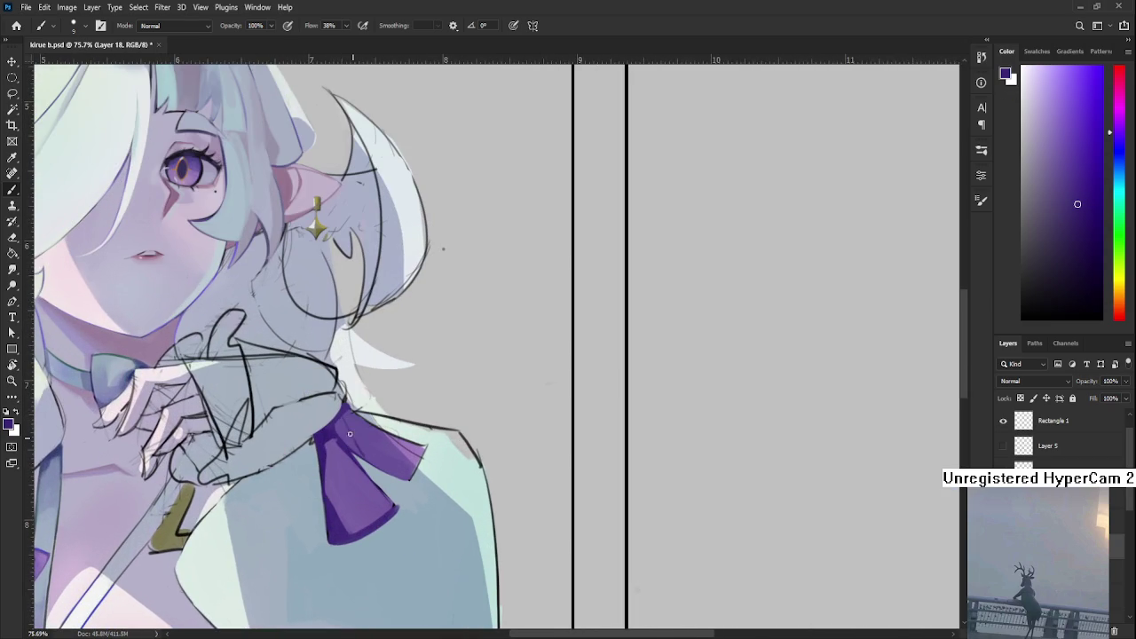
drag(337, 422, 342, 437)
alt+click(352, 426)
alt+click(347, 415)
alt+click(352, 412)
scroll(349, 425, down, 1)
scroll(349, 425, down, 1)
scroll(355, 452, up, 1)
scroll(357, 467, up, 1)
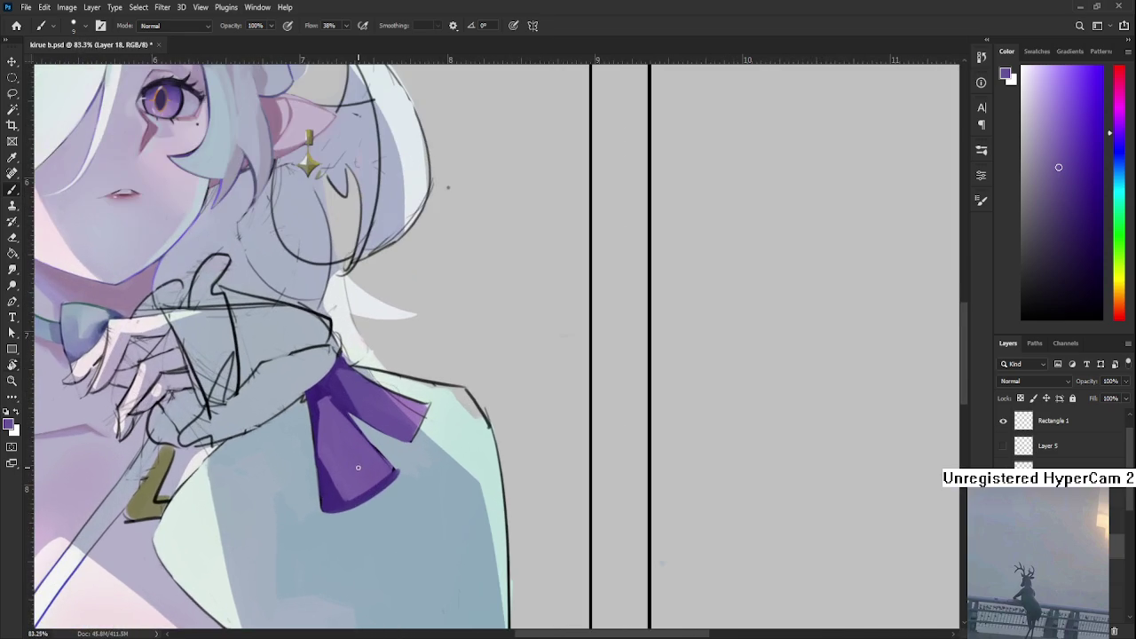
- Tilt the canvas to a better angle and dab darker and lighter purples on the ribbon's lower tail
key(r)
drag(495, 451, 341, 414)
alt+click(340, 413)
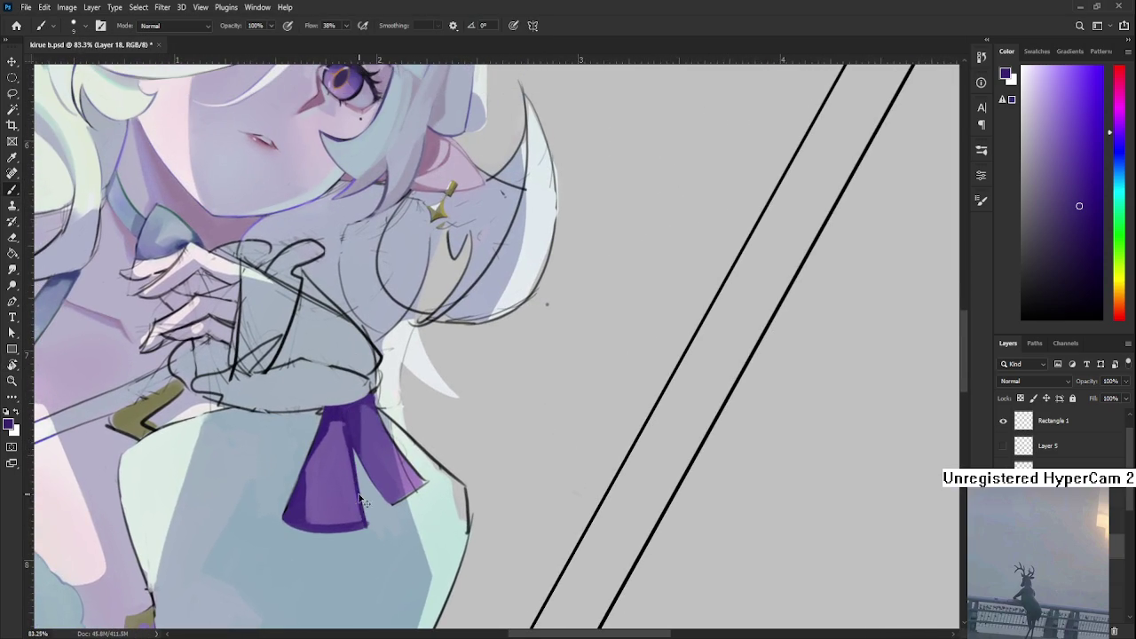
alt+click(351, 477)
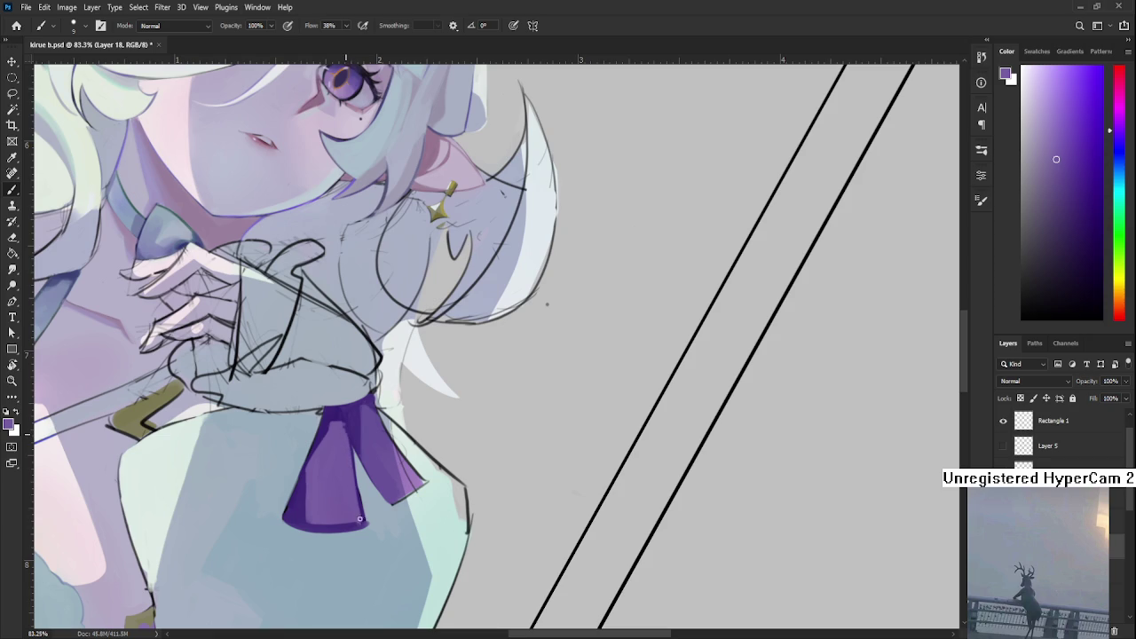
alt+click(354, 435)
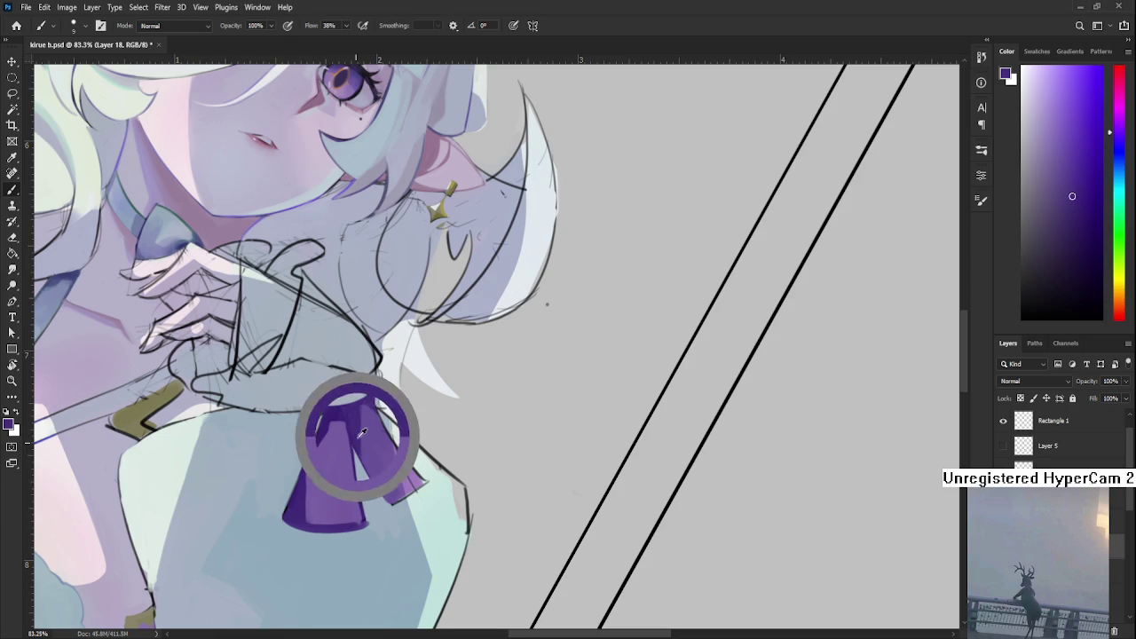
alt+click(392, 493)
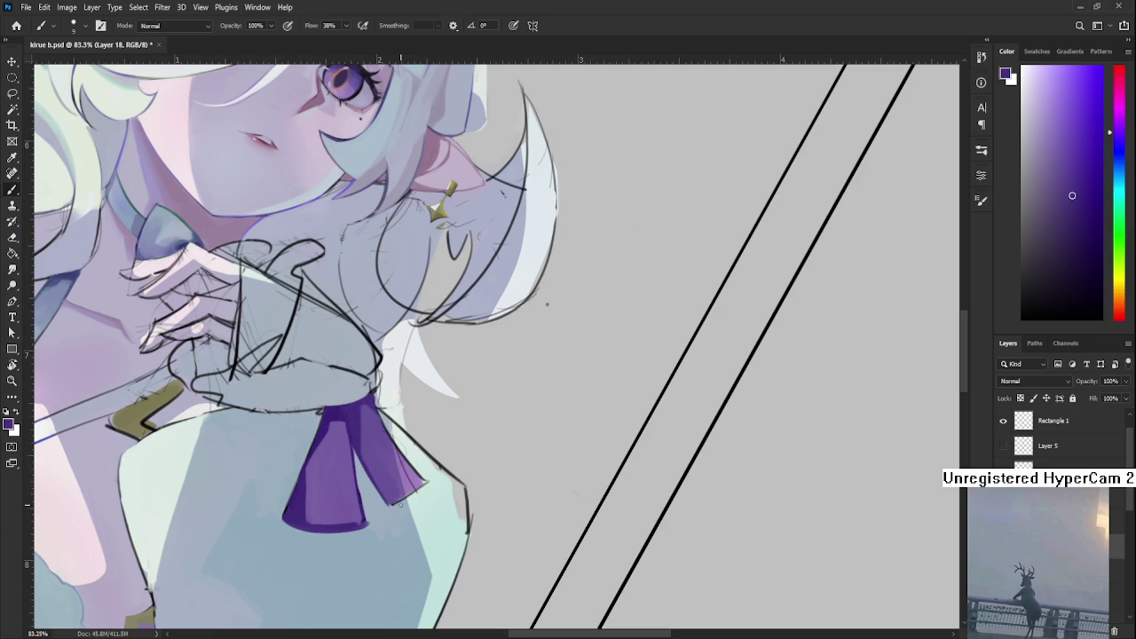
alt+click(396, 493)
alt+click(387, 468)
- Work lighter purple shades across the ribbon's upper fold, then check the whole drawing
alt+click(361, 411)
alt+click(367, 407)
alt+click(374, 409)
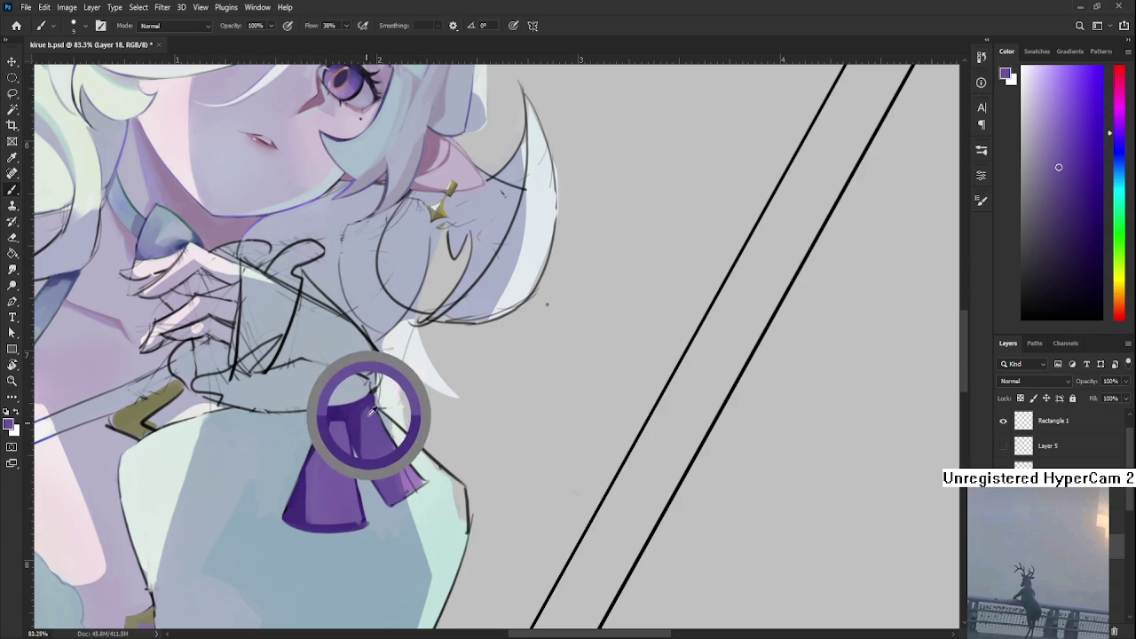
alt+click(364, 405)
alt+click(353, 411)
alt+click(331, 411)
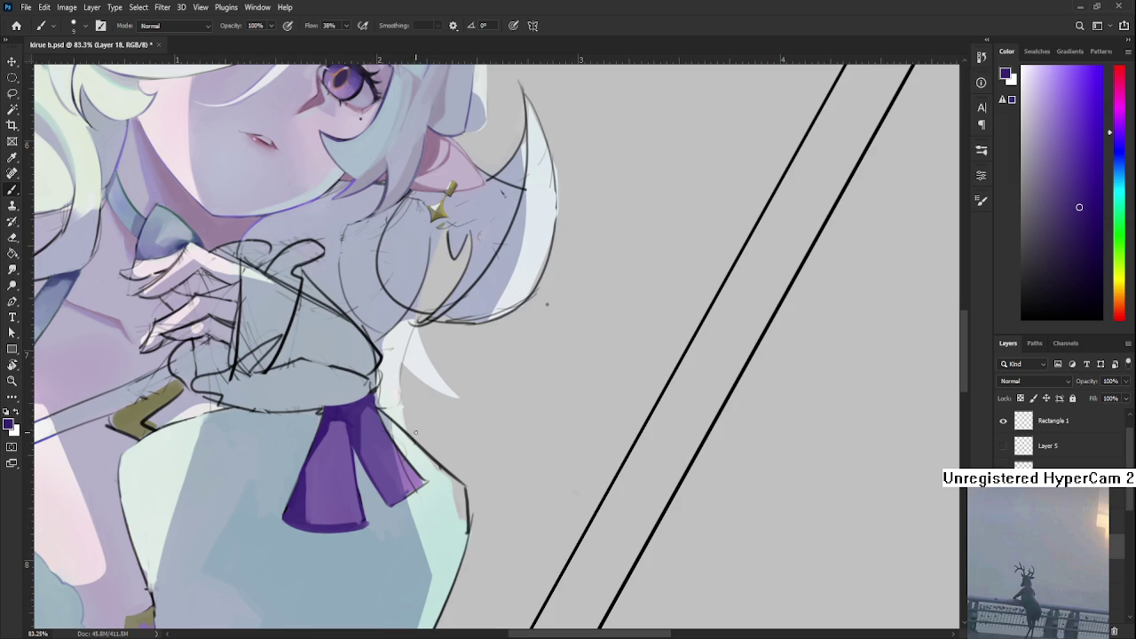
drag(416, 432, 413, 466)
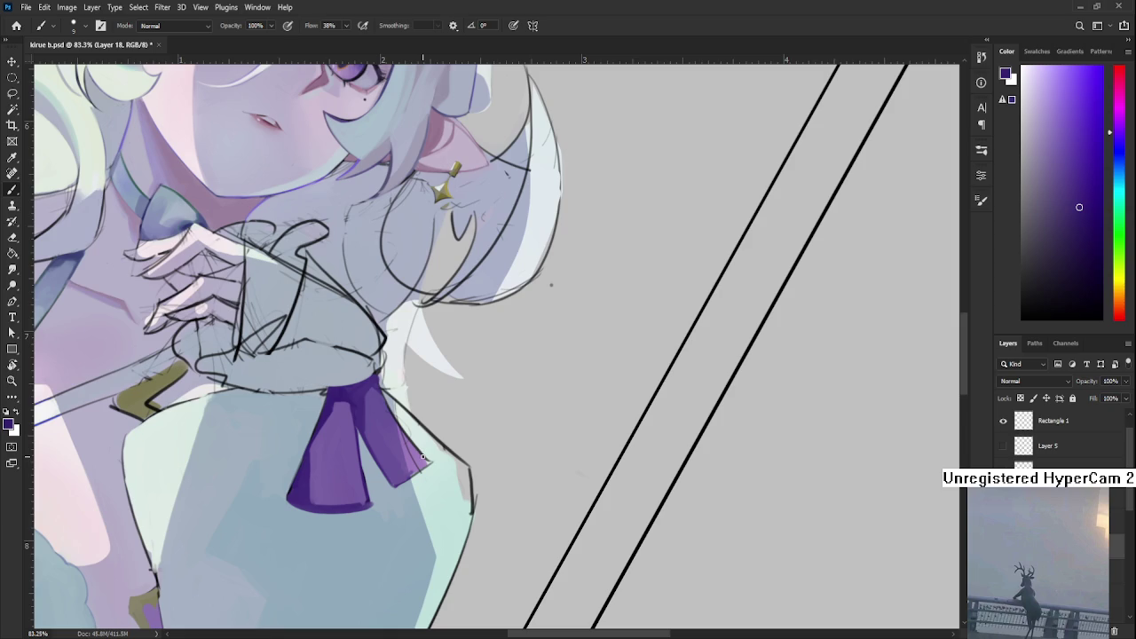
- Rotate the view further and paint the light purple fold on the ribbon's right tail
key(r)
drag(495, 415, 398, 427)
alt+click(403, 448)
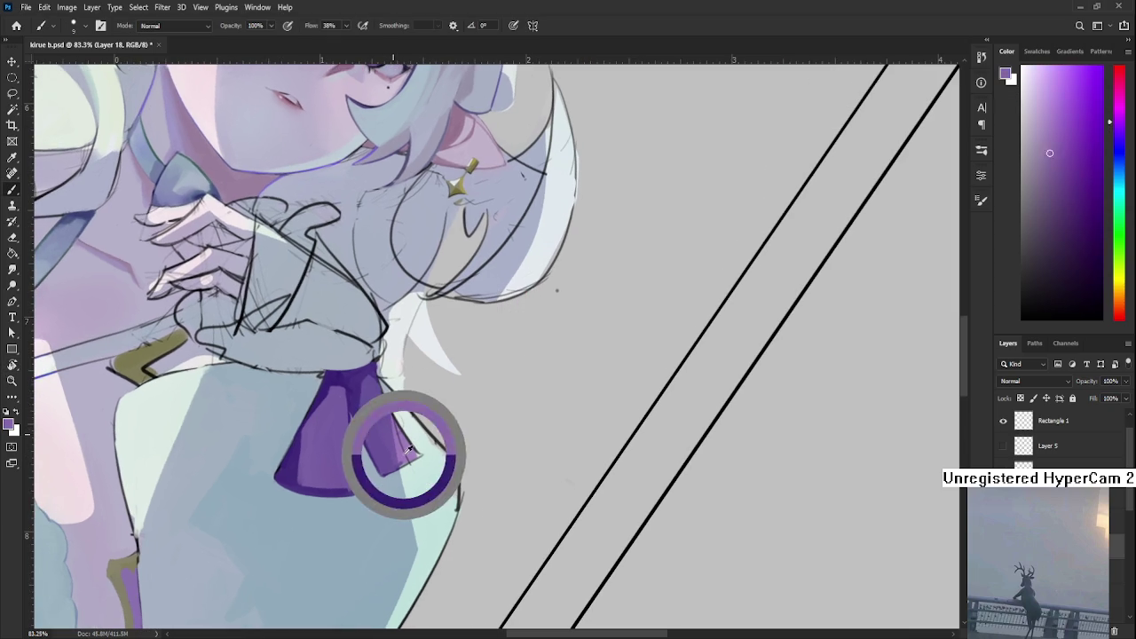
alt+click(404, 449)
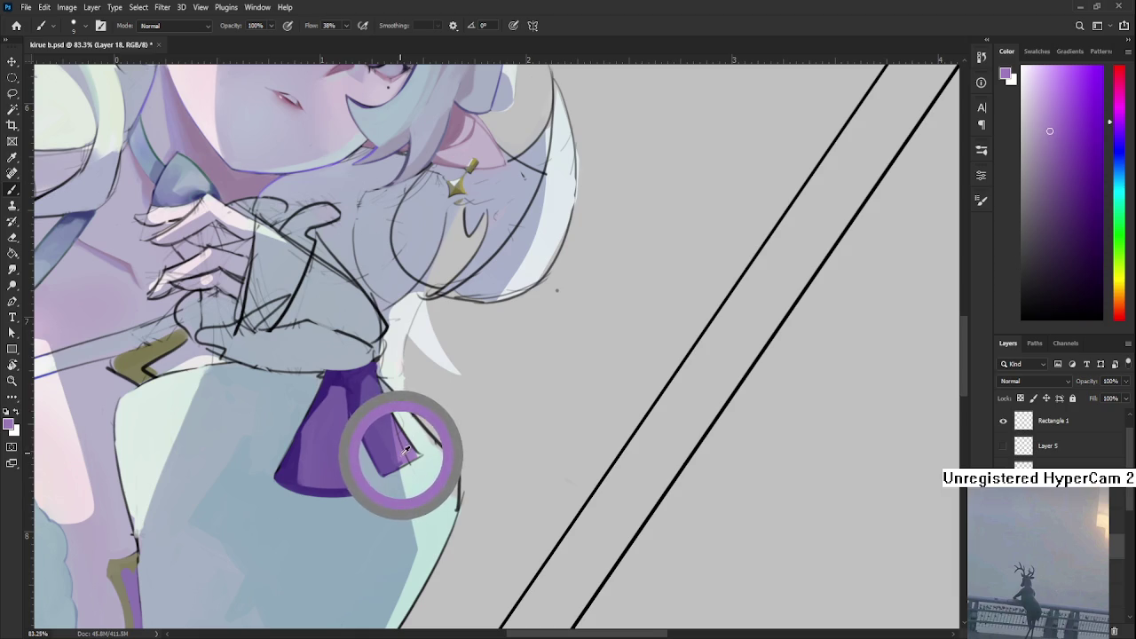
alt+click(407, 449)
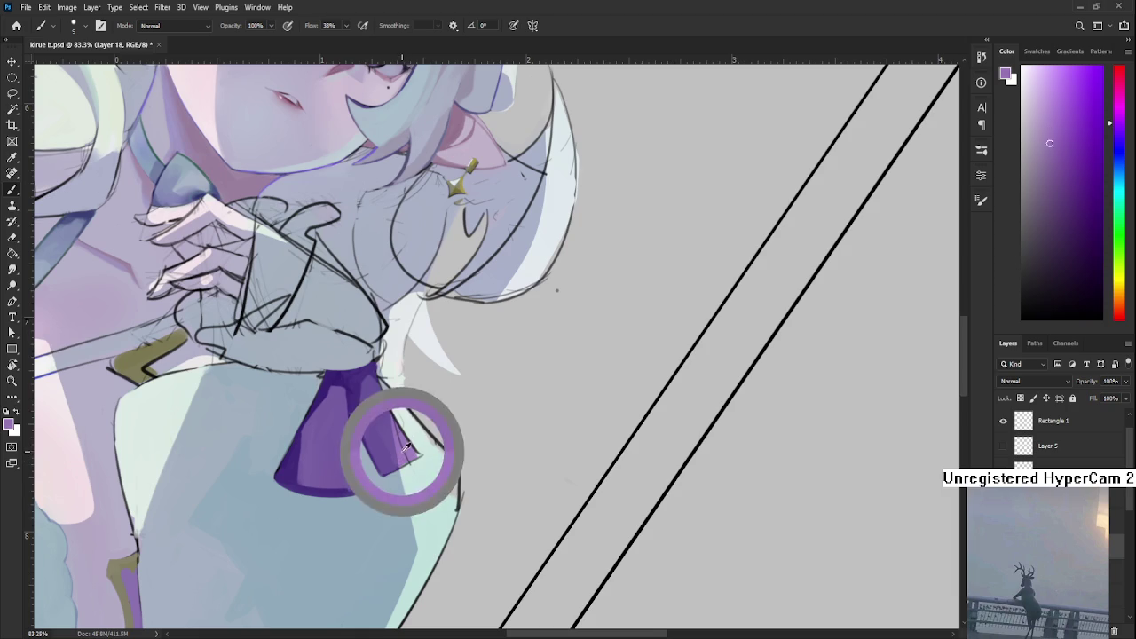
alt+click(405, 435)
alt+click(406, 433)
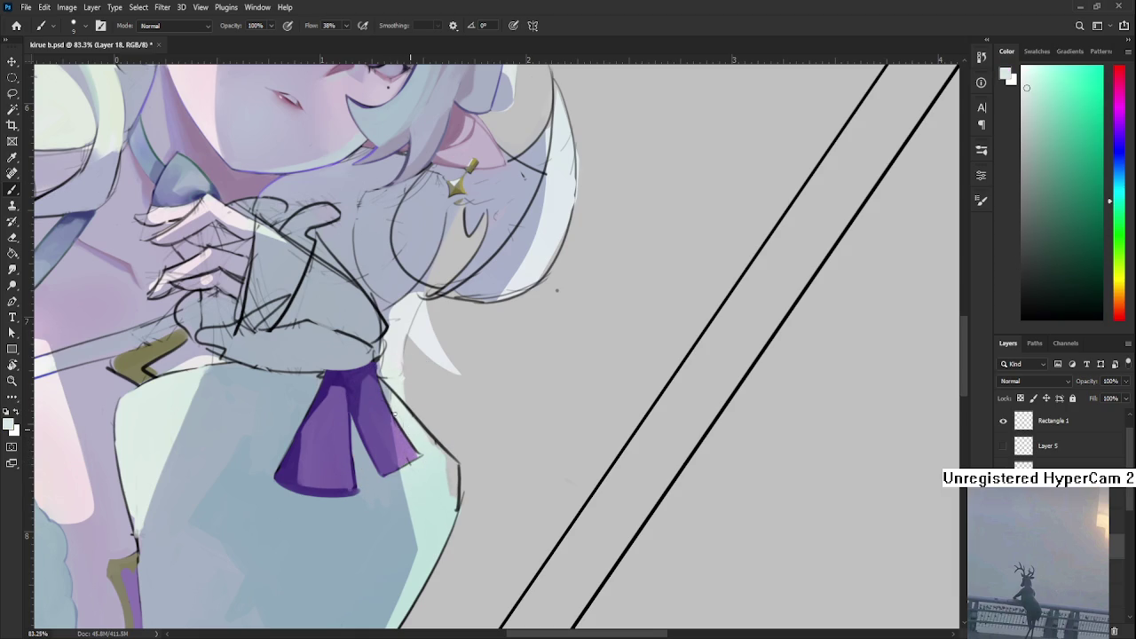
- Alternate ribbon purple and pale mint dabs along the ribbon's edge
alt+click(405, 447)
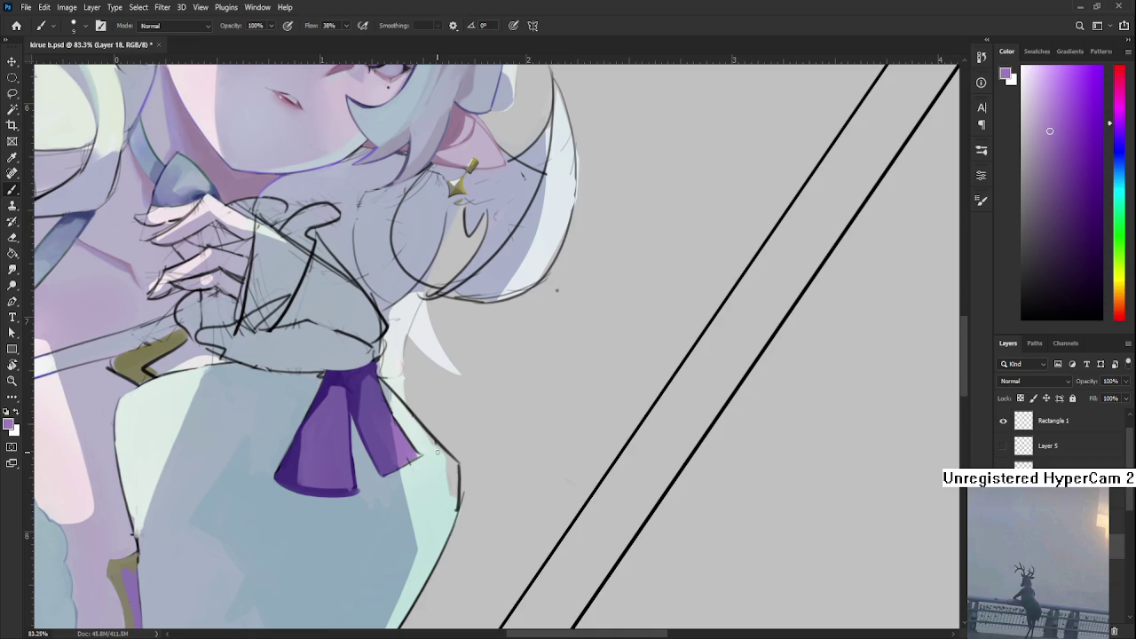
alt+click(427, 451)
alt+click(398, 449)
alt+click(420, 435)
alt+click(404, 443)
alt+click(417, 440)
alt+click(408, 450)
- Keep refining the ribbon edge with mint and purple, adding a lighter purple
alt+click(411, 430)
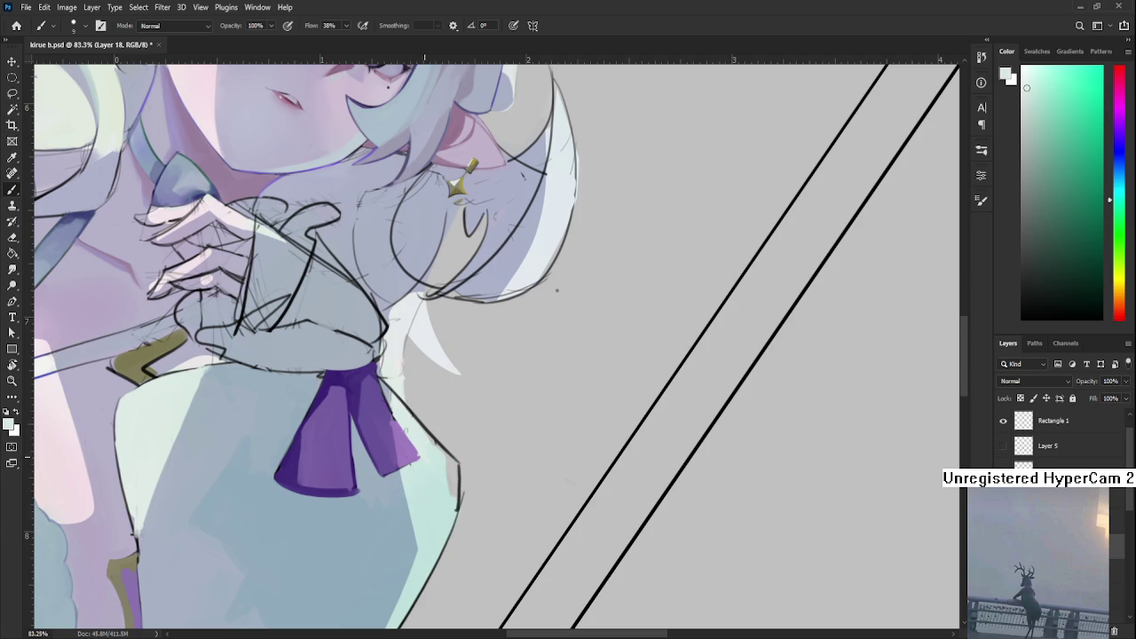
alt+click(402, 450)
alt+click(409, 463)
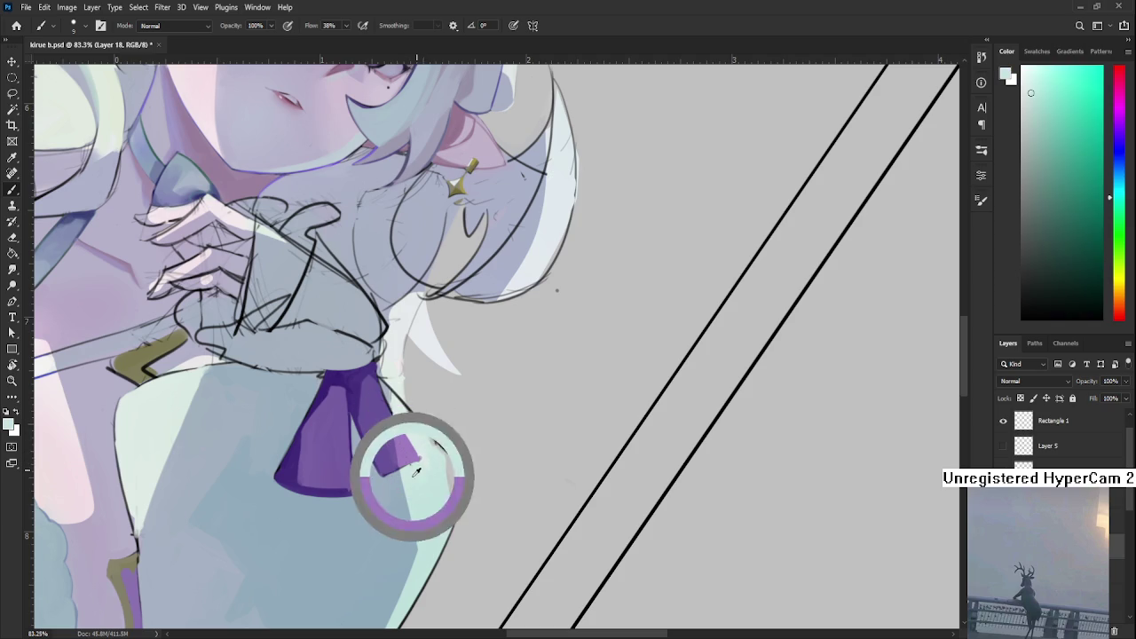
alt+click(419, 450)
alt+click(413, 454)
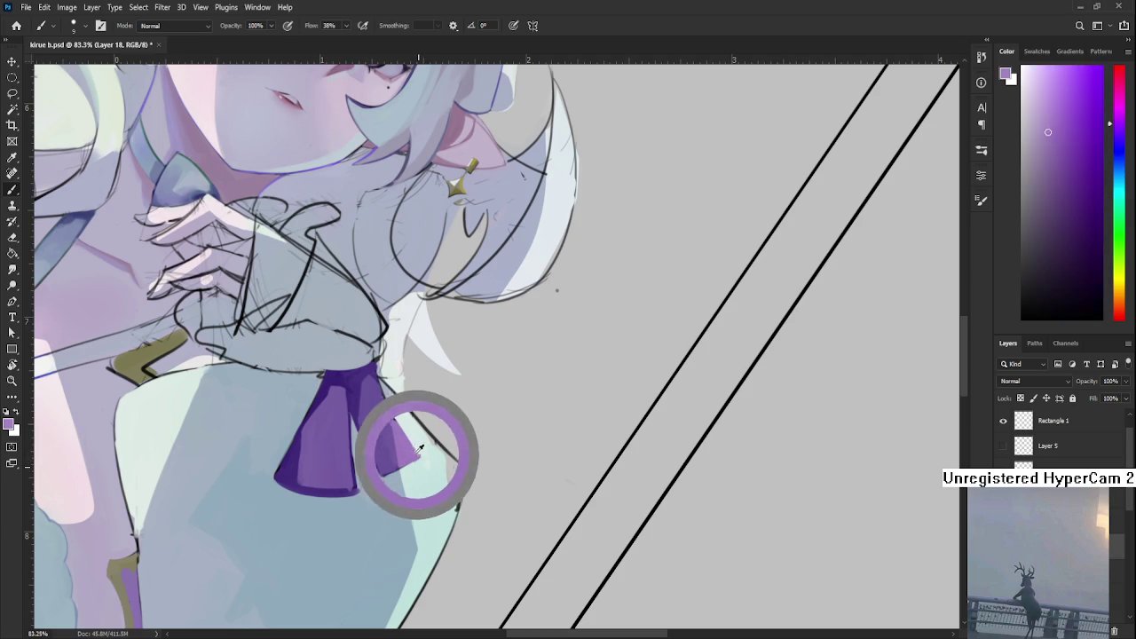
alt+click(419, 426)
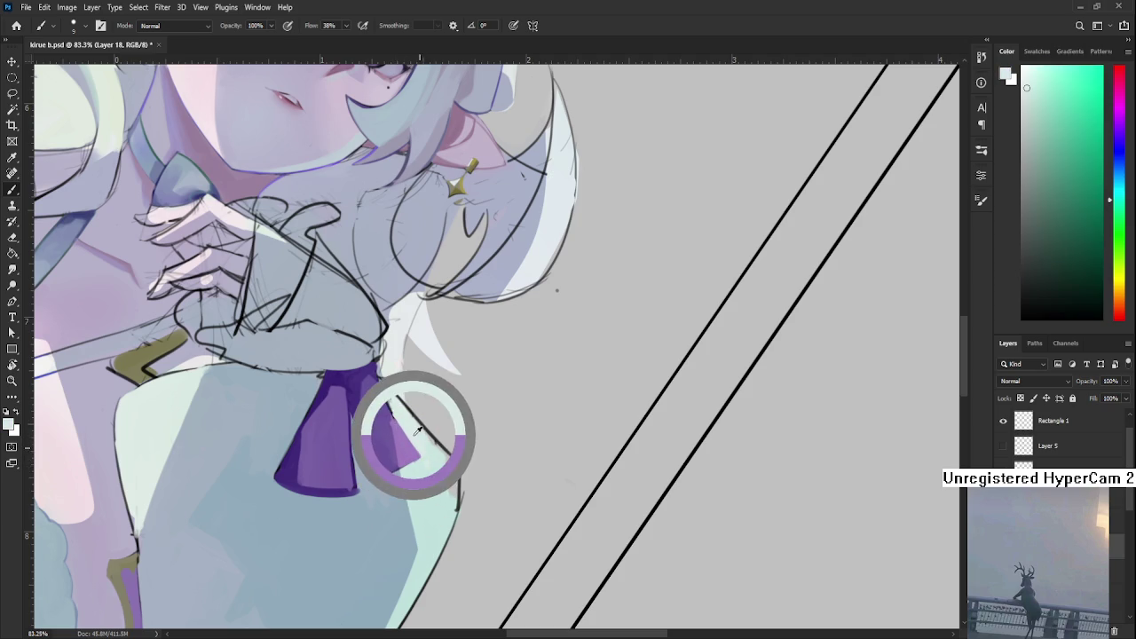
alt+click(415, 440)
alt+click(393, 419)
alt+click(386, 440)
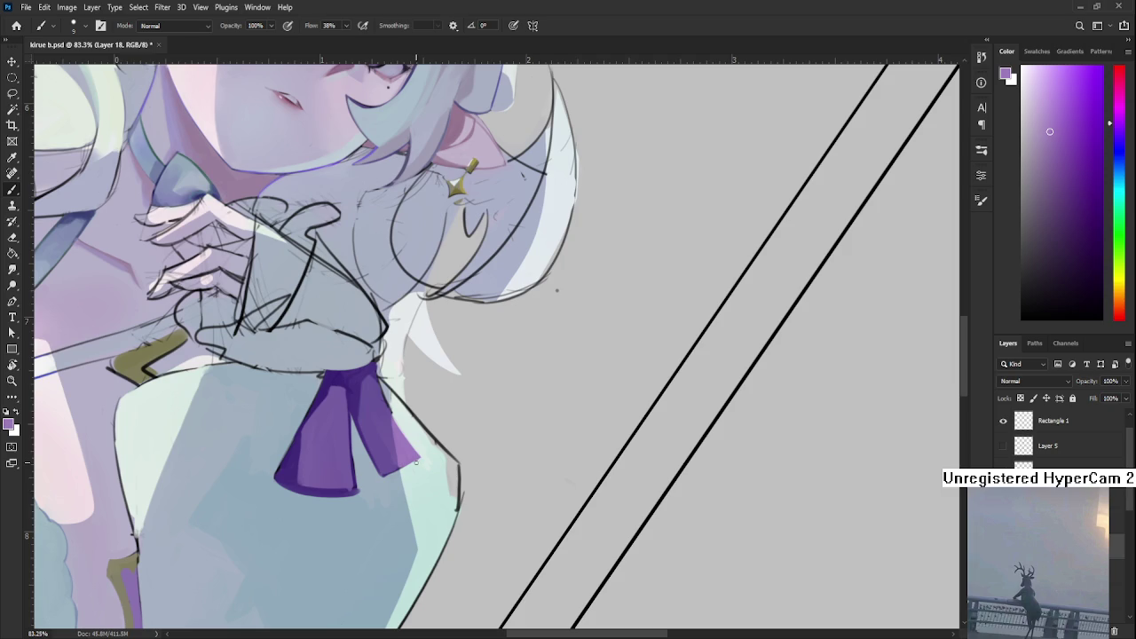
- Blend pale cyan-white shoulder tones along the outline beside the ribbon
alt+click(411, 420)
alt+click(395, 398)
alt+click(393, 398)
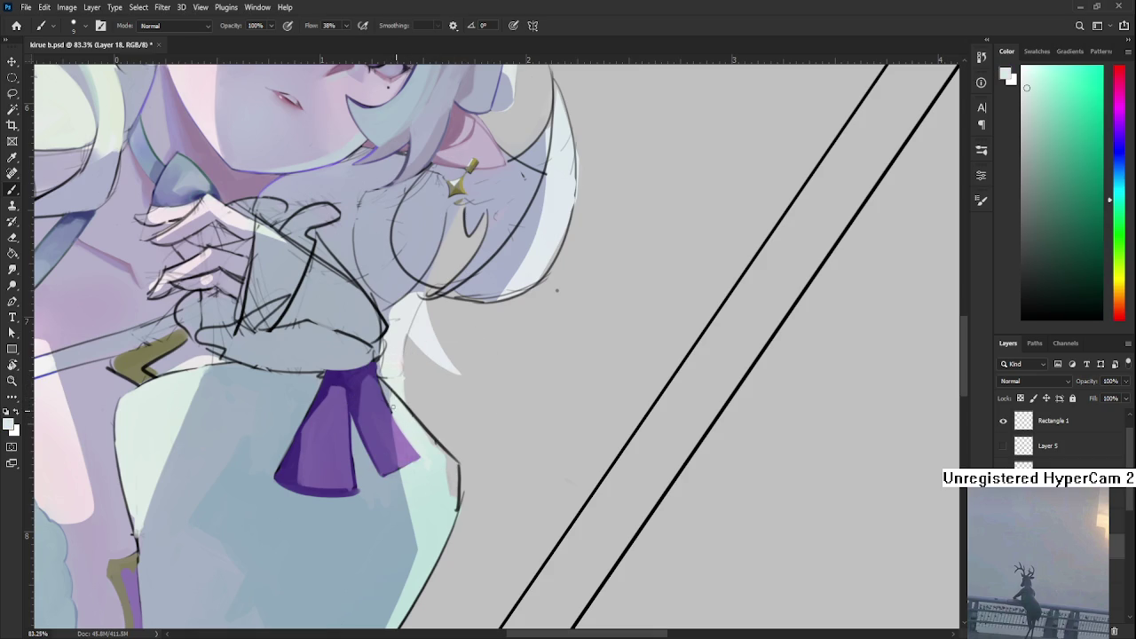
alt+click(398, 406)
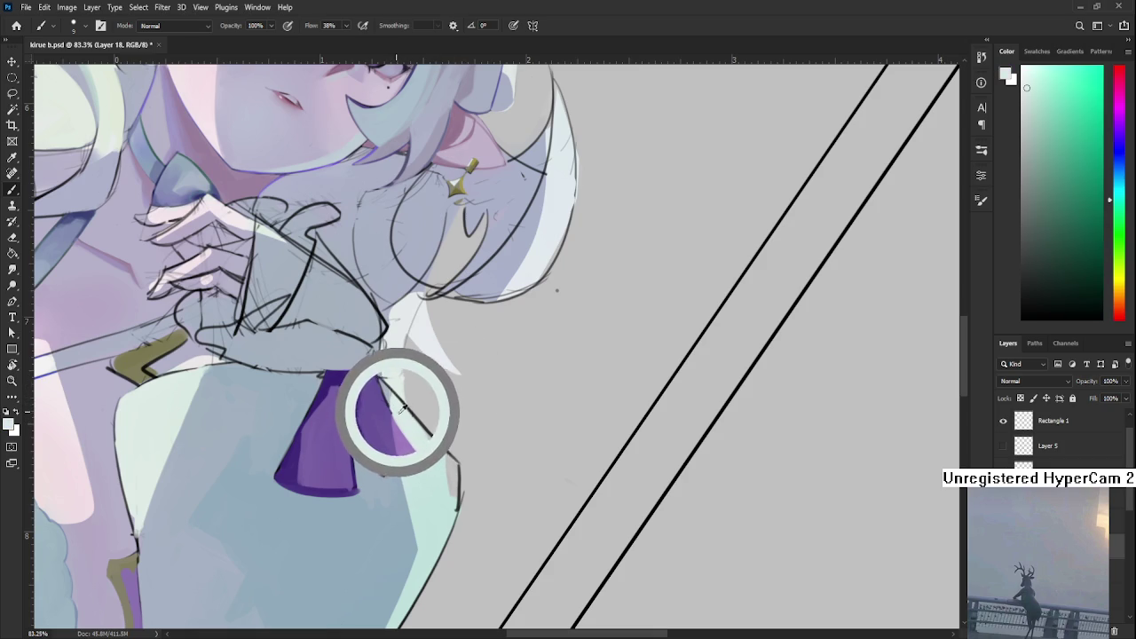
drag(401, 409, 401, 412)
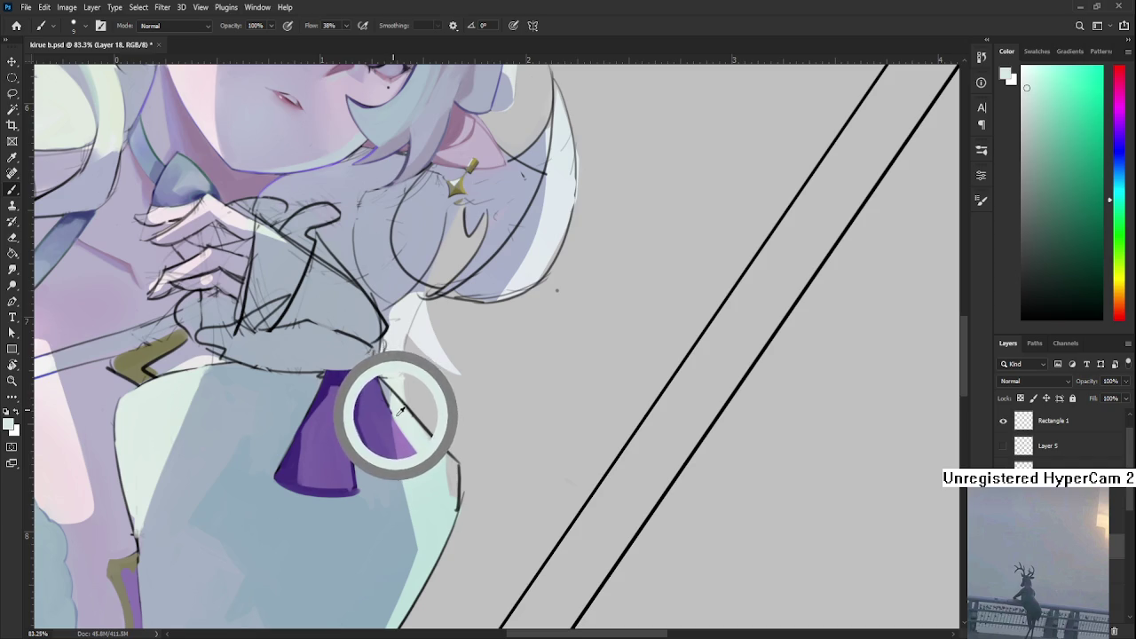
mouse_move(401, 411)
mouse_down()
mouse_move(435, 447)
mouse_move(389, 387)
mouse_move(410, 415)
mouse_up()
alt+click(410, 441)
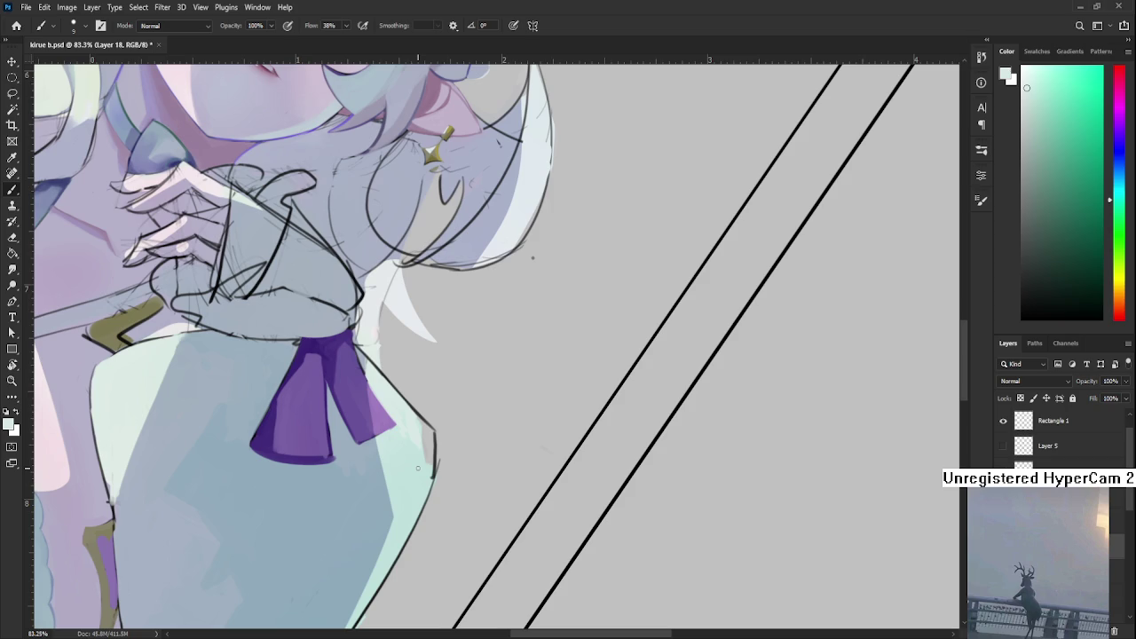
- Smooth the shoulder outline next to the ribbon with light strokes
drag(414, 418, 403, 409)
alt+click(417, 413)
alt+click(419, 417)
mouse_move(417, 428)
mouse_down()
mouse_move(433, 469)
mouse_move(406, 440)
mouse_up()
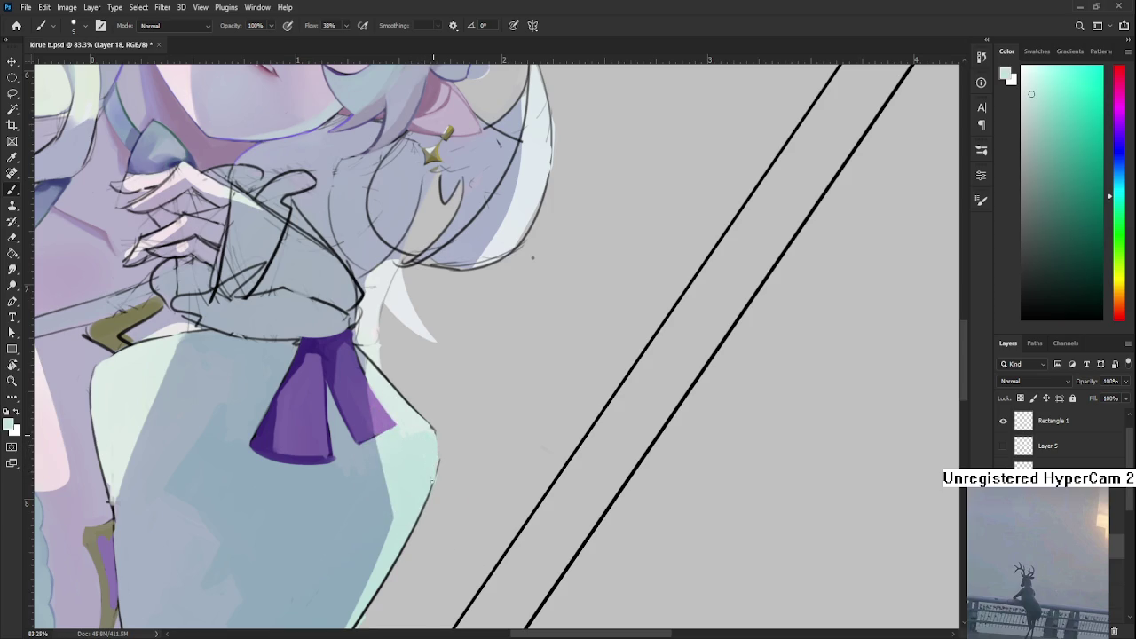
alt+click(433, 456)
- Rotate the canvas toward the shoulder edge and lay in the pale shoulder colour
key(e)
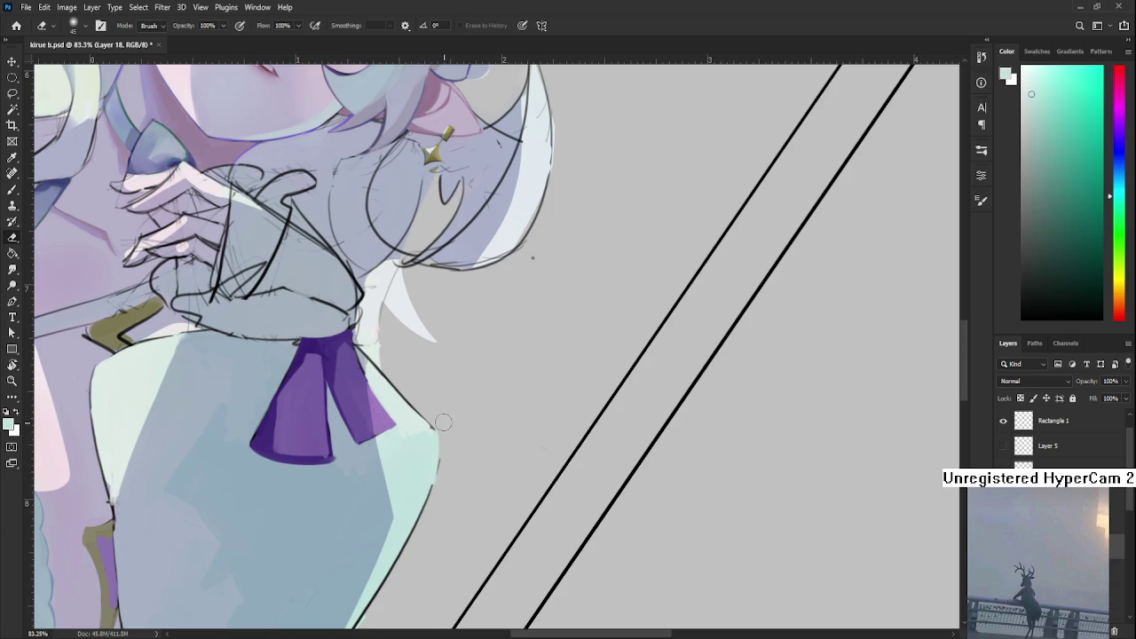
scroll(439, 466, down, 2)
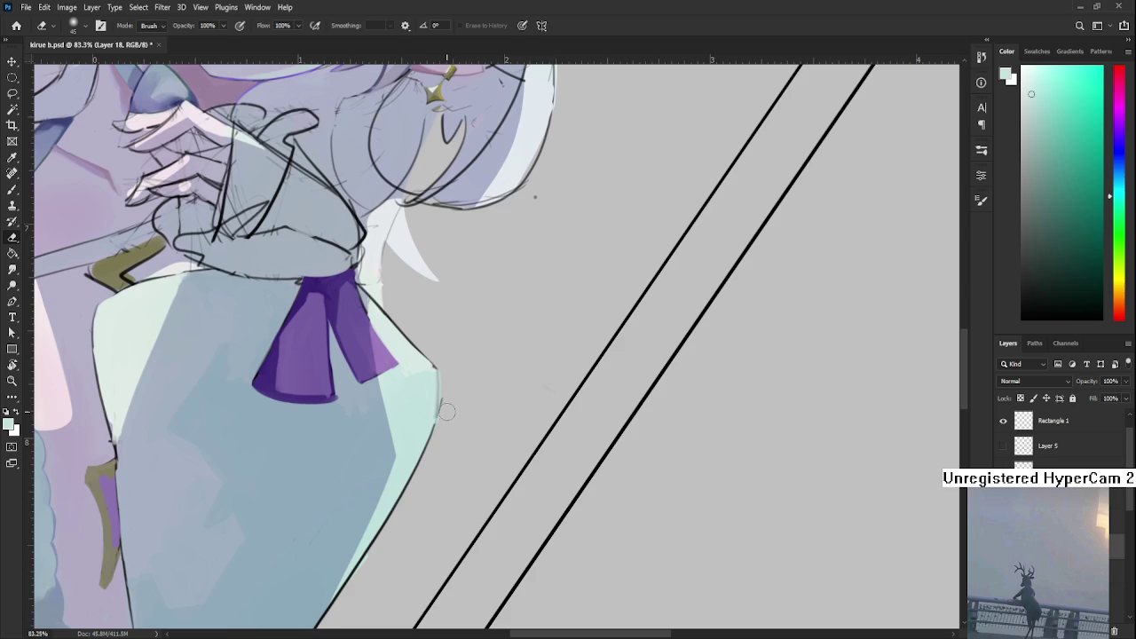
key(r)
mouse_move(443, 430)
mouse_down()
mouse_move(461, 487)
mouse_move(412, 454)
mouse_up()
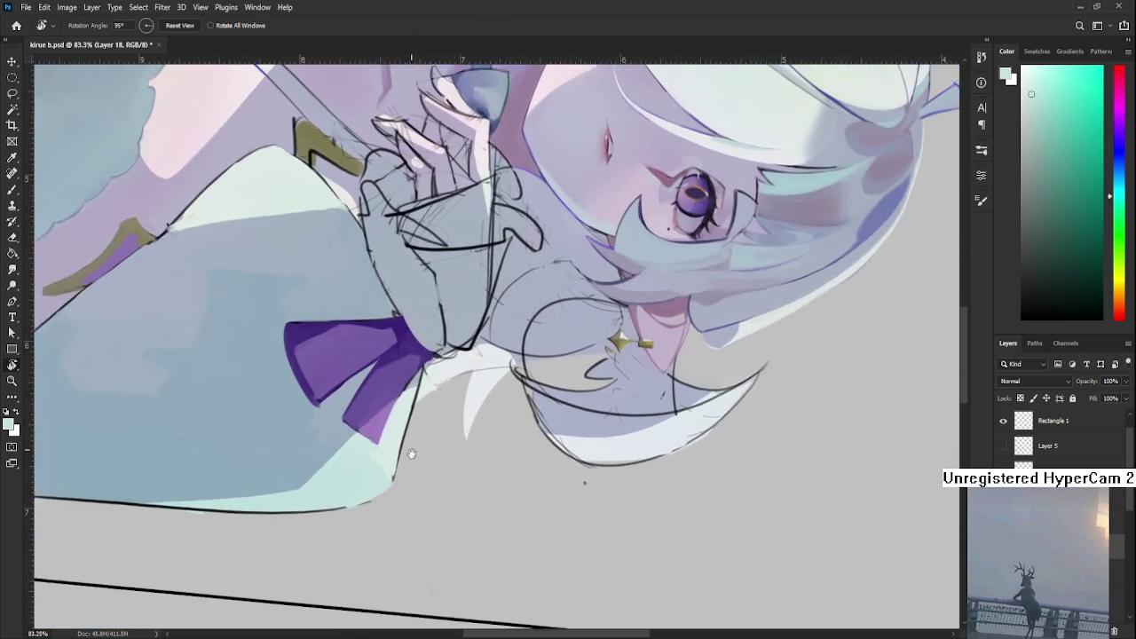
key(b)
alt+click(408, 480)
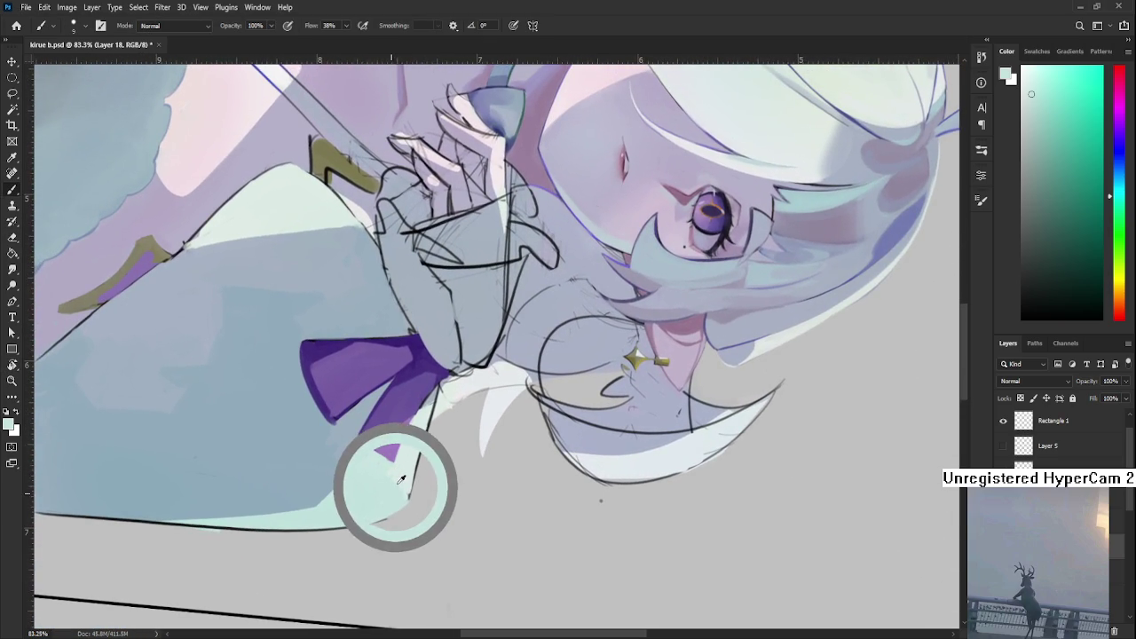
mouse_move(408, 479)
mouse_down()
mouse_move(416, 471)
mouse_move(404, 491)
mouse_move(390, 488)
mouse_move(413, 460)
mouse_up()
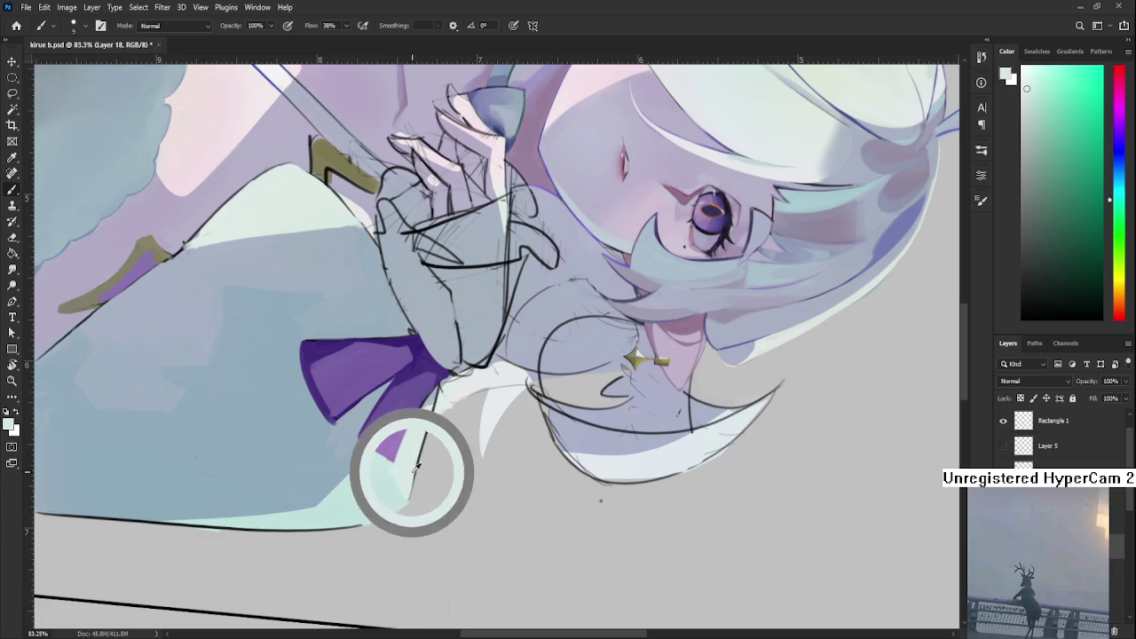
- Dab pale mint and lighter shoulder tones around the ribbon's lower tip
alt+click(388, 466)
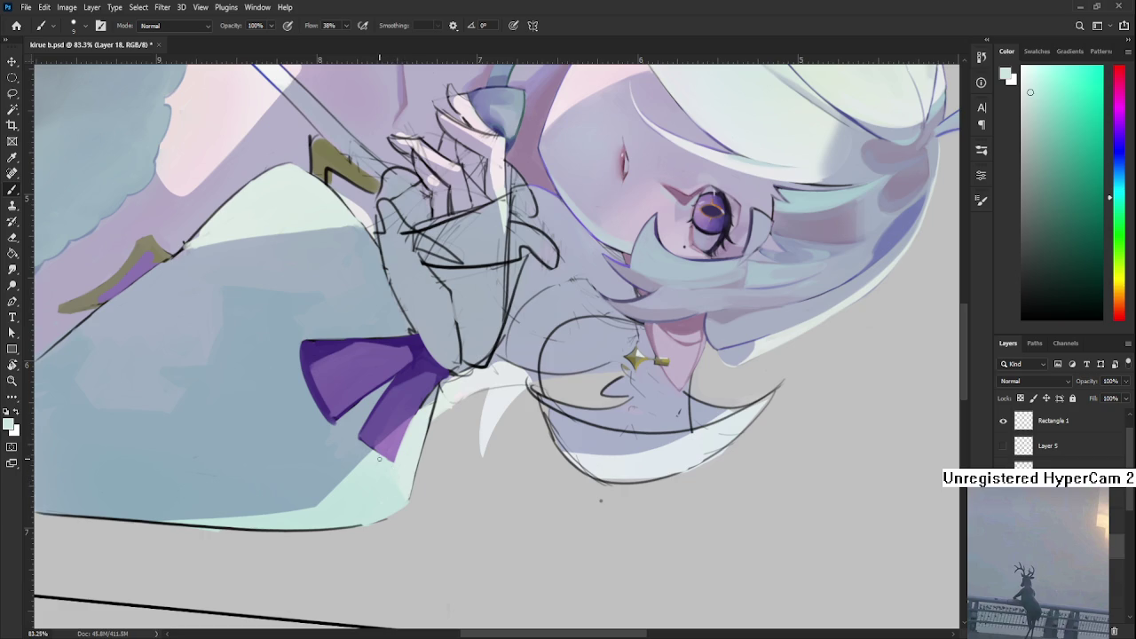
alt+click(404, 470)
alt+click(400, 491)
alt+click(404, 488)
alt+click(392, 494)
alt+click(388, 486)
alt+click(387, 493)
alt+click(402, 487)
- Finish blending shading around the ribbon tip and turn the canvas back near upright
alt+click(396, 494)
alt+click(396, 488)
alt+click(400, 494)
alt+click(403, 478)
alt+click(398, 477)
key(r)
drag(391, 475, 498, 429)
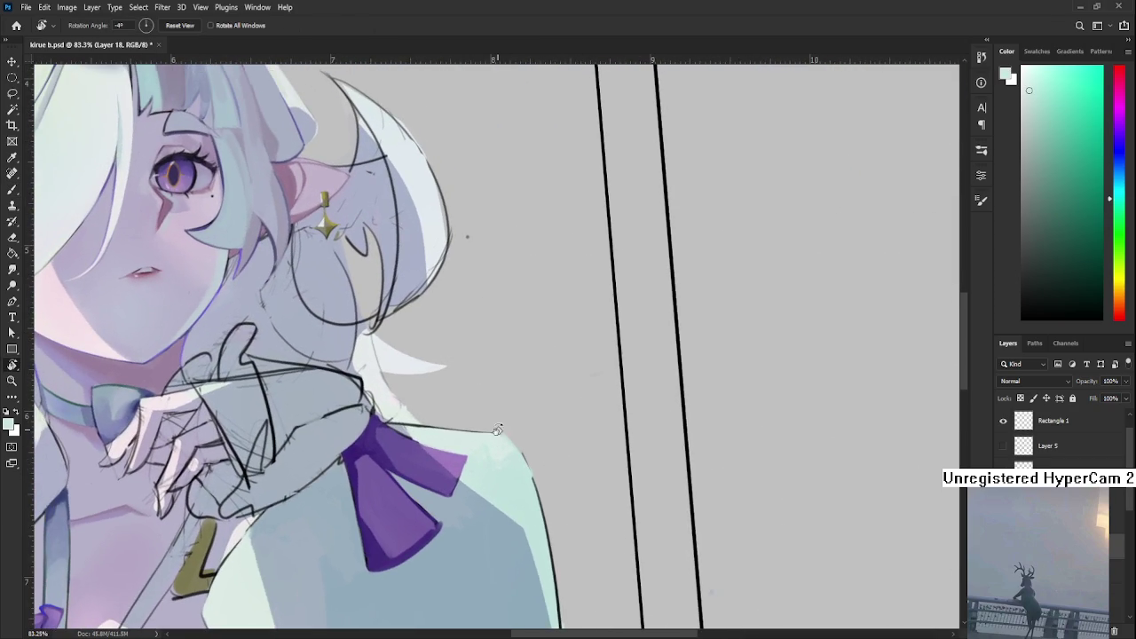
- Sample pale tones along the shoulder top and above the ribbon to settle on a shading colour
alt+click(494, 442)
alt+click(490, 453)
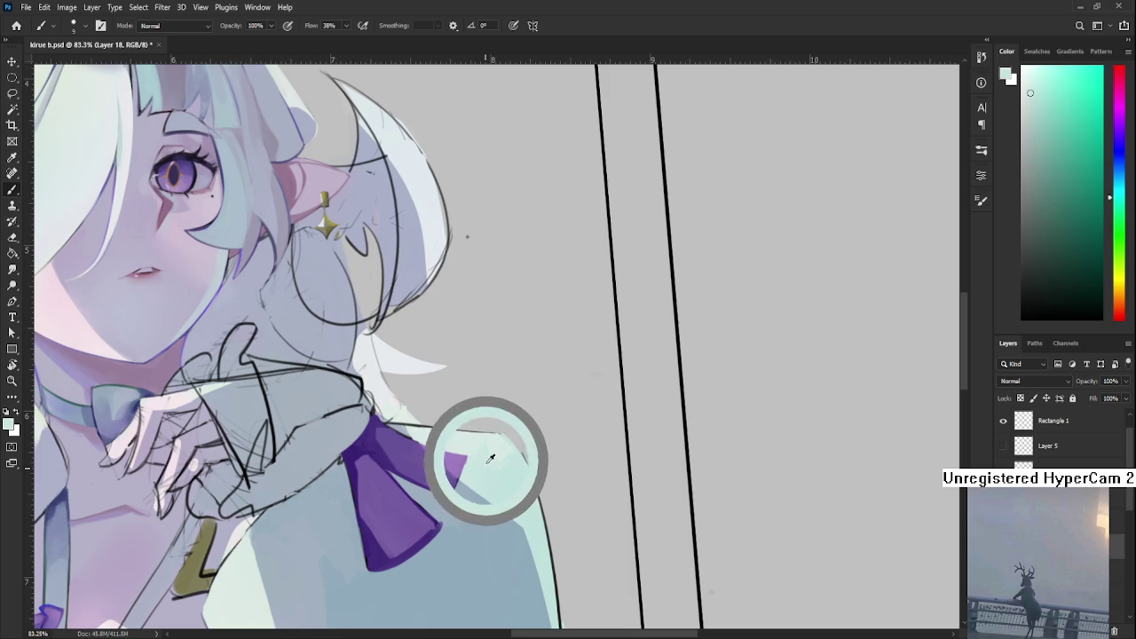
alt+click(492, 460)
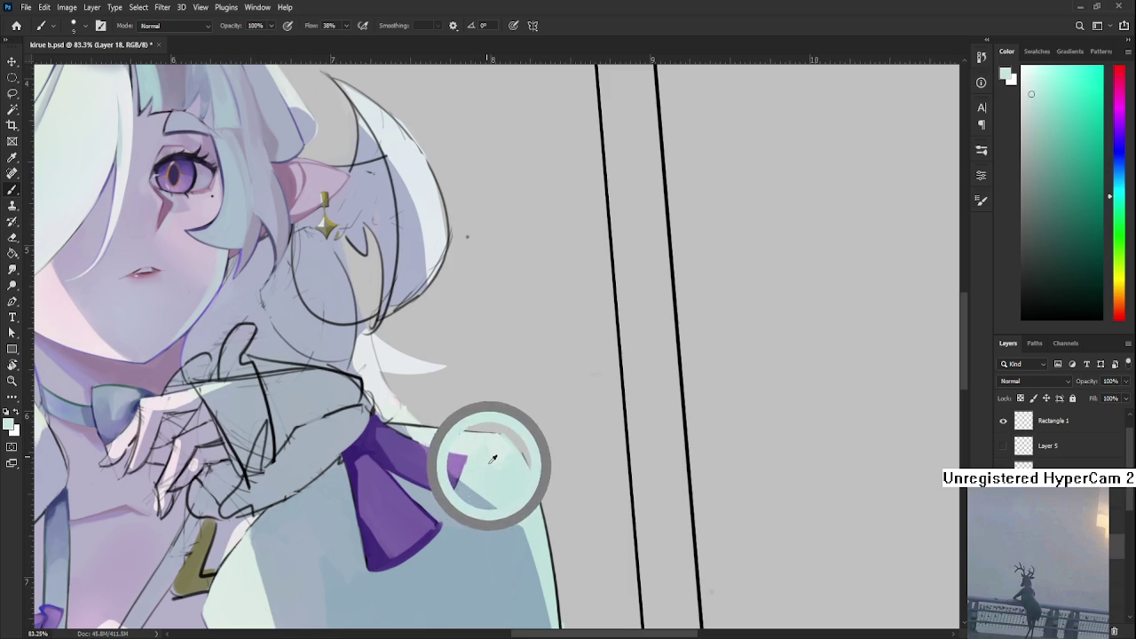
alt+click(495, 430)
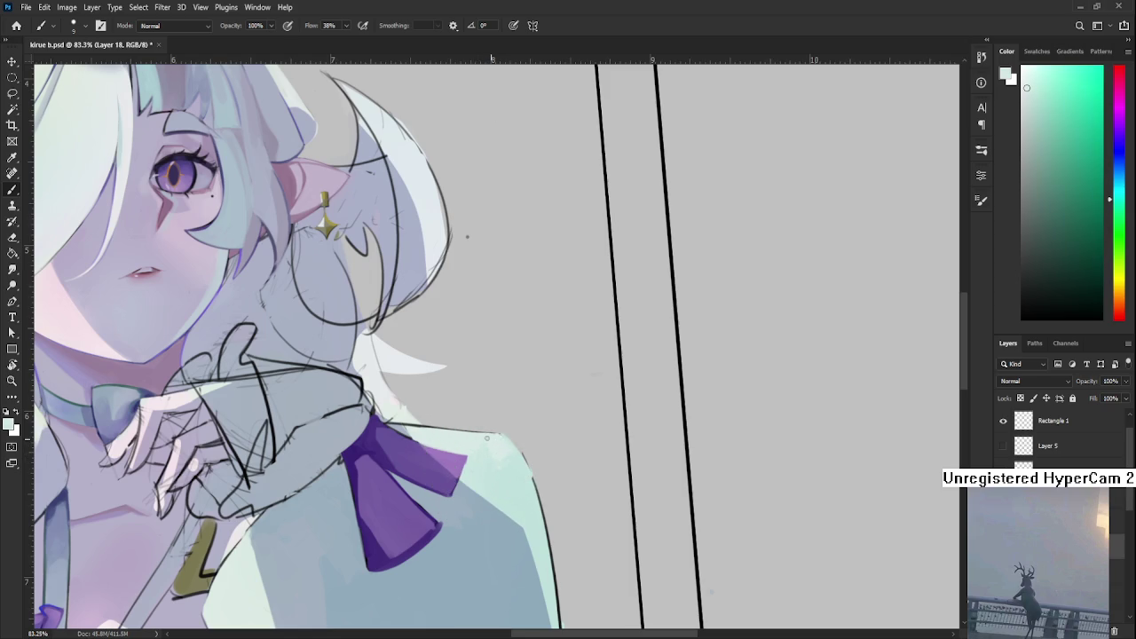
alt+click(503, 439)
alt+click(517, 445)
alt+click(495, 462)
alt+click(507, 455)
alt+click(509, 436)
- Sample a neutral grey-white near the shoulder top, then a light green from the coat
alt+click(493, 402)
alt+click(484, 408)
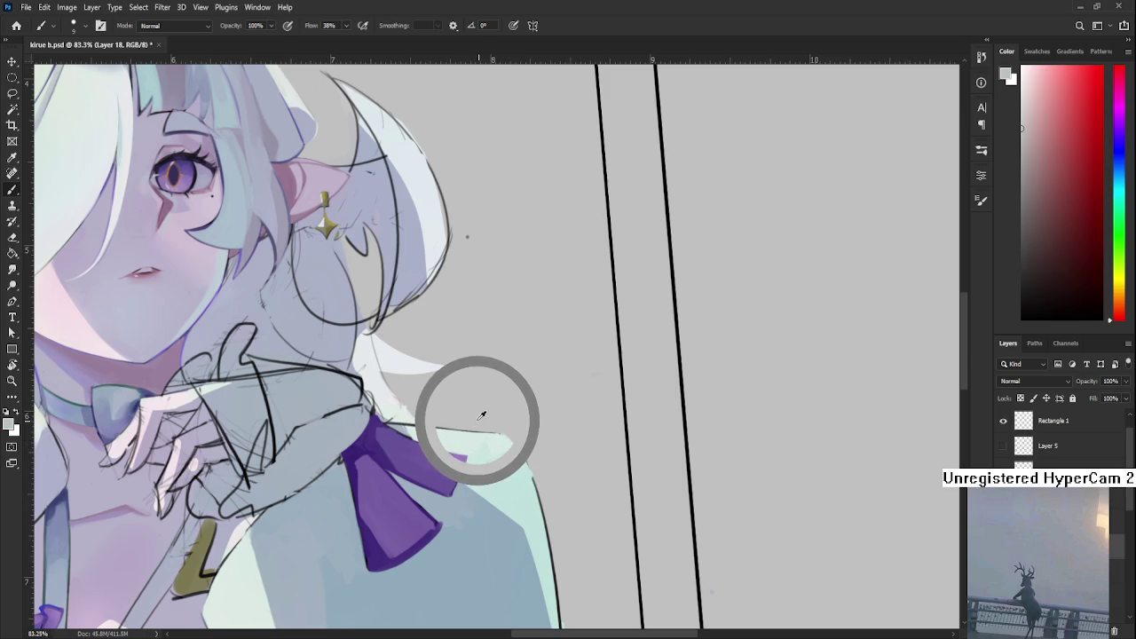
alt+click(478, 413)
alt+click(482, 412)
alt+click(483, 416)
- Rotate toward the lower coat edge, sample its colours, and repaint it in light green
key(r)
drag(515, 439, 459, 435)
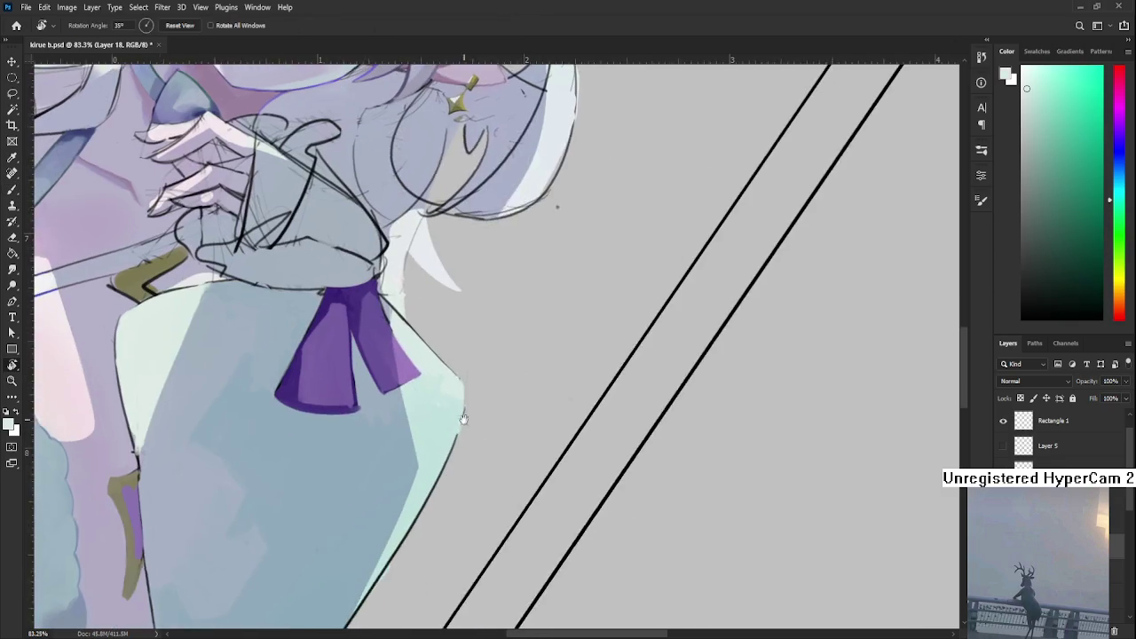
key(b)
alt+click(458, 436)
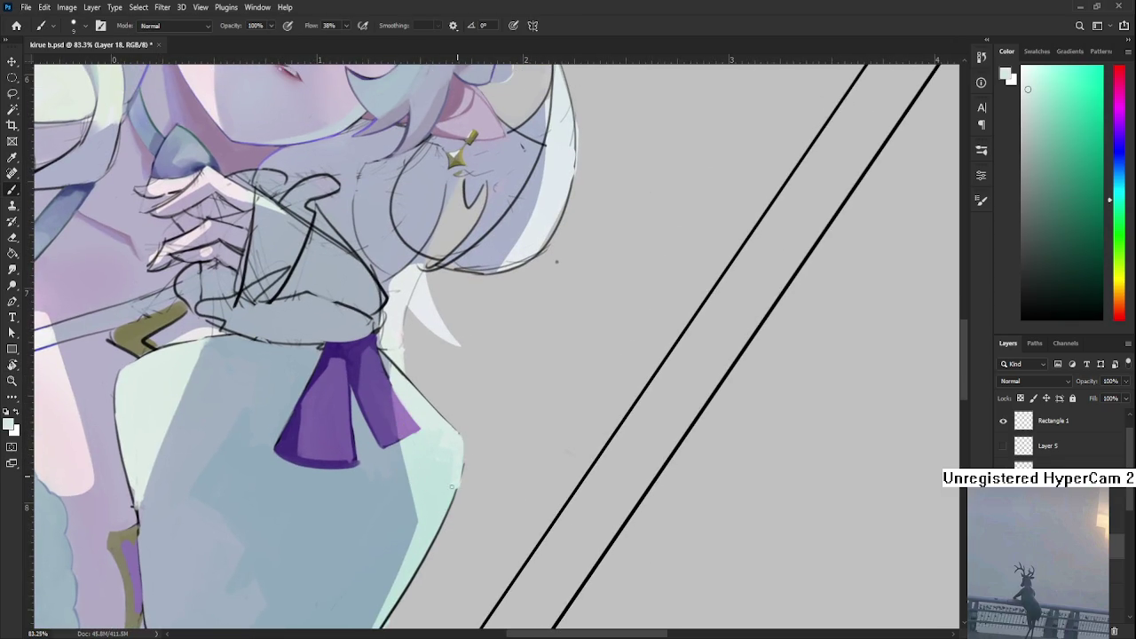
alt+click(461, 442)
scroll(466, 435, down, 1)
alt+click(471, 428)
drag(428, 510, 446, 484)
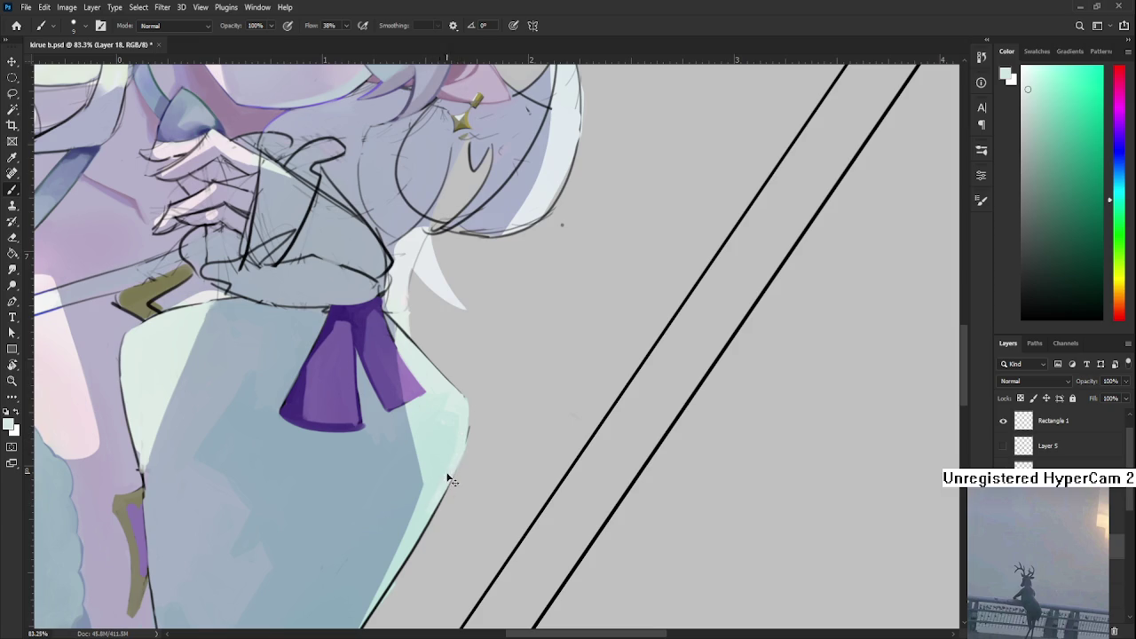
alt+click(441, 494)
- Cover the dark coat edge with a light mint sampled from the coat
drag(447, 430, 439, 407)
key(e)
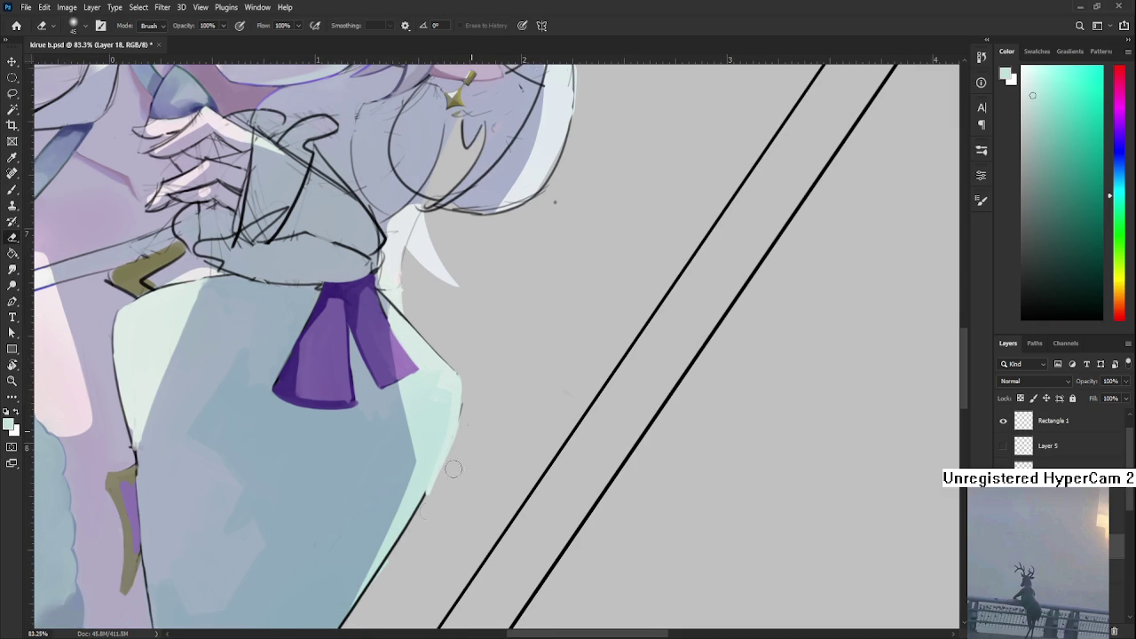
key(b)
alt+click(451, 436)
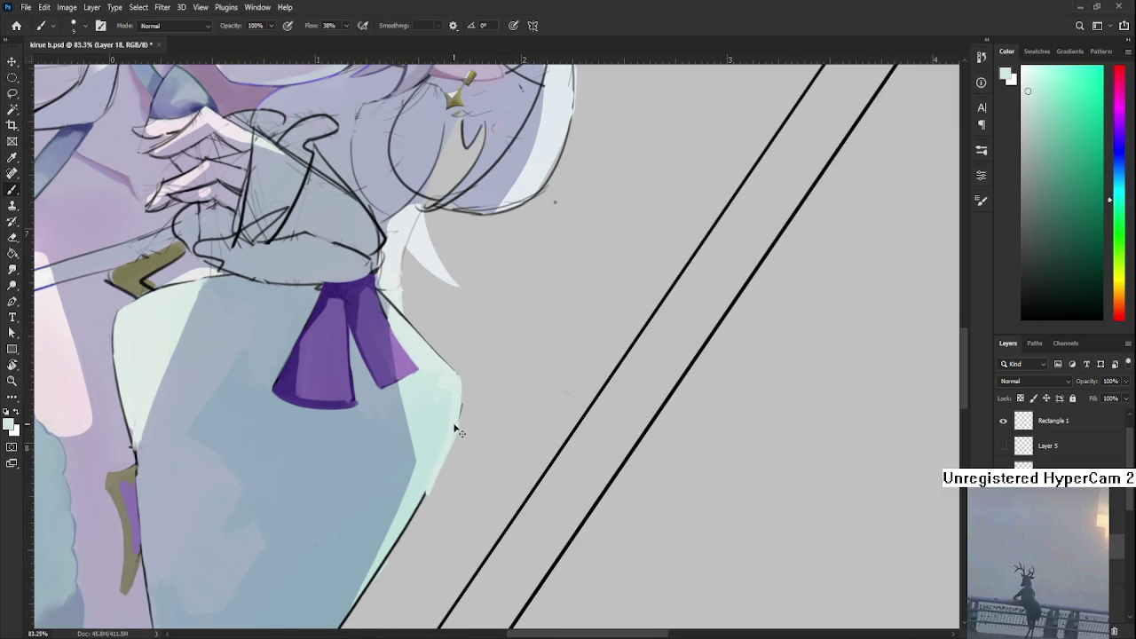
drag(408, 523, 426, 490)
- Rotate the view to inspect the coat edge and undo the last change
key(r)
mouse_move(497, 447)
mouse_down()
mouse_move(491, 416)
mouse_move(521, 508)
mouse_move(417, 452)
mouse_move(467, 533)
mouse_move(642, 399)
mouse_move(591, 357)
mouse_move(493, 423)
mouse_move(494, 469)
mouse_up()
key(e)
key(ctrl+z)
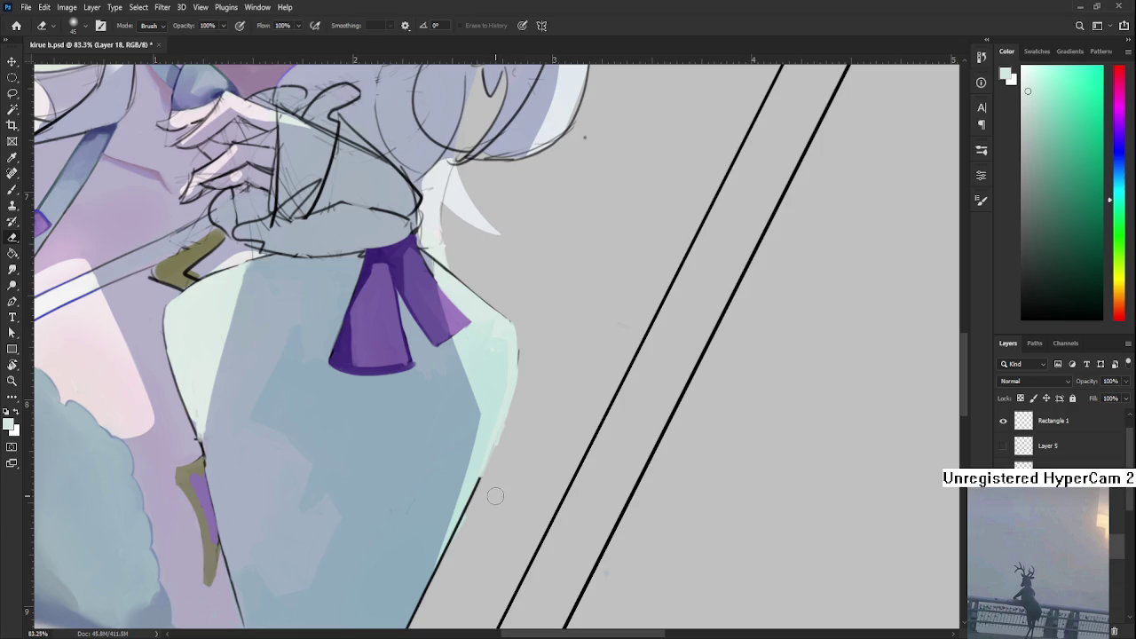
scroll(495, 496, down, 5)
scroll(522, 437, up, 3)
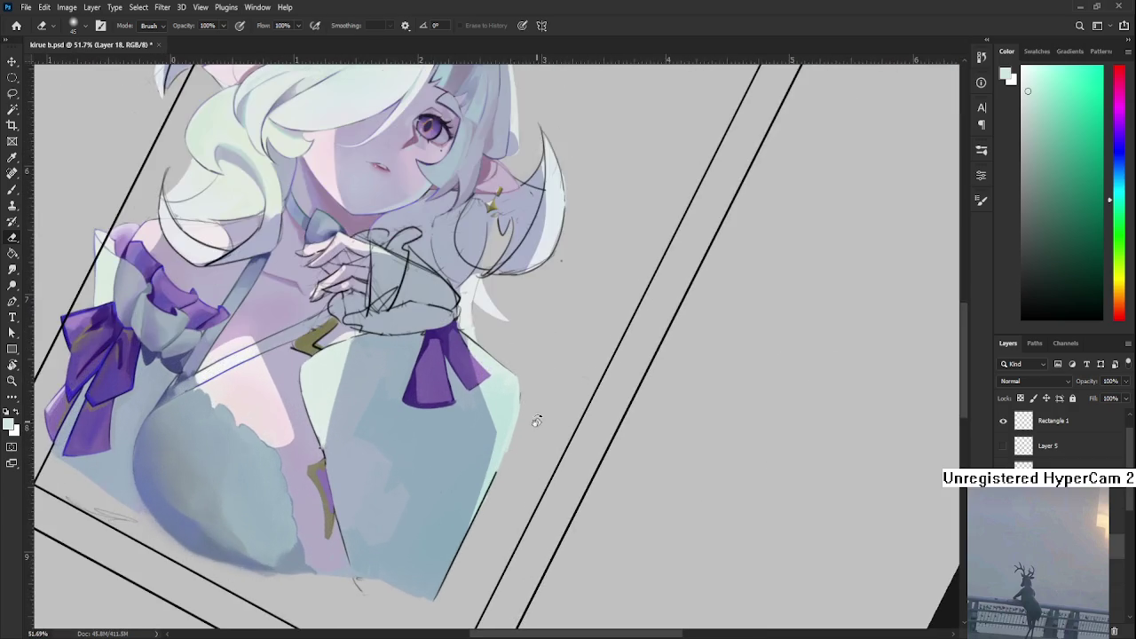
- Tilt the canvas about 76°, enlarge the brush to about 60, and sample dress colours
key(r)
drag(522, 437, 485, 402)
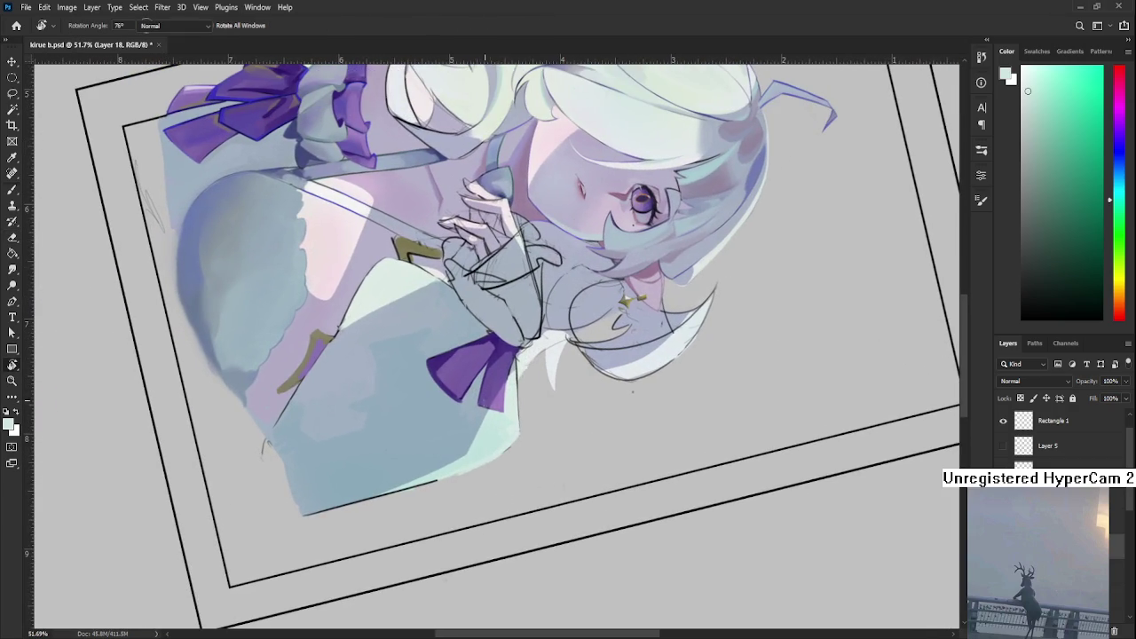
key(b)
alt+click(477, 447)
key(bracketright)
key(bracketright)
key(bracketright)
alt+click(480, 441)
- Sample blue-grey and light blue from the dress, then tilt the view to about -12°
alt+click(472, 444)
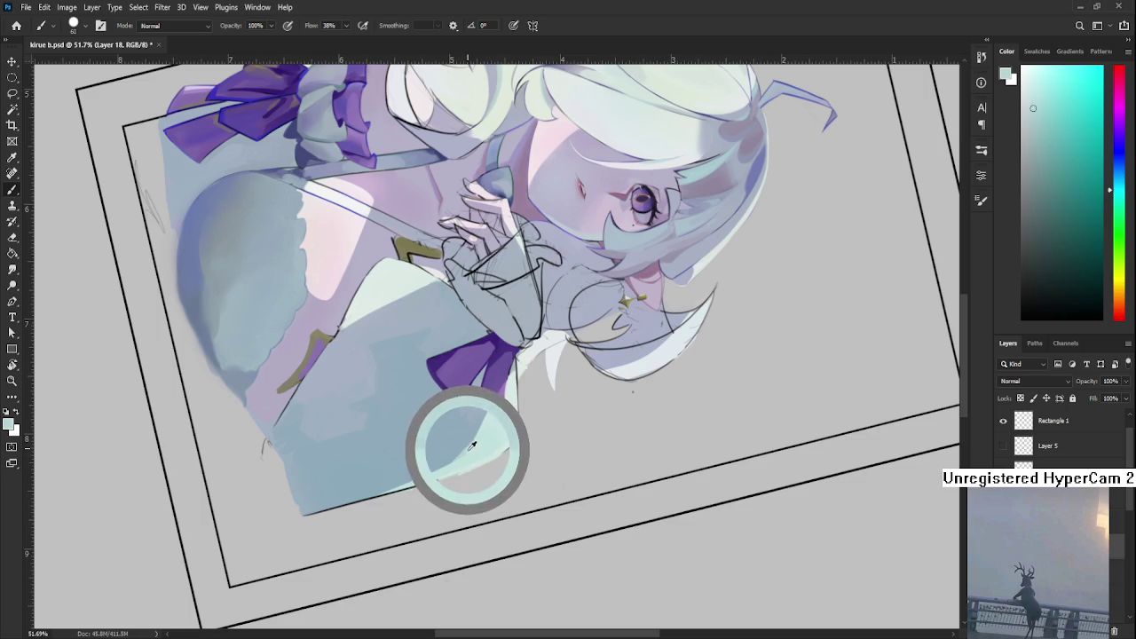
alt+click(486, 443)
alt+click(465, 446)
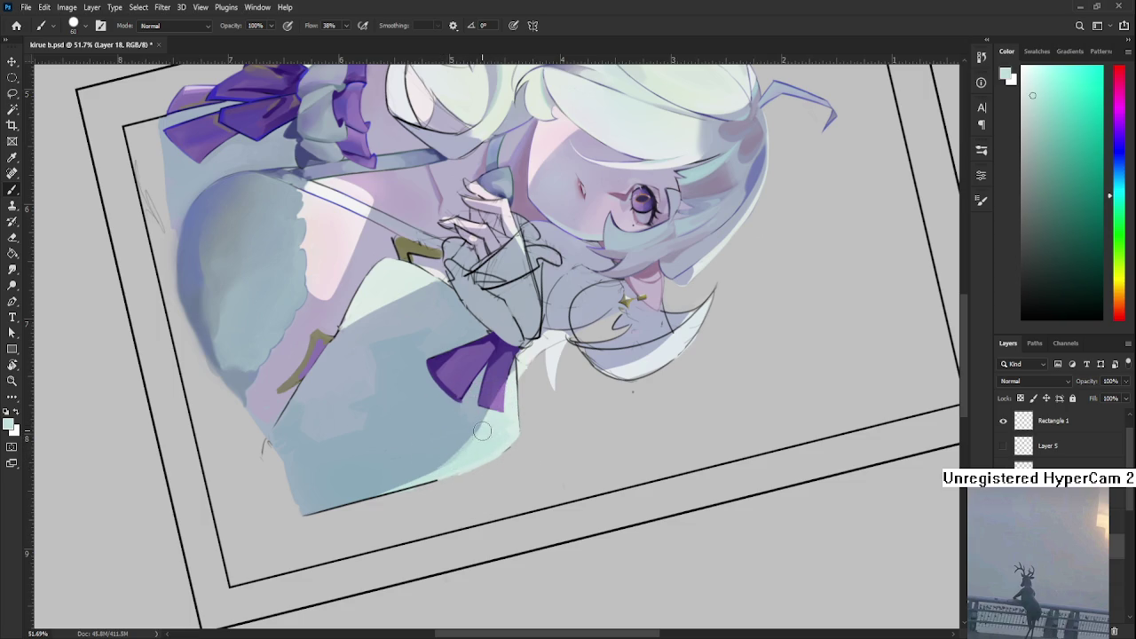
alt+click(472, 432)
alt+click(461, 452)
key(r)
drag(479, 435, 589, 401)
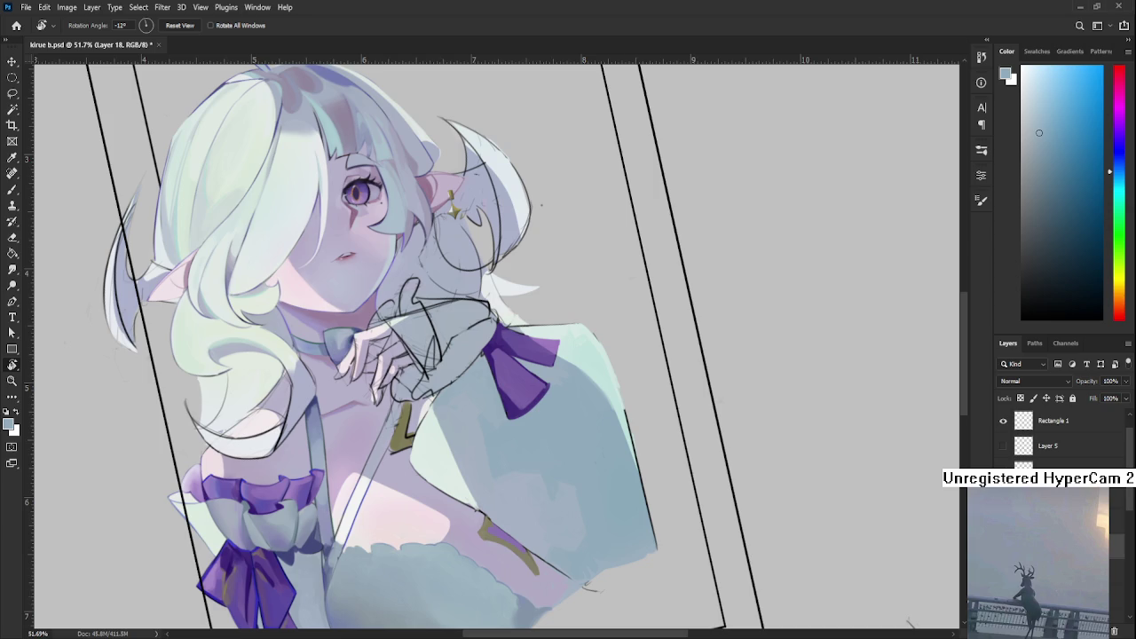
- Set the canvas upright, paint a mint stroke right of the purple bow, then undo it
drag(571, 551, 564, 474)
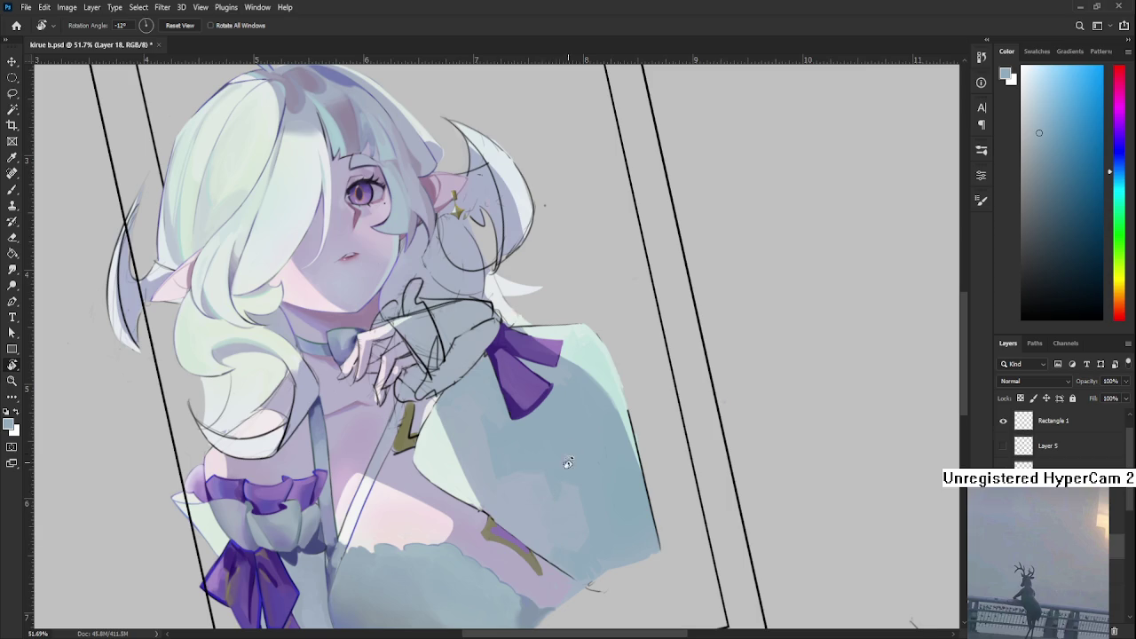
drag(579, 436, 461, 463)
key(b)
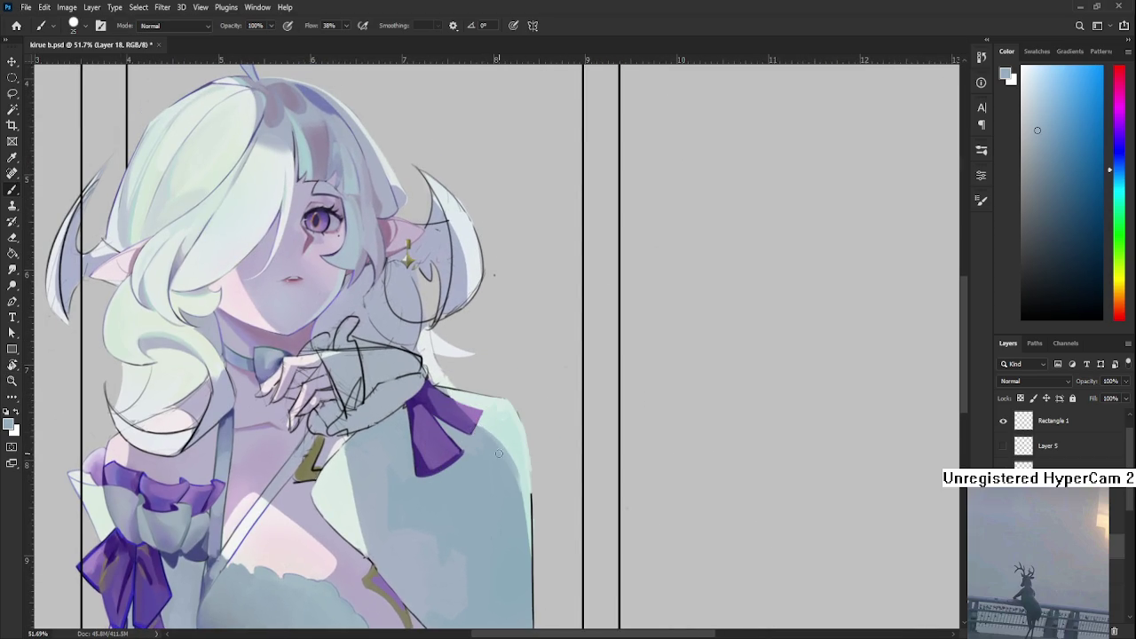
alt+click(489, 450)
drag(491, 448, 515, 484)
key(ctrl+z)
- Zoom out and sample new blue tones from the dress and shoulder
scroll(519, 523, down, 2)
scroll(508, 486, down, 2)
scroll(479, 444, down, 2)
scroll(459, 402, up, 2)
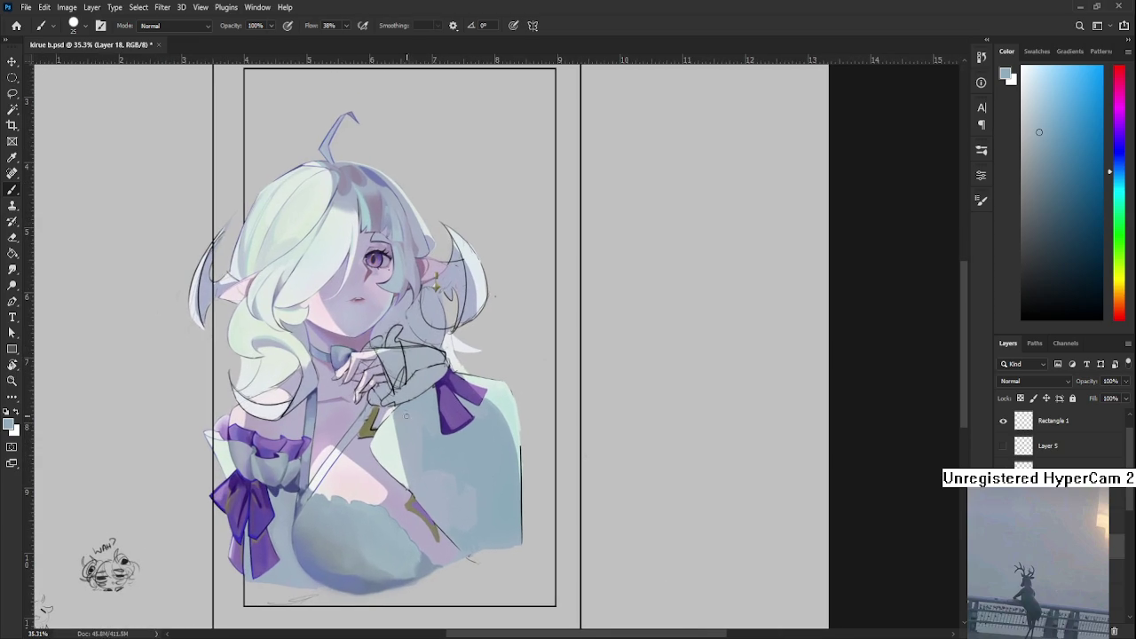
alt+click(414, 428)
alt+click(424, 465)
alt+click(442, 463)
alt+click(441, 461)
scroll(443, 472, up, 1)
- Bring the shoulder and bow closer and sample blue tones across the shoulder
drag(482, 454, 373, 482)
alt+click(337, 445)
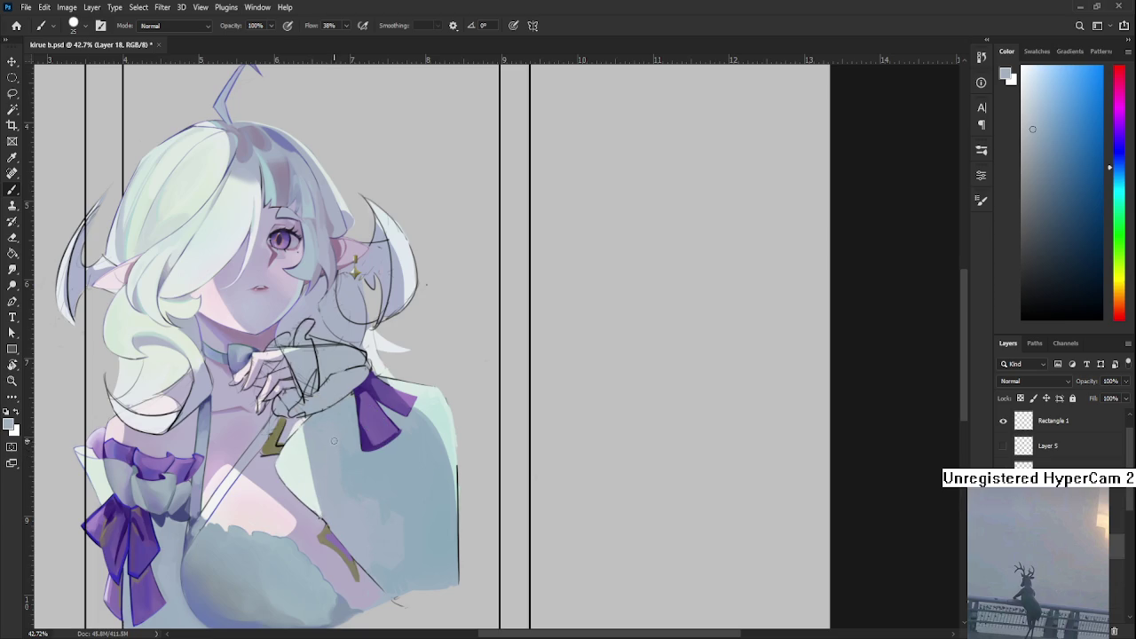
alt+click(355, 463)
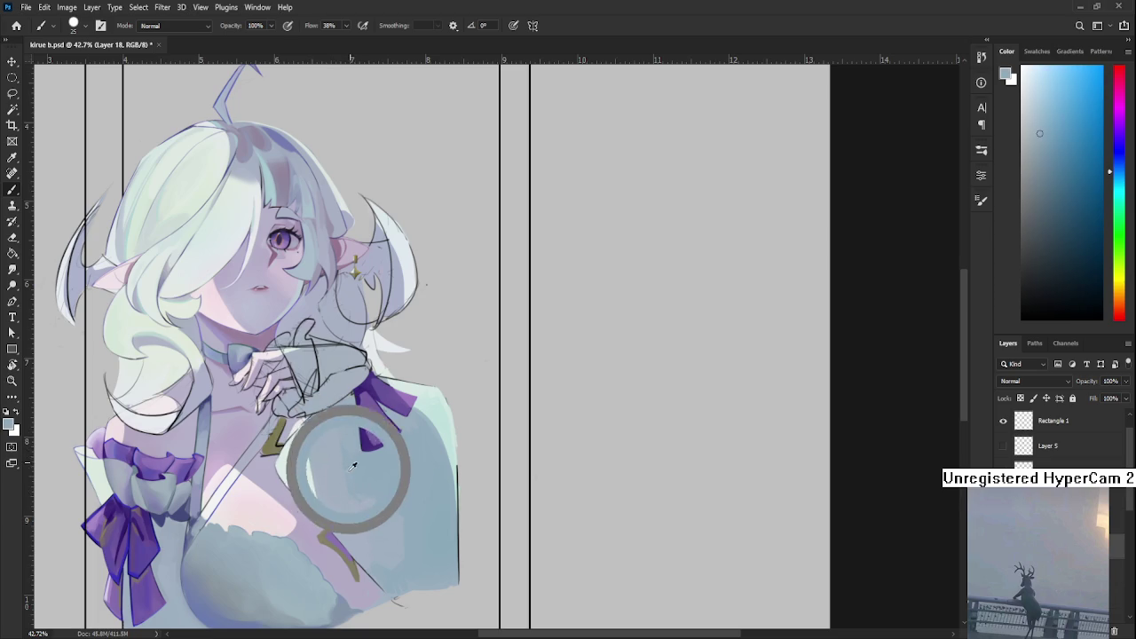
drag(356, 463, 335, 422)
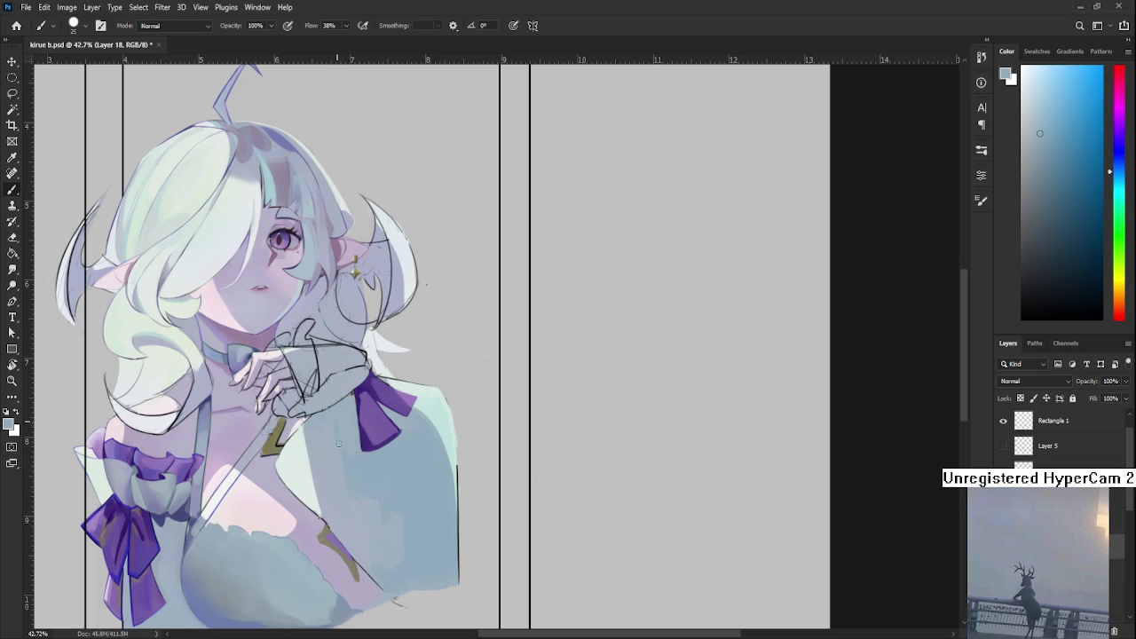
alt+click(327, 443)
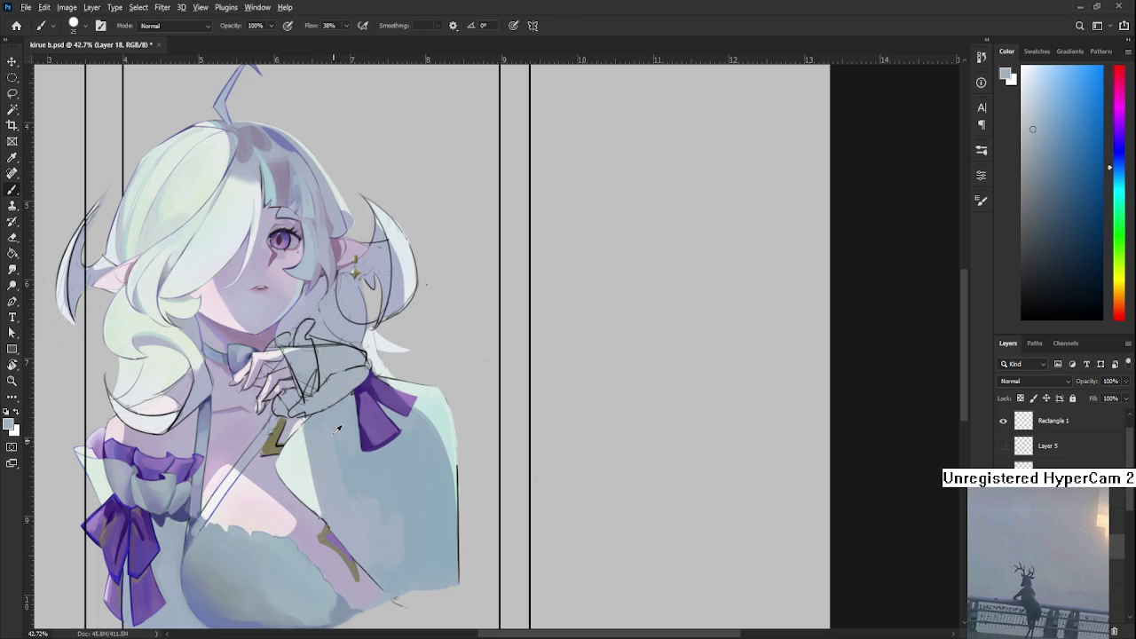
alt+click(351, 452)
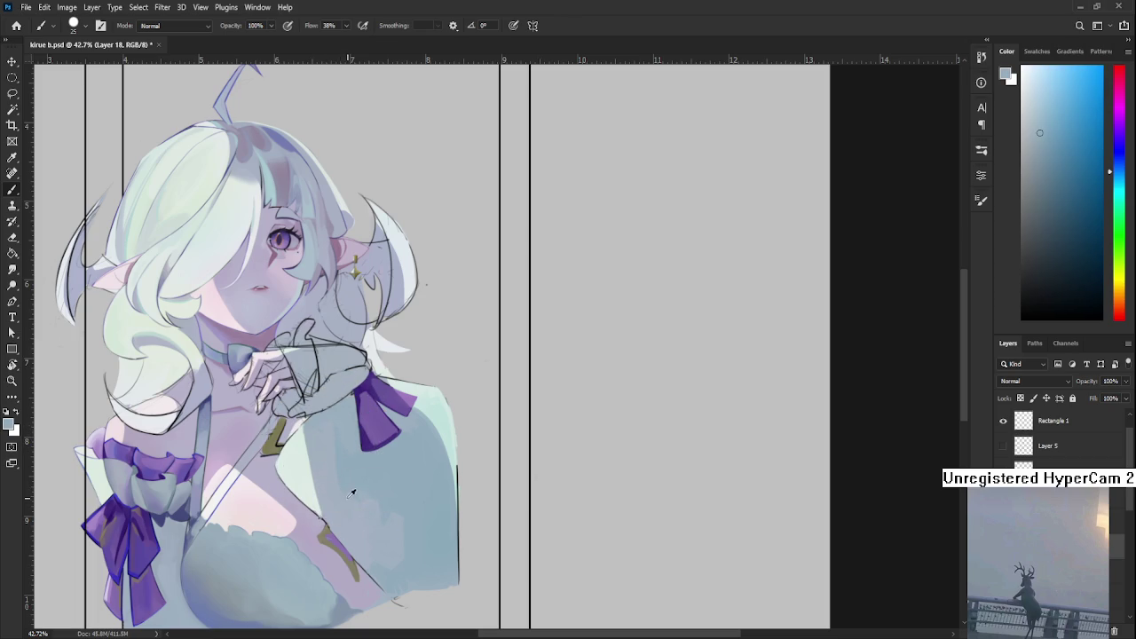
alt+click(330, 424)
- Compare shoulder shades, pick pale mint from the shoulder edge, and shrink the brush to 5
mouse_move(332, 427)
mouse_down()
mouse_move(341, 441)
mouse_move(345, 428)
mouse_up()
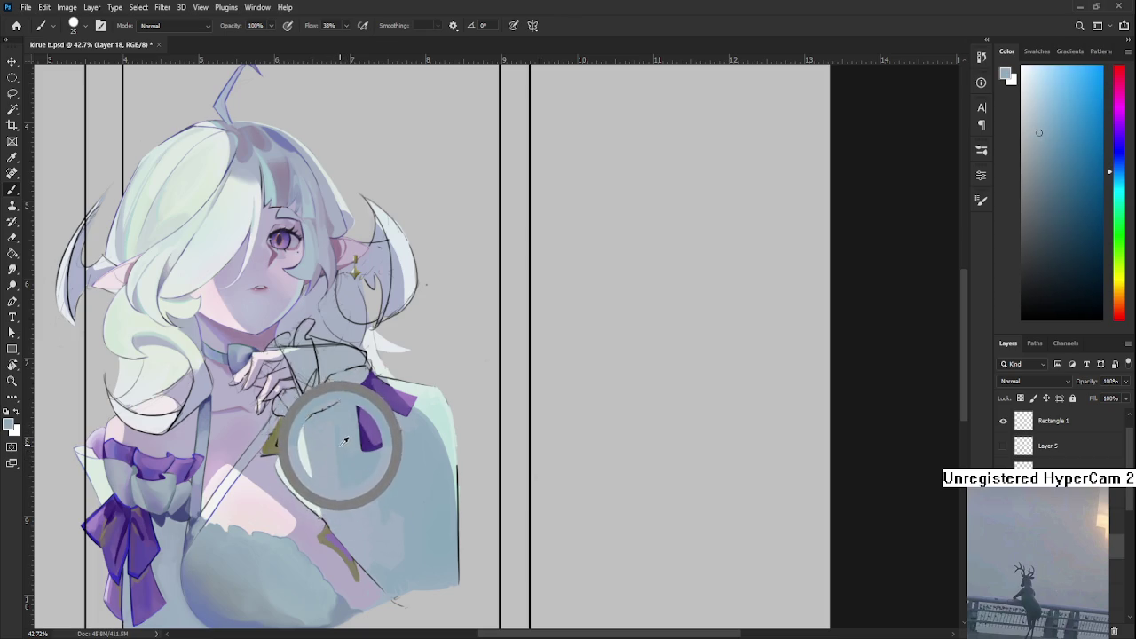
drag(345, 428, 336, 427)
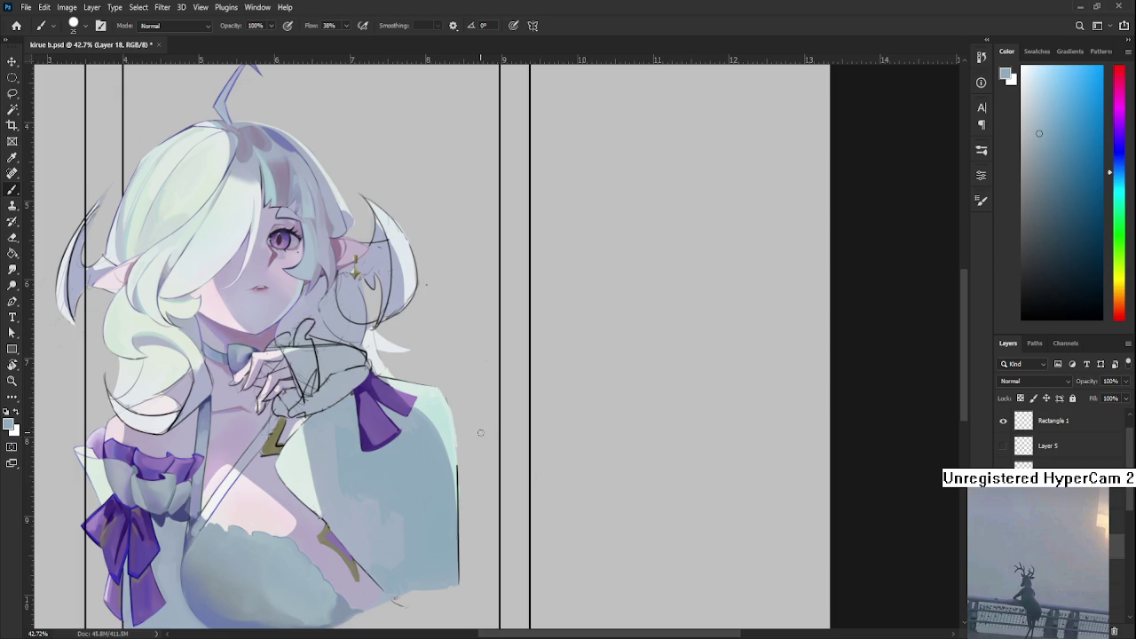
alt+click(445, 444)
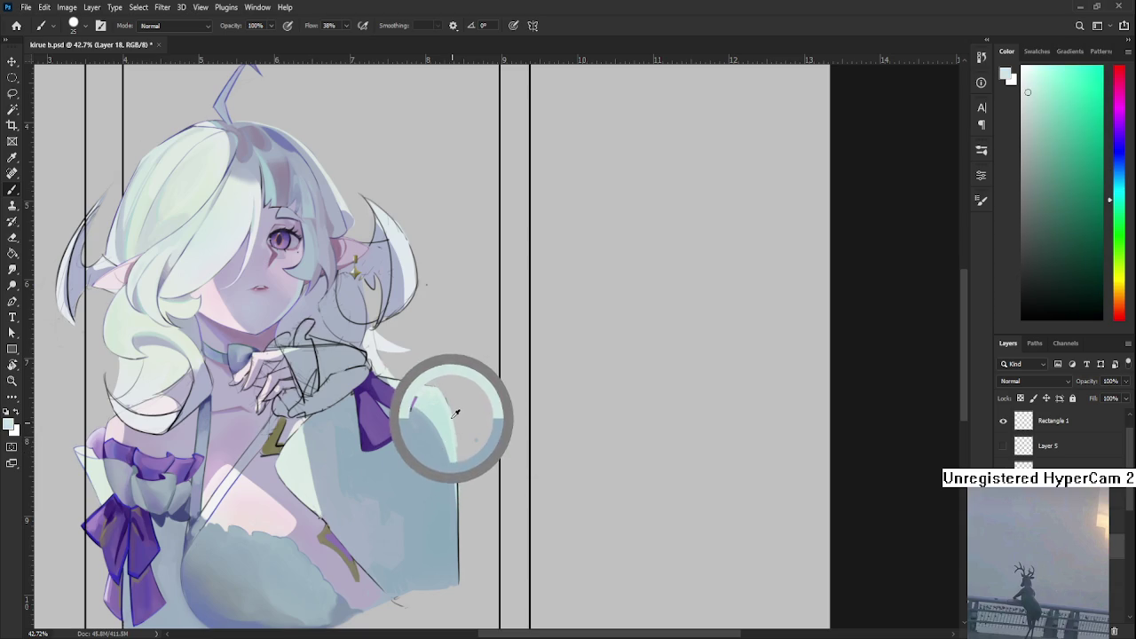
key(bracketleft)
key(bracketleft)
key(bracketleft)
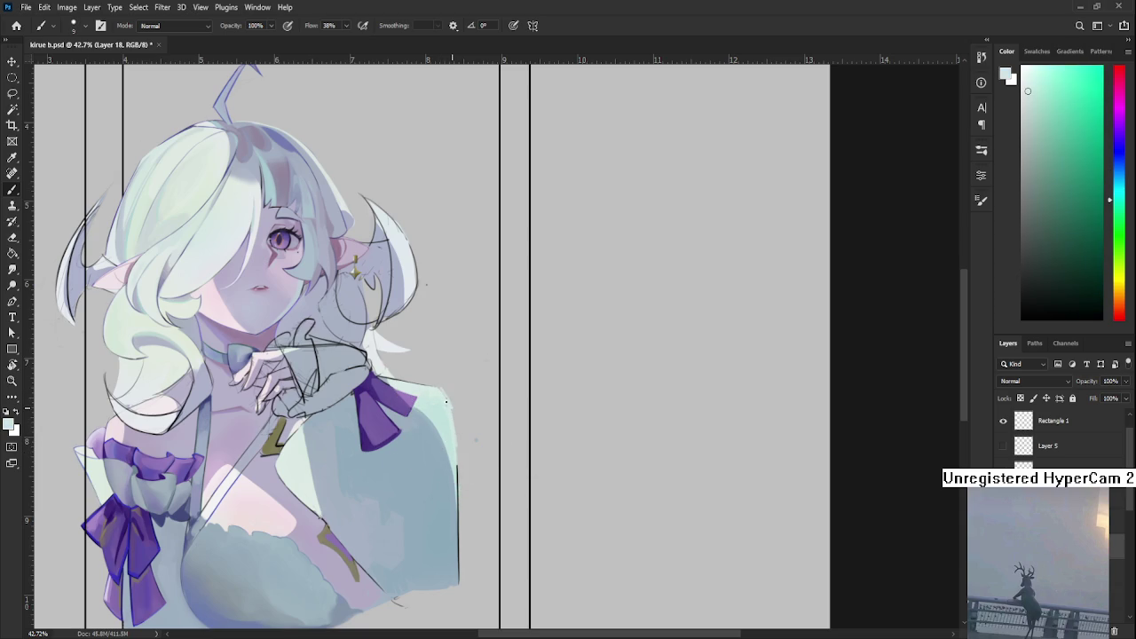
- Enlarge the brush back to 20, switch to the Eraser, and centre the shoulder in view
key(bracketright)
key(bracketright)
key(bracketright)
key(e)
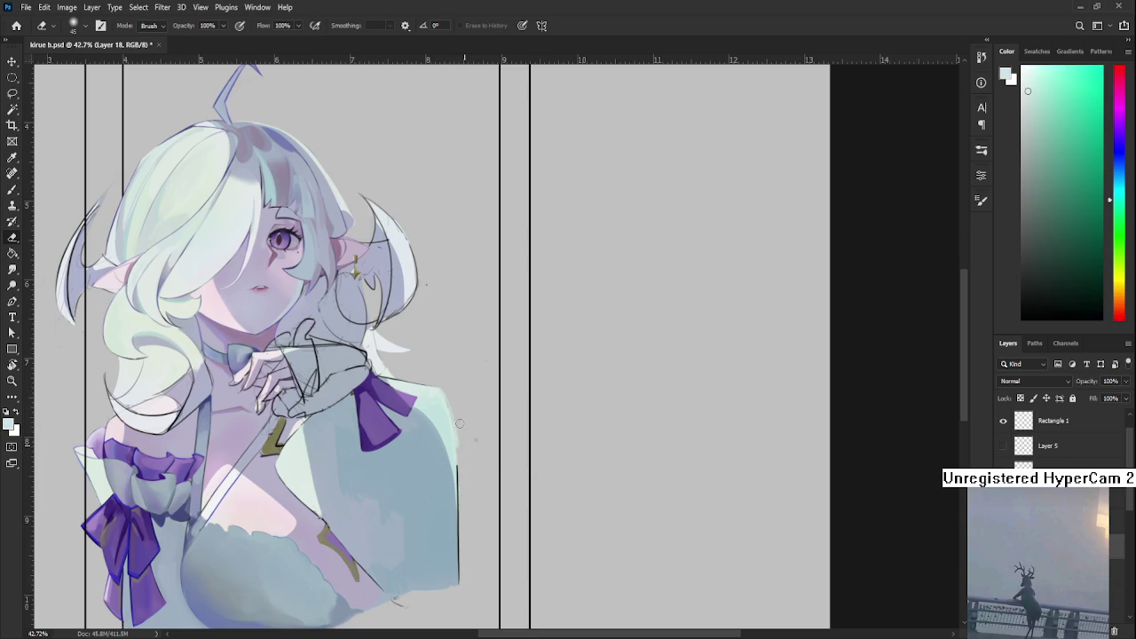
drag(467, 488, 471, 435)
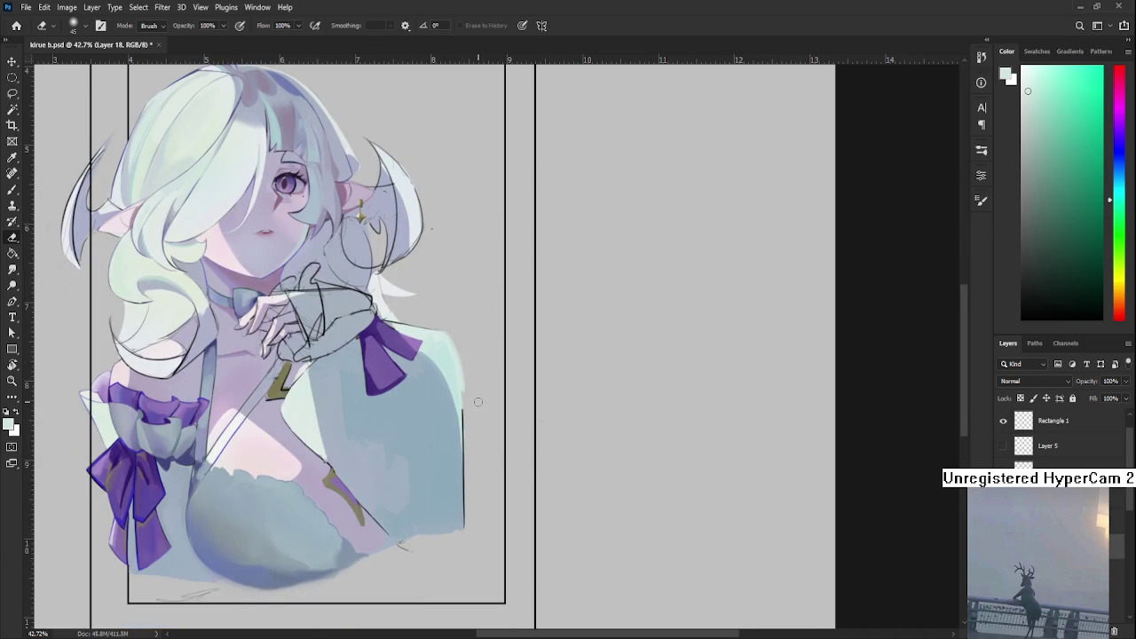
scroll(467, 427, down, 2)
scroll(477, 402, down, 2)
scroll(477, 402, up, 2)
scroll(477, 402, up, 2)
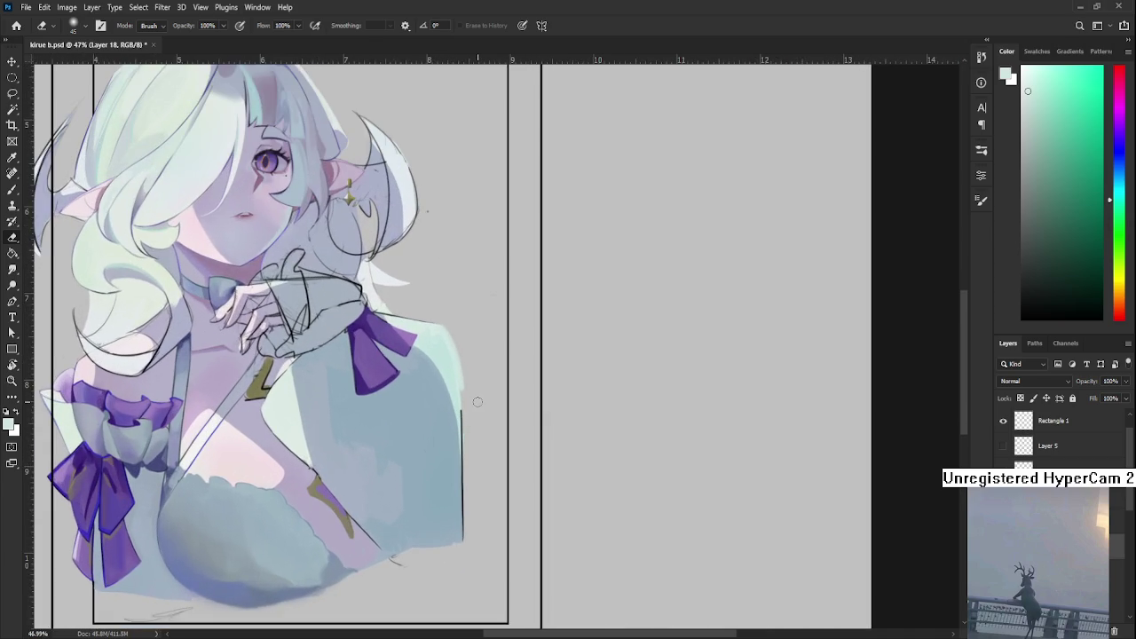
scroll(478, 401, up, 2)
scroll(479, 400, up, 2)
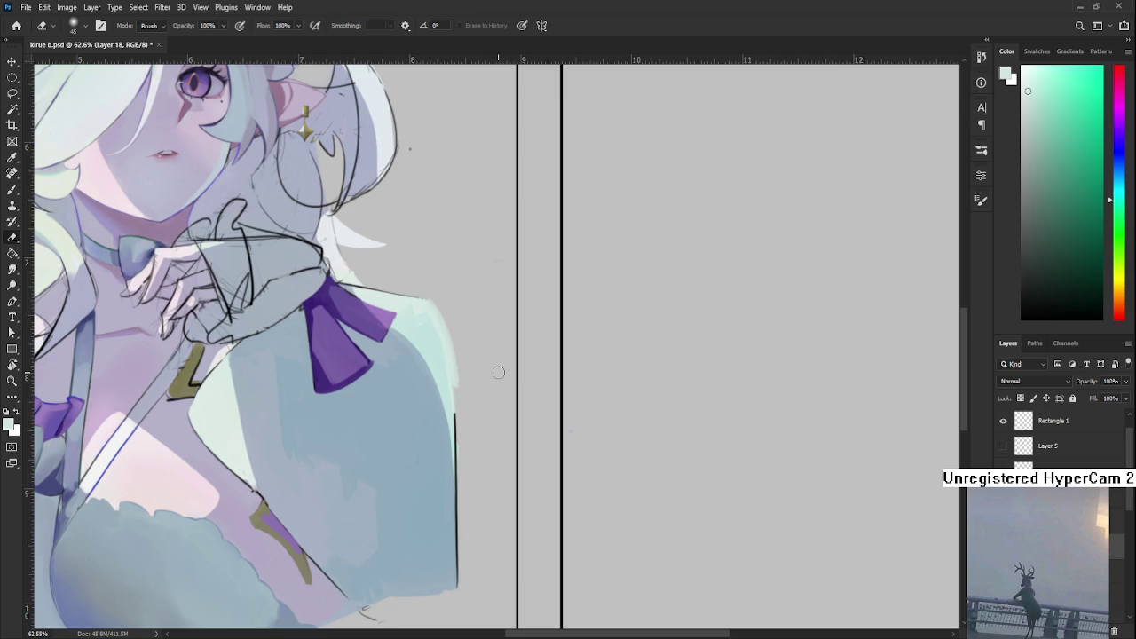
mouse_move(431, 440)
mouse_down()
mouse_move(393, 509)
mouse_move(372, 486)
mouse_up()
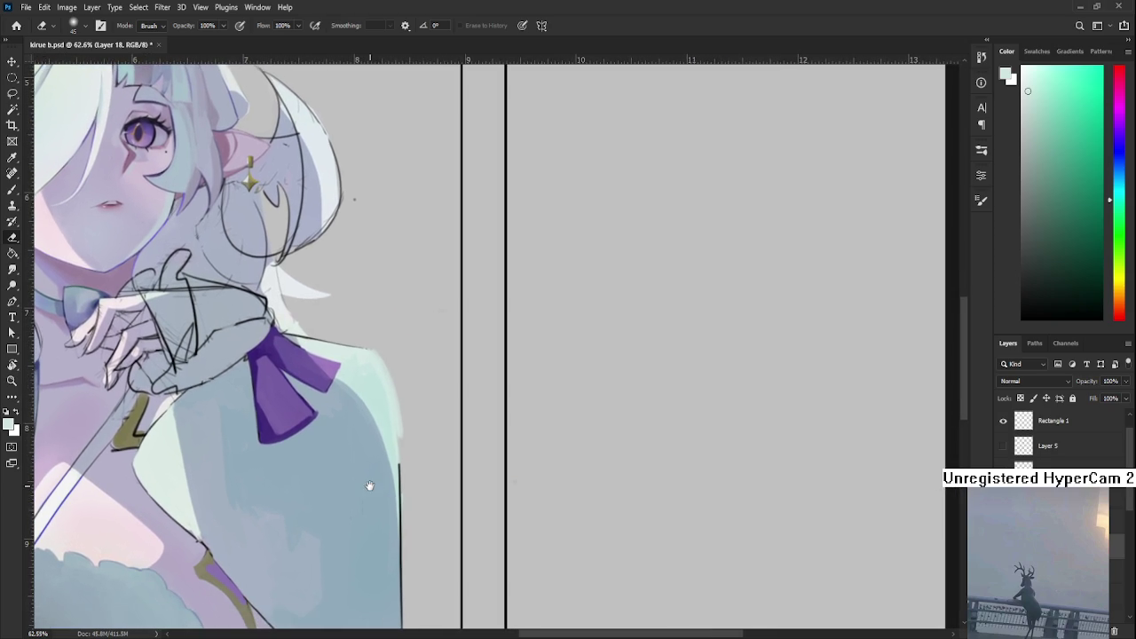
- Rotate the canvas to about -147° and return to the Brush
key(b)
key(r)
mouse_move(398, 396)
mouse_down()
mouse_move(544, 388)
mouse_move(378, 420)
mouse_up()
key(b)
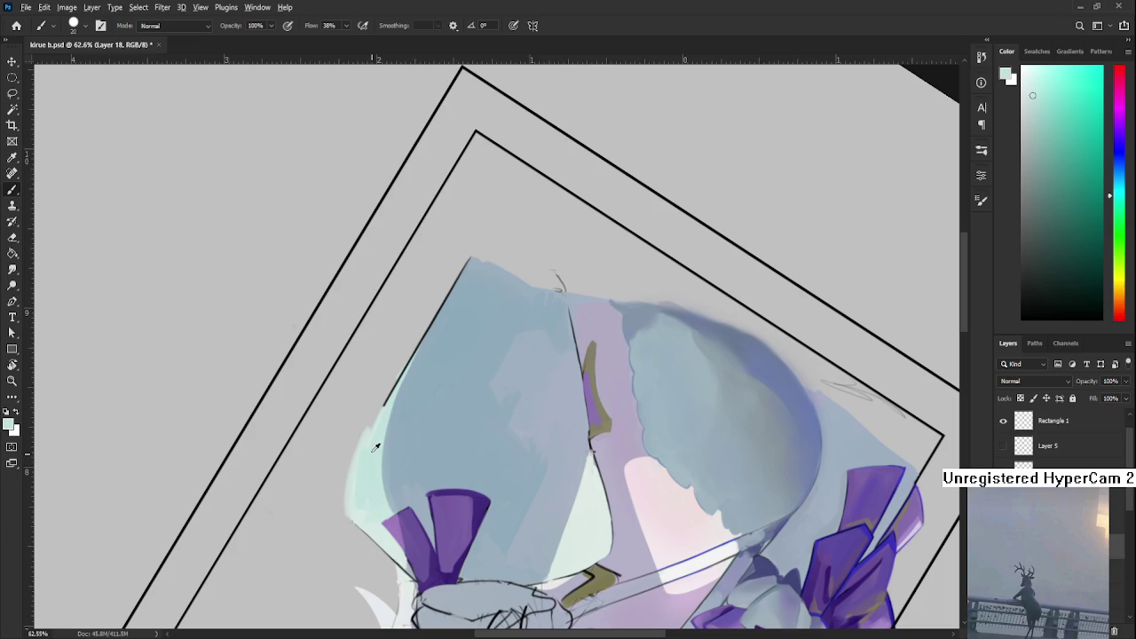
- Cover the outline's end with mint and the rest with sampled blue-grey, then rotate upright
drag(379, 411, 371, 432)
key(r)
mouse_move(427, 438)
mouse_down()
mouse_move(377, 410)
mouse_move(362, 452)
mouse_up()
alt+click(378, 410)
drag(372, 358, 362, 479)
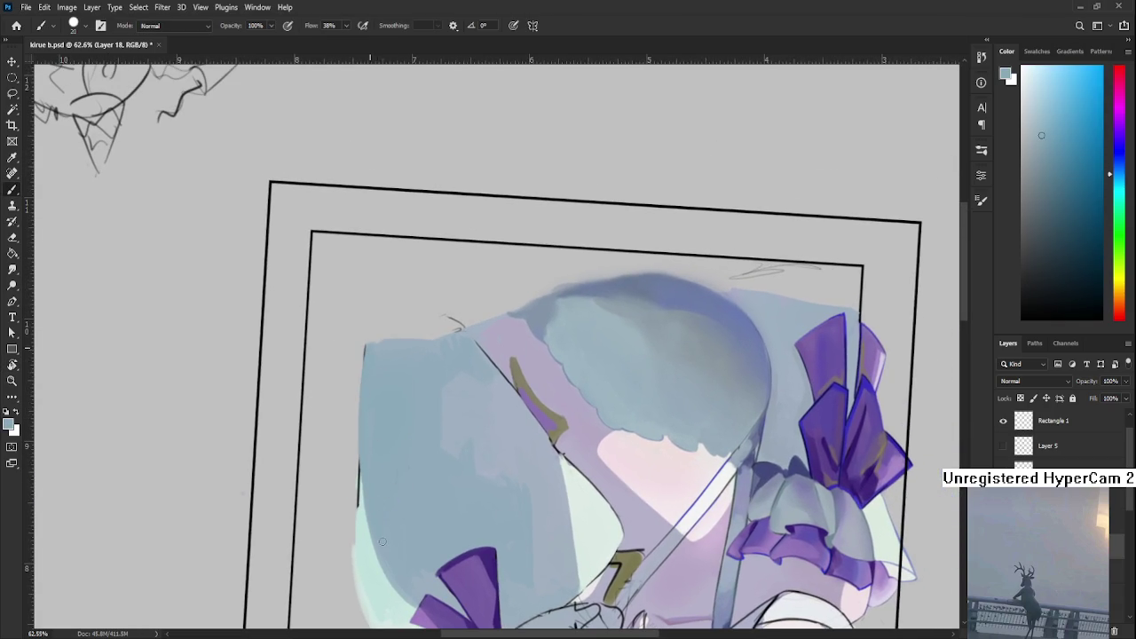
drag(361, 372, 364, 532)
key(r)
mouse_move(368, 359)
mouse_down()
mouse_move(479, 455)
mouse_move(426, 364)
mouse_move(441, 512)
mouse_up()
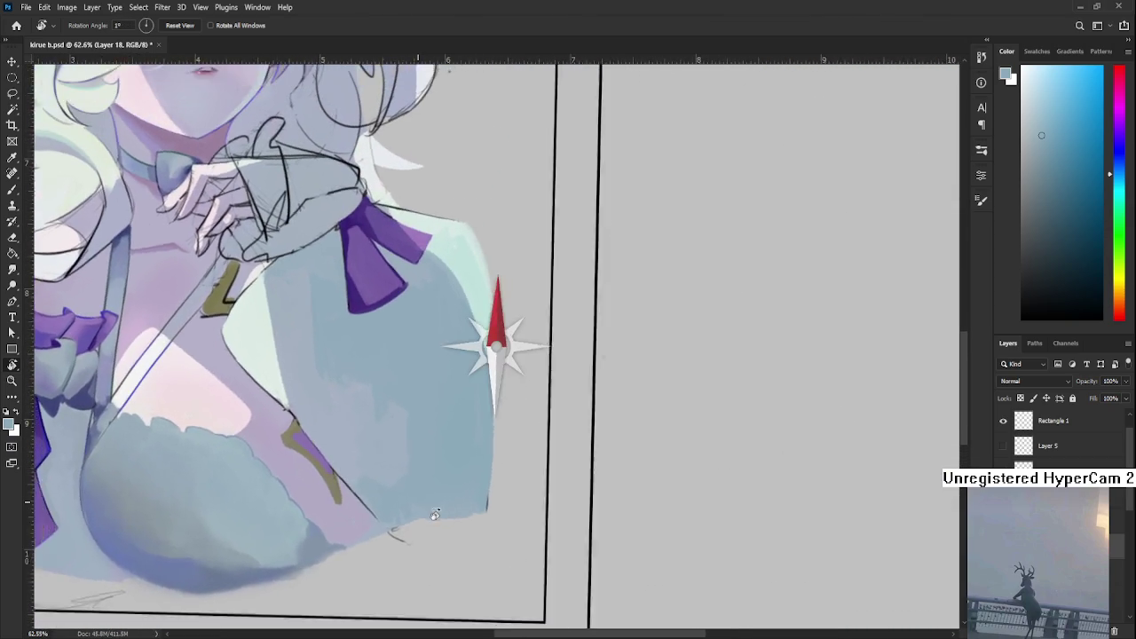
- Zoom and pan to the shoulder's right edge and shrink the brush to 9
scroll(459, 393, down, 1)
scroll(476, 386, down, 3)
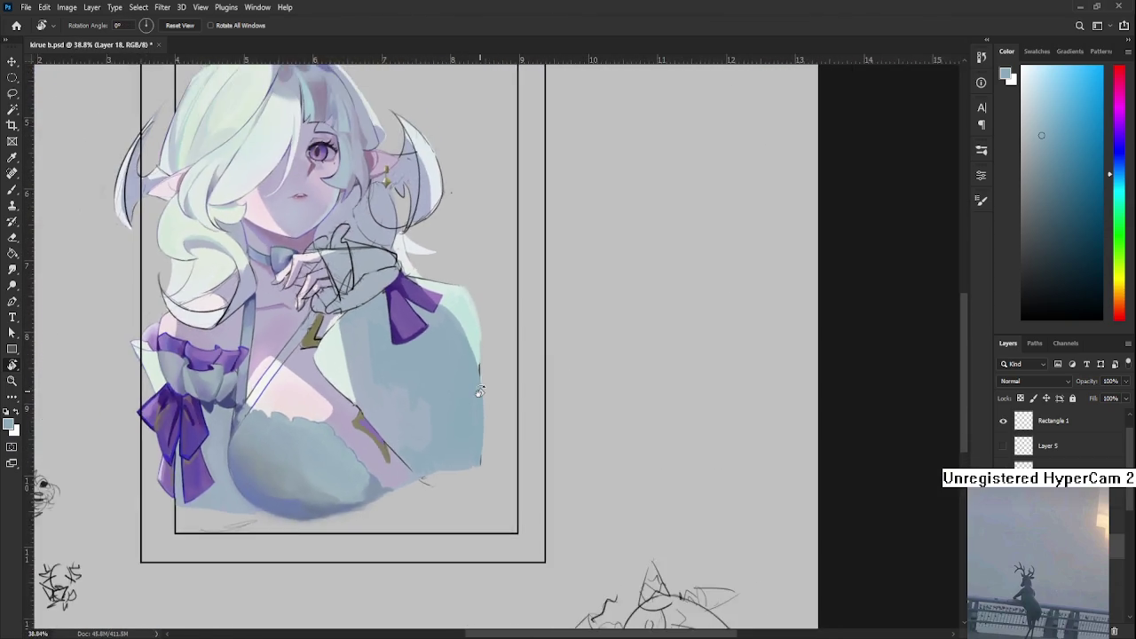
scroll(480, 393, up, 5)
key(b)
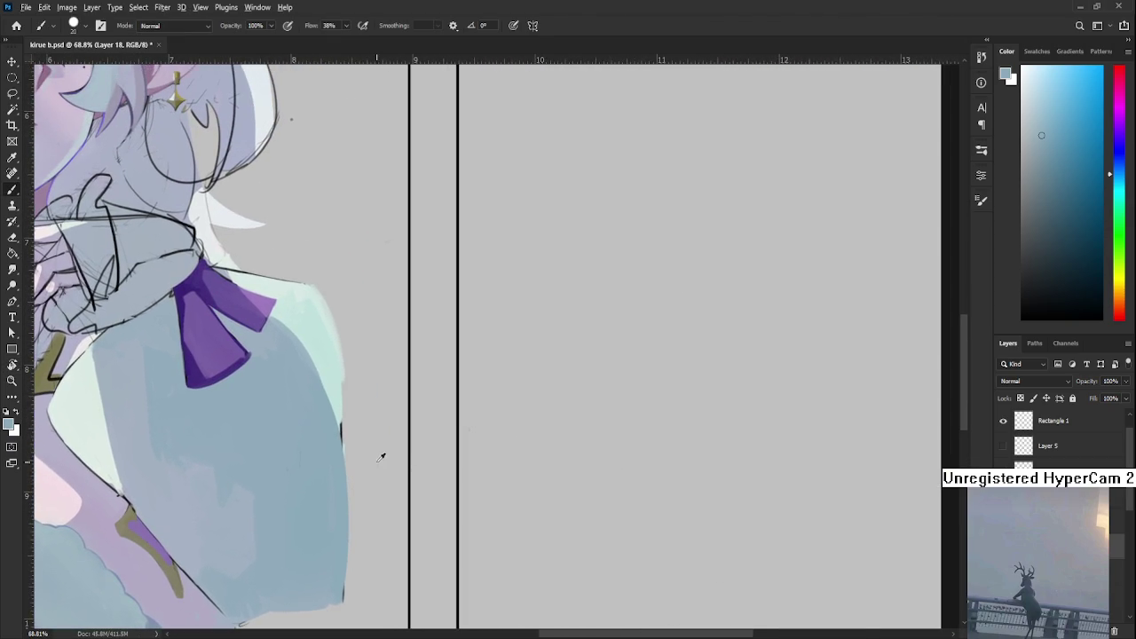
drag(326, 446, 357, 413)
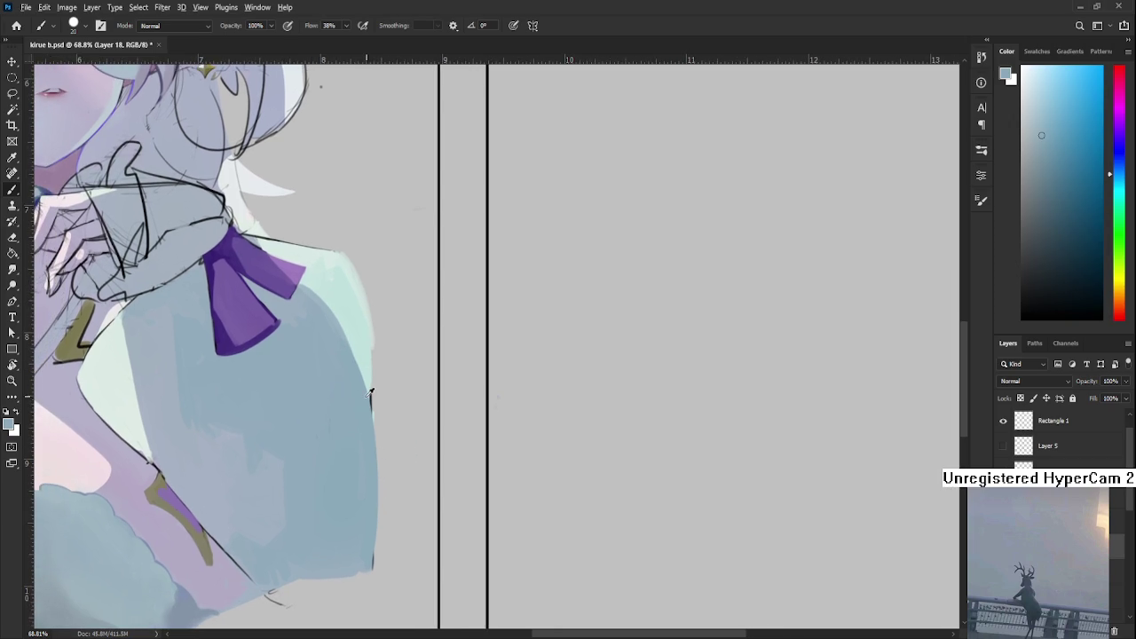
key(bracketleft)
key(bracketleft)
key(bracketleft)
- Sample light mint and blue-grey along the shoulder edge, bringing the lower shoulder into view
alt+click(370, 379)
alt+click(376, 387)
alt+click(377, 383)
alt+click(372, 382)
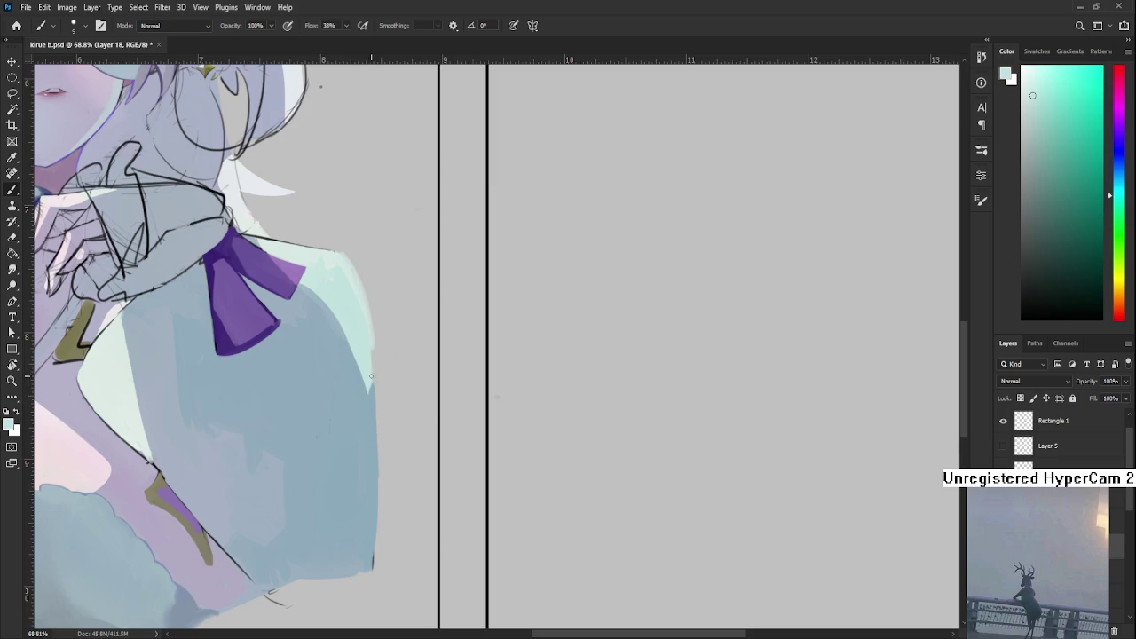
mouse_move(371, 353)
mouse_down()
mouse_move(384, 442)
mouse_move(354, 362)
mouse_up()
alt+click(382, 447)
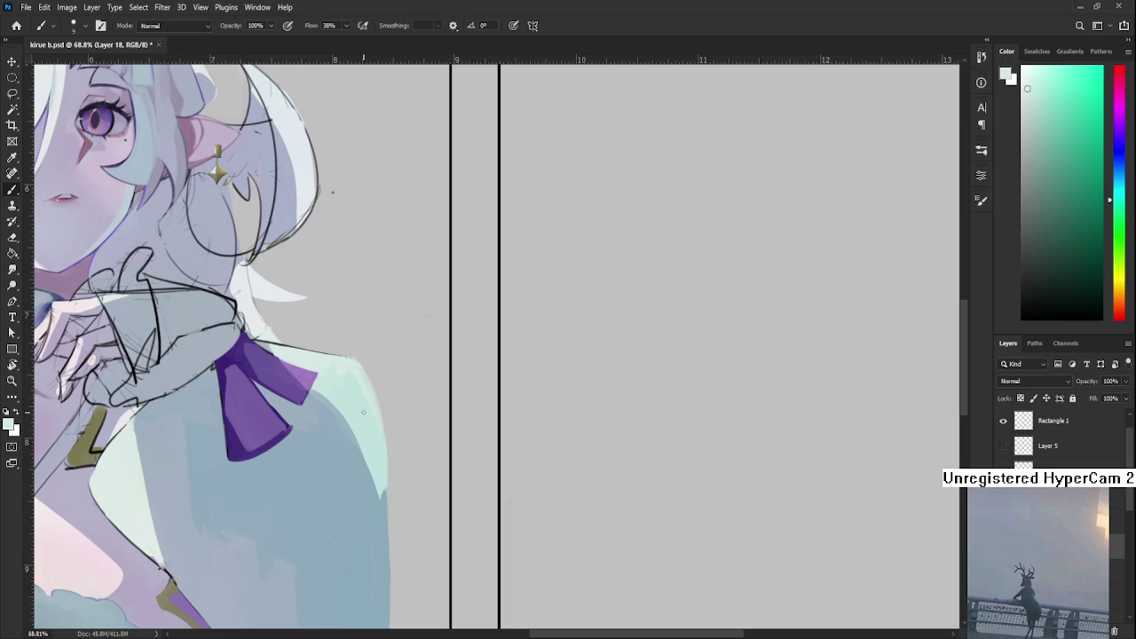
- Pick up light cyan, paint a stroke along the shoulder's right edge, then undo it
alt+click(381, 410)
alt+click(382, 437)
scroll(383, 430, down, 2)
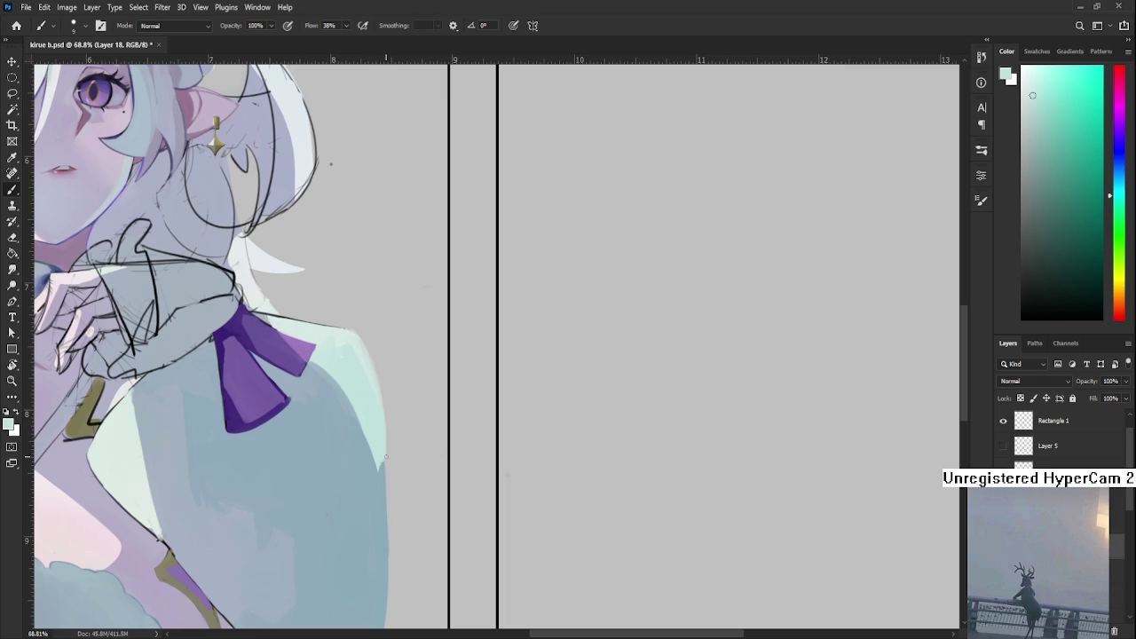
drag(383, 460, 382, 547)
key(ctrl+z)
- Rotate the canvas about 90 degrees and brush a pale cyan stroke along the shoulder edge
key(r)
mouse_move(456, 222)
mouse_down()
mouse_move(374, 391)
mouse_move(358, 372)
mouse_up()
key(b)
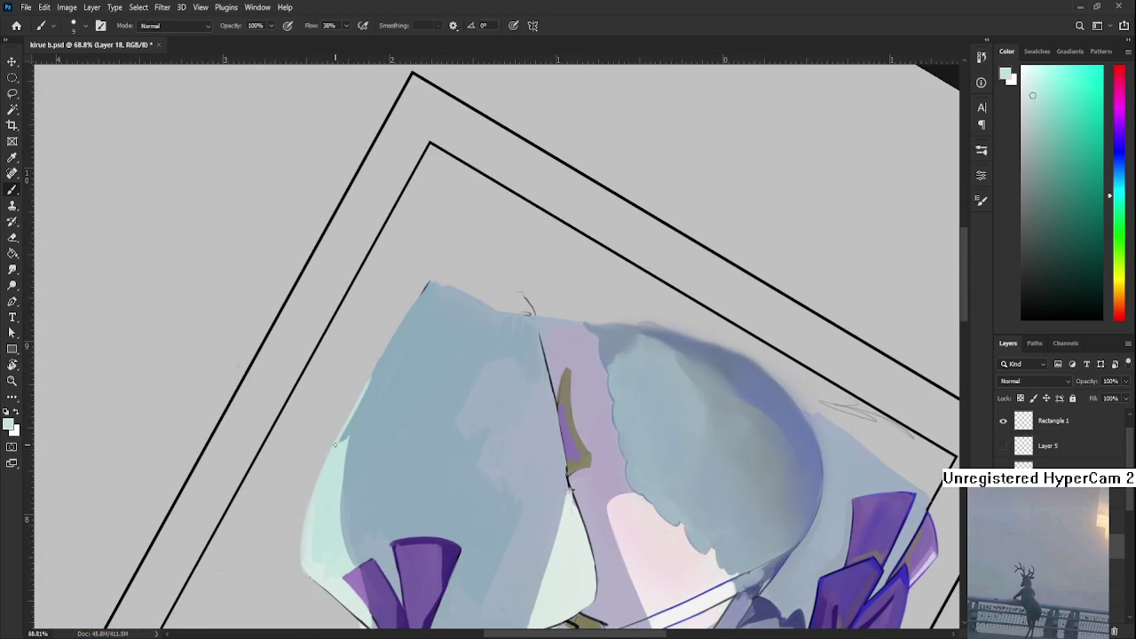
drag(346, 459, 380, 367)
- Compare the shoulder with and without the pale cyan stroke, then remove it
key(ctrl+z)
key(ctrl+shift+z)
key(ctrl+z)
key(ctrl+shift+z)
key(ctrl+z)
key(ctrl+shift+z)
key(ctrl+z)
key(ctrl+shift+z)
key(ctrl+z)
key(ctrl+shift+z)
key(ctrl+z)
- Sample the blue-grey and mint colours down the shoulder's outer edge to blend the rim
alt+click(345, 449)
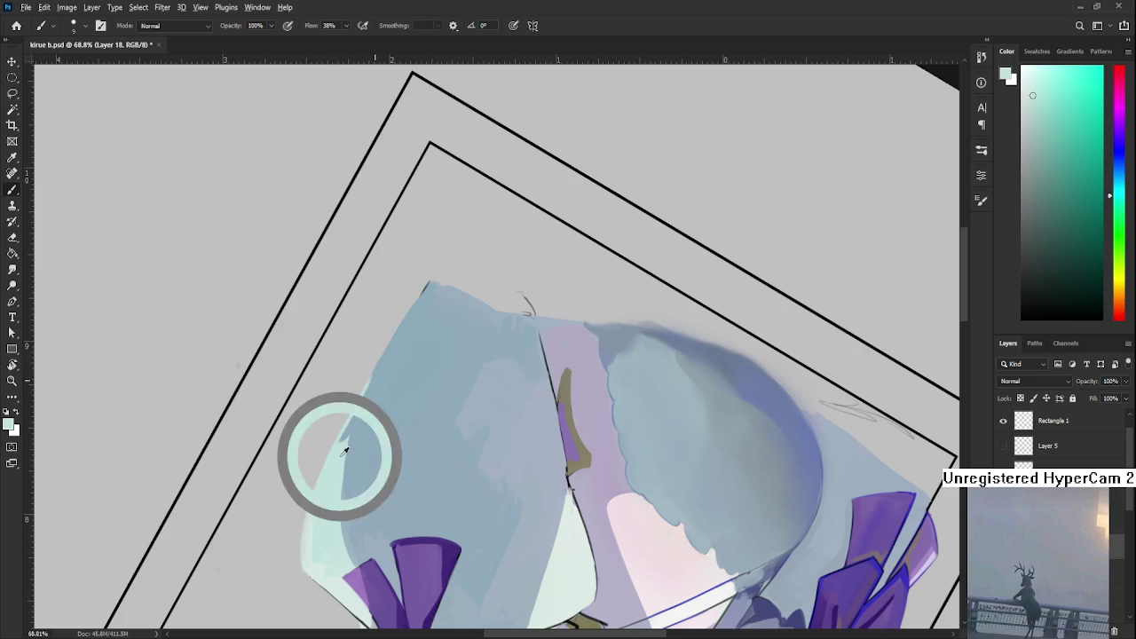
alt+click(356, 435)
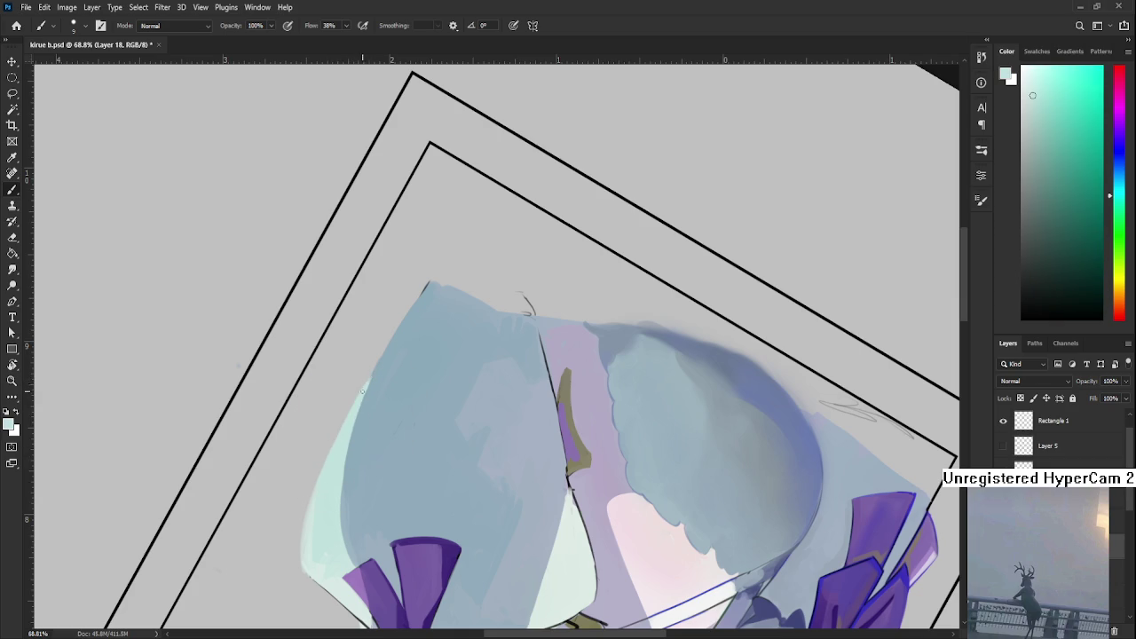
alt+click(375, 393)
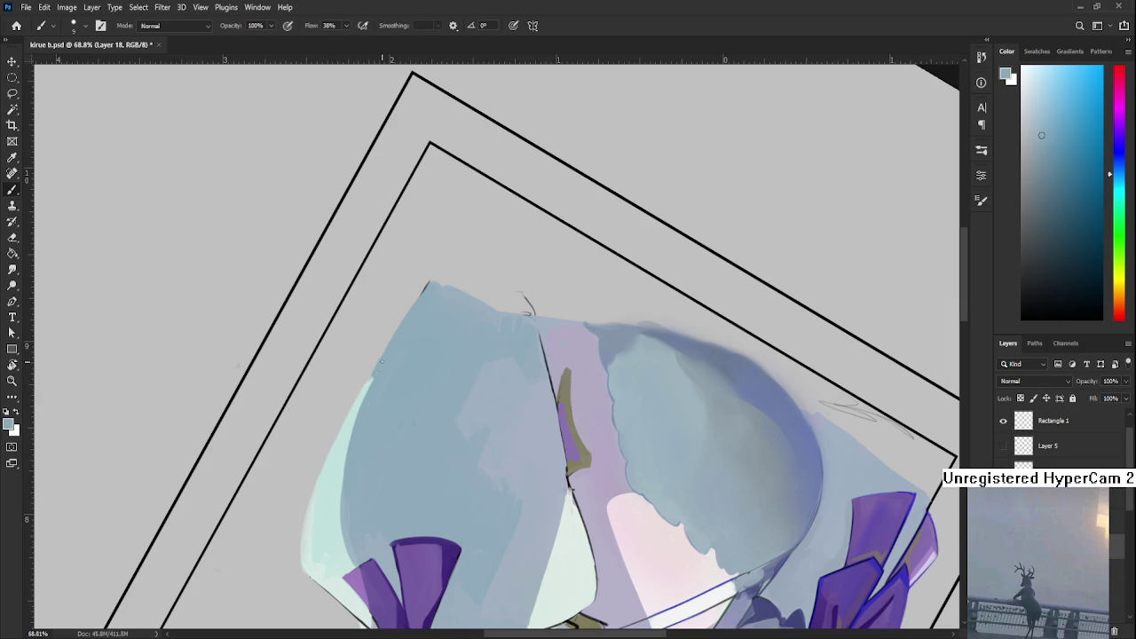
drag(379, 409, 364, 394)
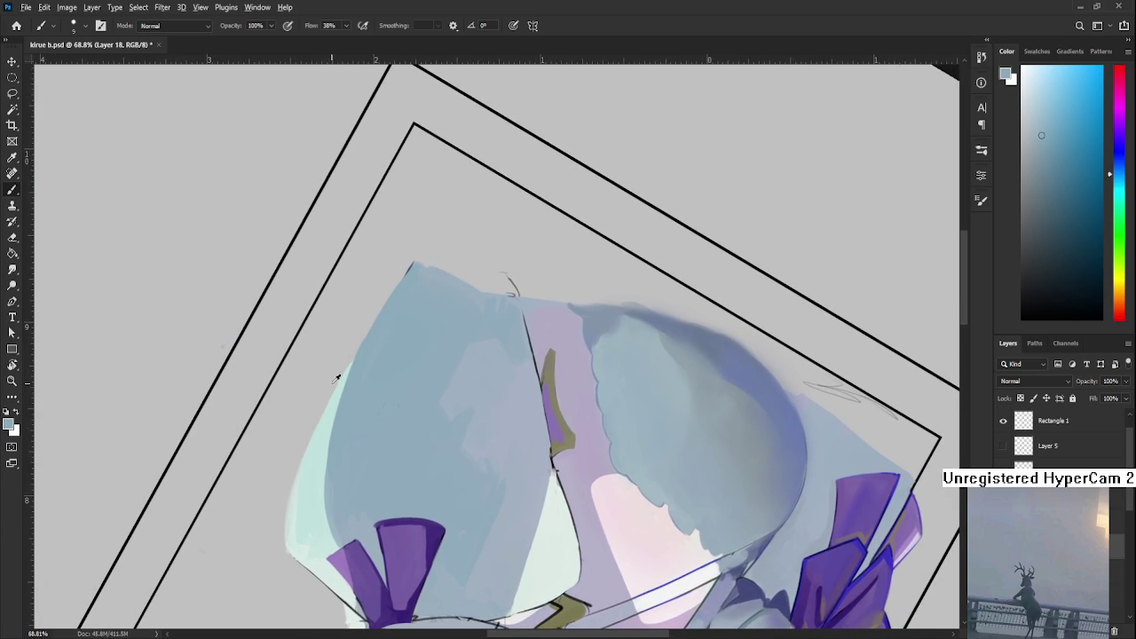
alt+click(333, 396)
alt+click(329, 410)
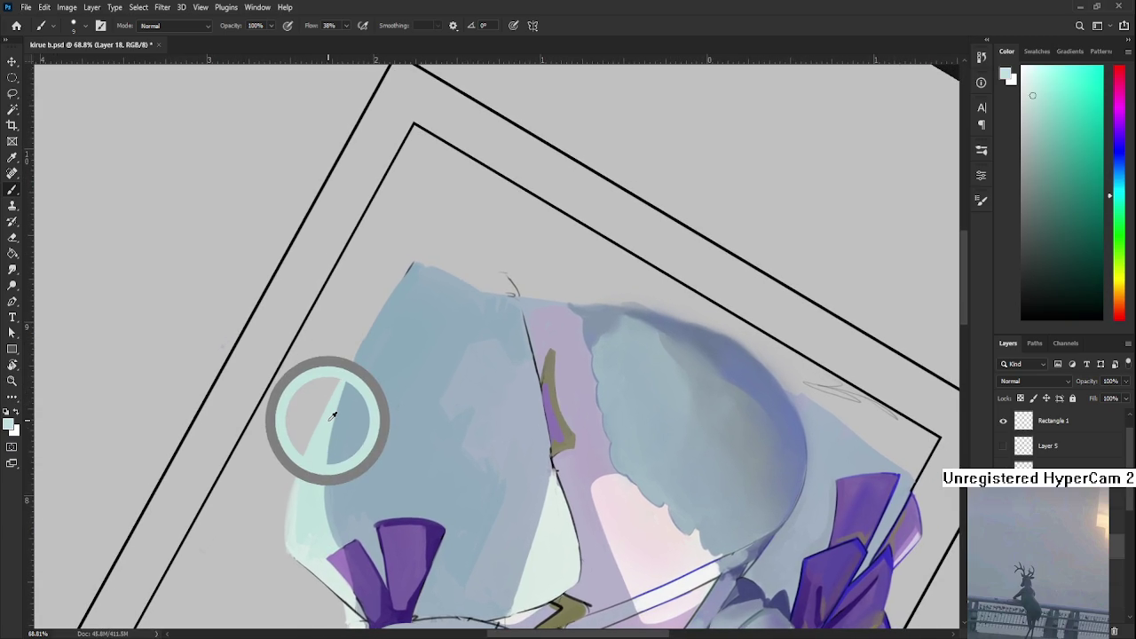
alt+click(337, 399)
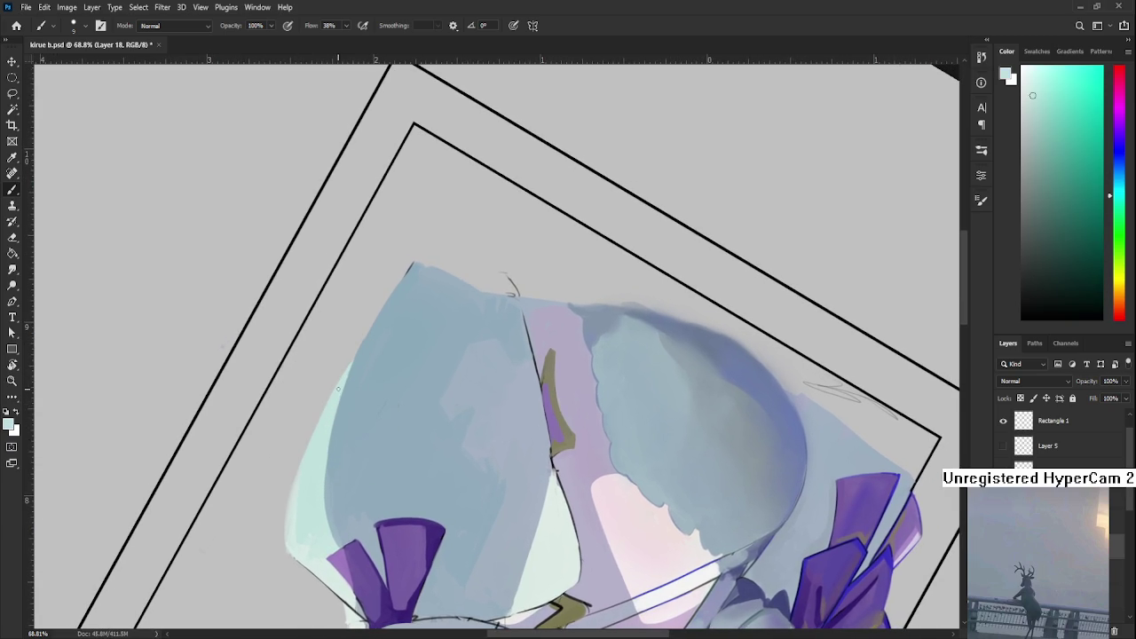
drag(312, 449, 302, 486)
- Rotate the canvas back upright, pick the shoulder's blue-grey, and switch to the Eraser
key(r)
mouse_move(416, 372)
mouse_down()
mouse_move(563, 515)
mouse_move(444, 436)
mouse_move(443, 414)
mouse_move(332, 536)
mouse_up()
alt+click(391, 464)
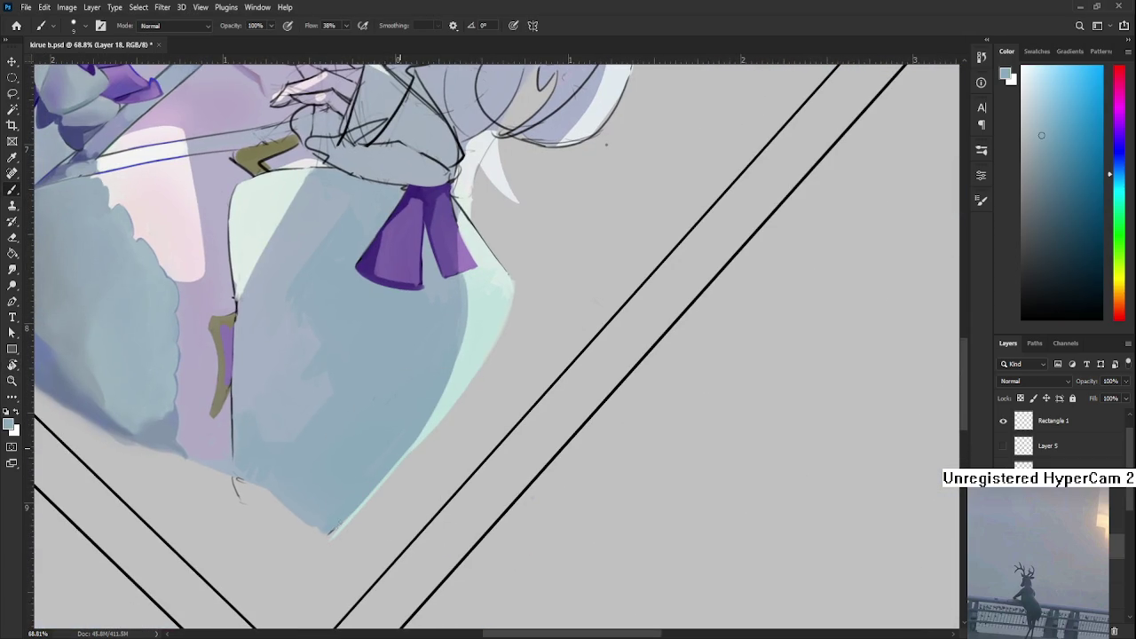
key(e)
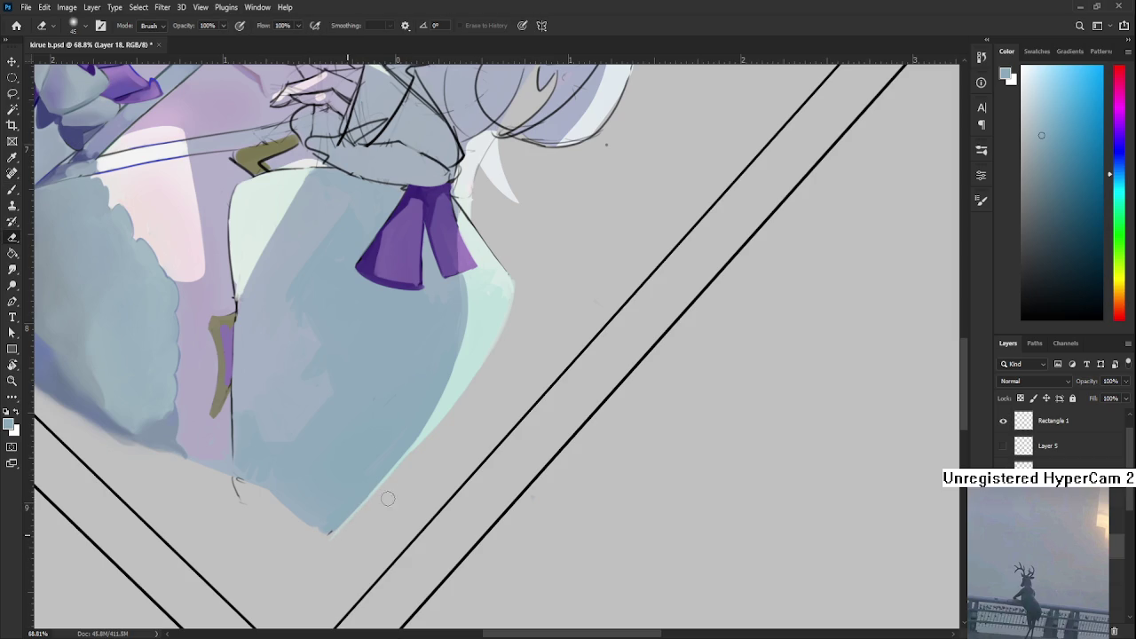
key(r)
mouse_move(358, 545)
mouse_down()
mouse_move(418, 472)
mouse_move(550, 449)
mouse_move(545, 414)
mouse_up()
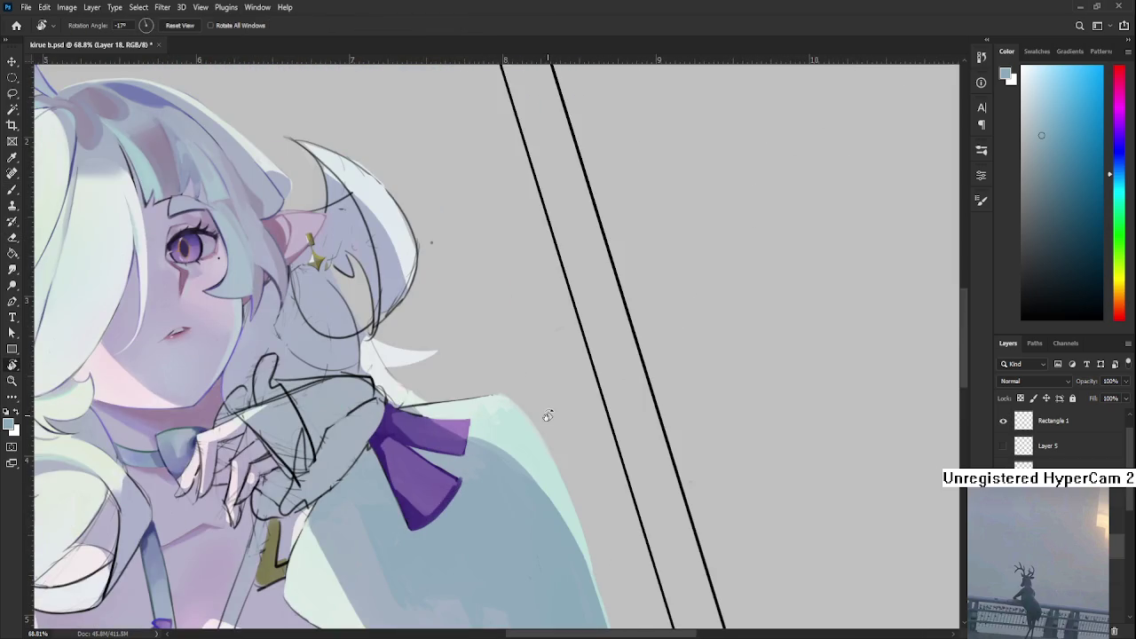
scroll(531, 402, down, 2)
scroll(530, 402, down, 2)
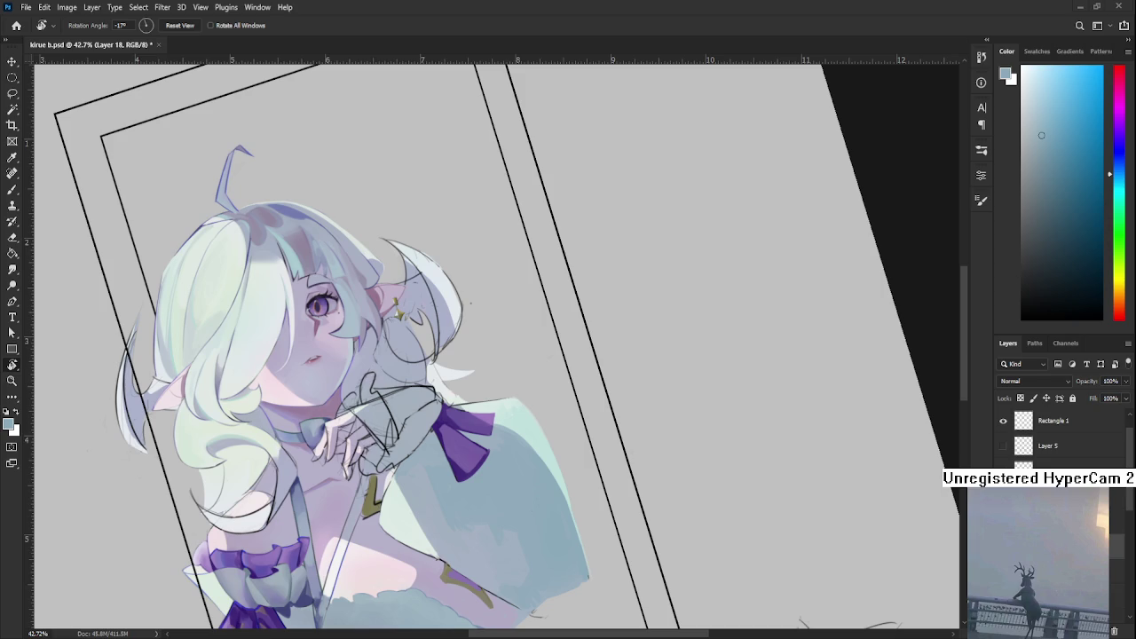
scroll(624, 510, up, 2)
scroll(625, 509, up, 2)
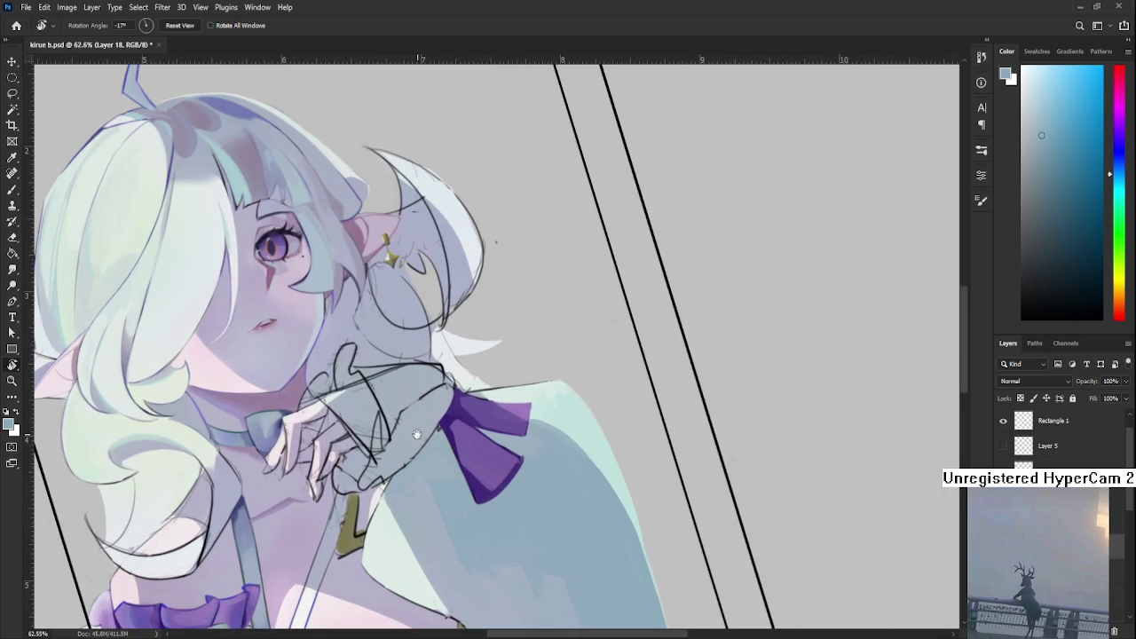
drag(701, 515, 380, 513)
mouse_move(449, 441)
mouse_down()
mouse_move(456, 411)
mouse_move(432, 361)
mouse_up()
scroll(431, 361, up, 2)
- Sample several dress shades with the Brush active
key(b)
alt+click(419, 390)
alt+click(410, 388)
alt+click(373, 480)
alt+click(381, 476)
alt+click(406, 409)
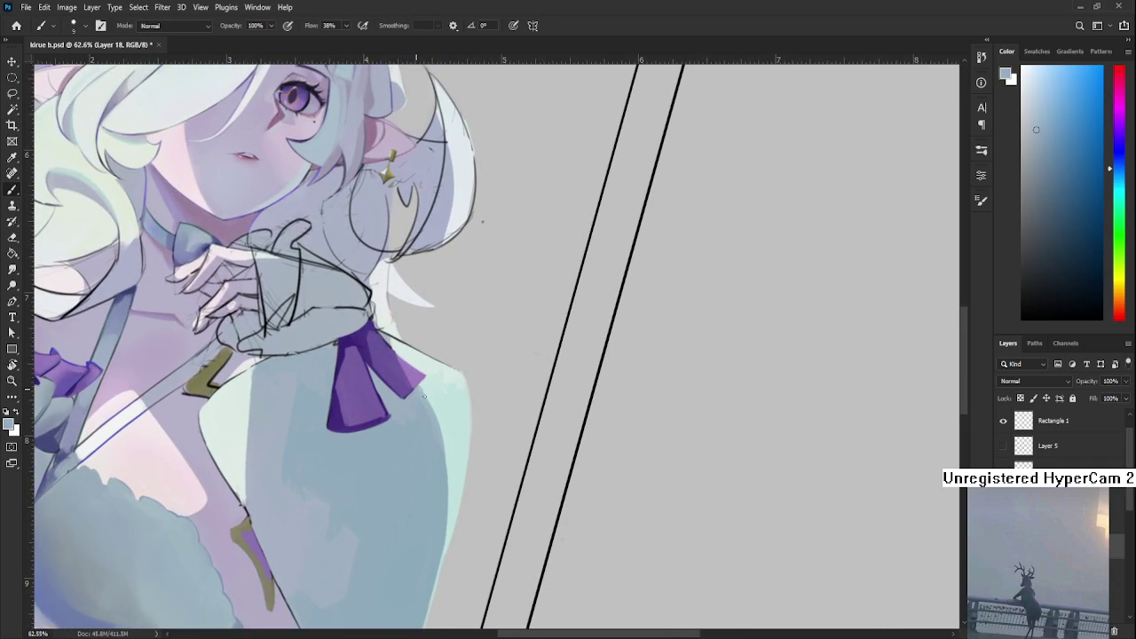
alt+click(426, 389)
alt+click(415, 404)
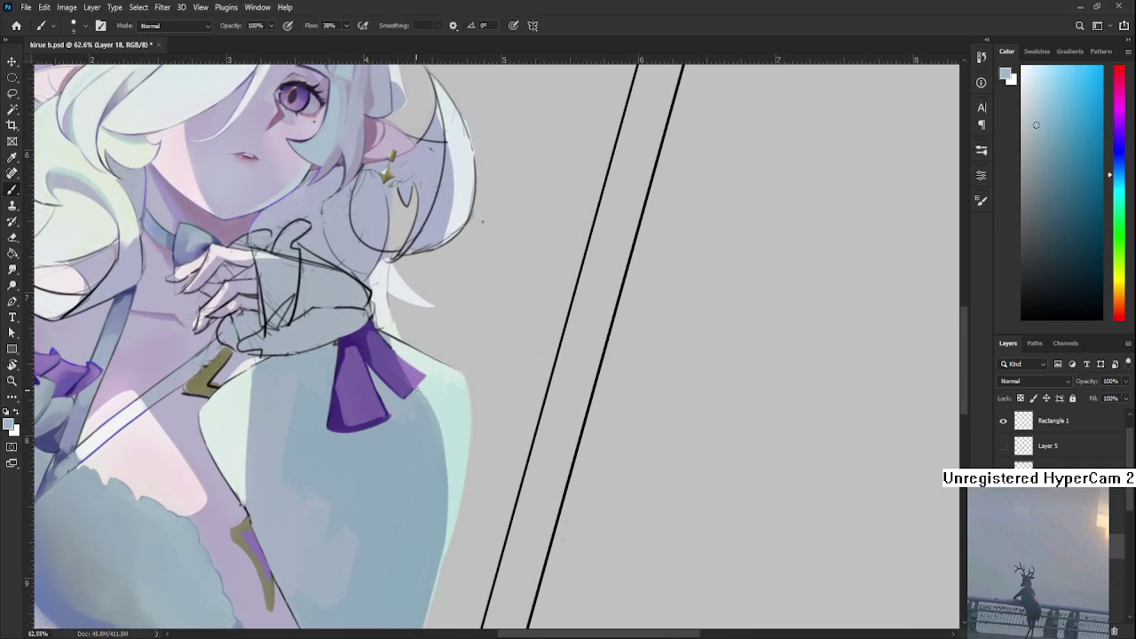
alt+click(418, 394)
- Pick up the teal and light blue beside the purple ribbon and lay mint light there
alt+click(429, 385)
alt+click(430, 386)
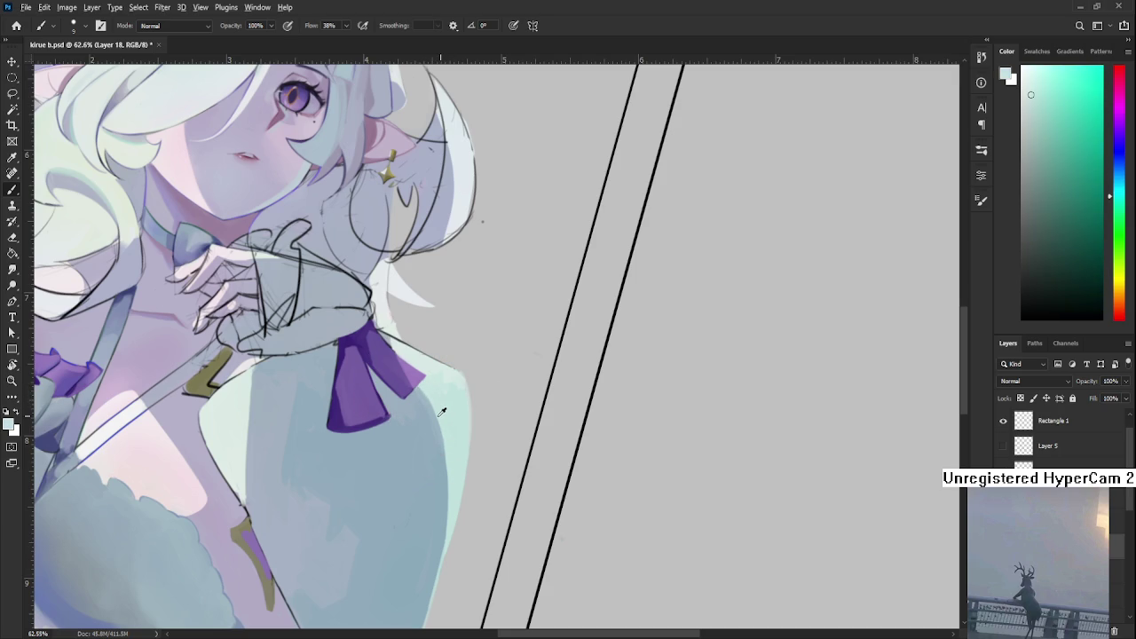
alt+click(426, 389)
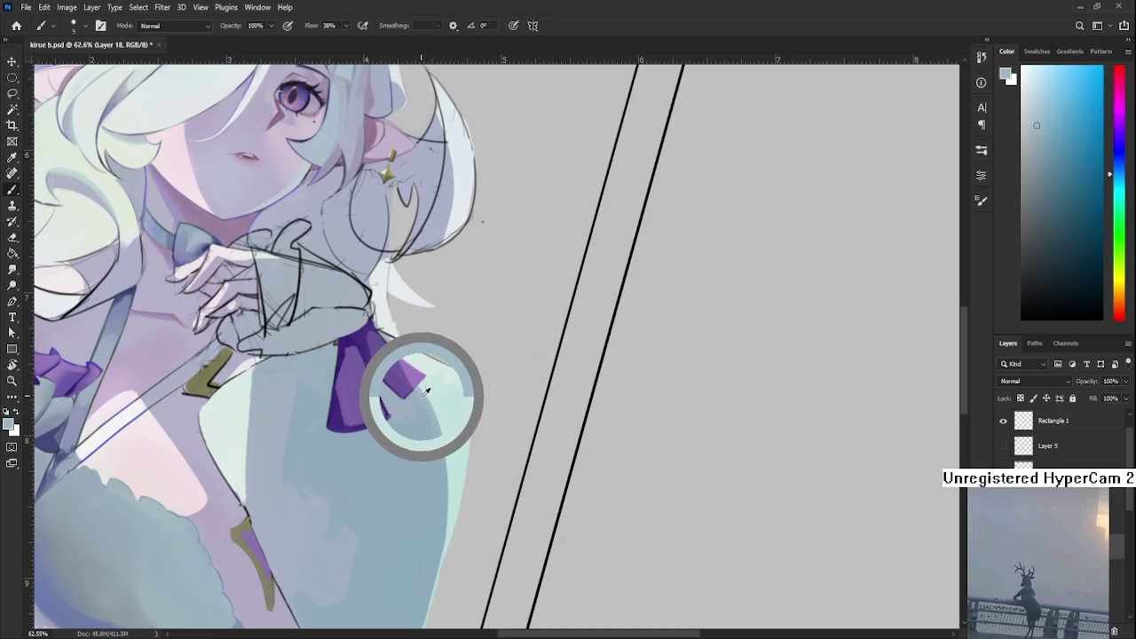
drag(426, 389, 424, 407)
alt+click(421, 384)
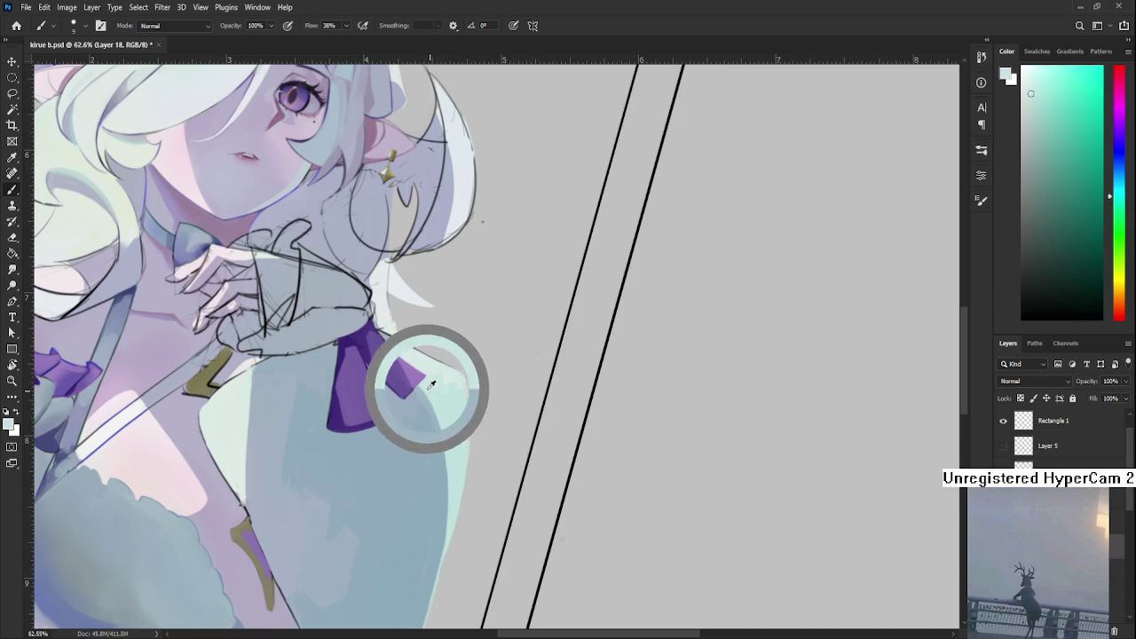
alt+click(424, 386)
drag(423, 384, 432, 424)
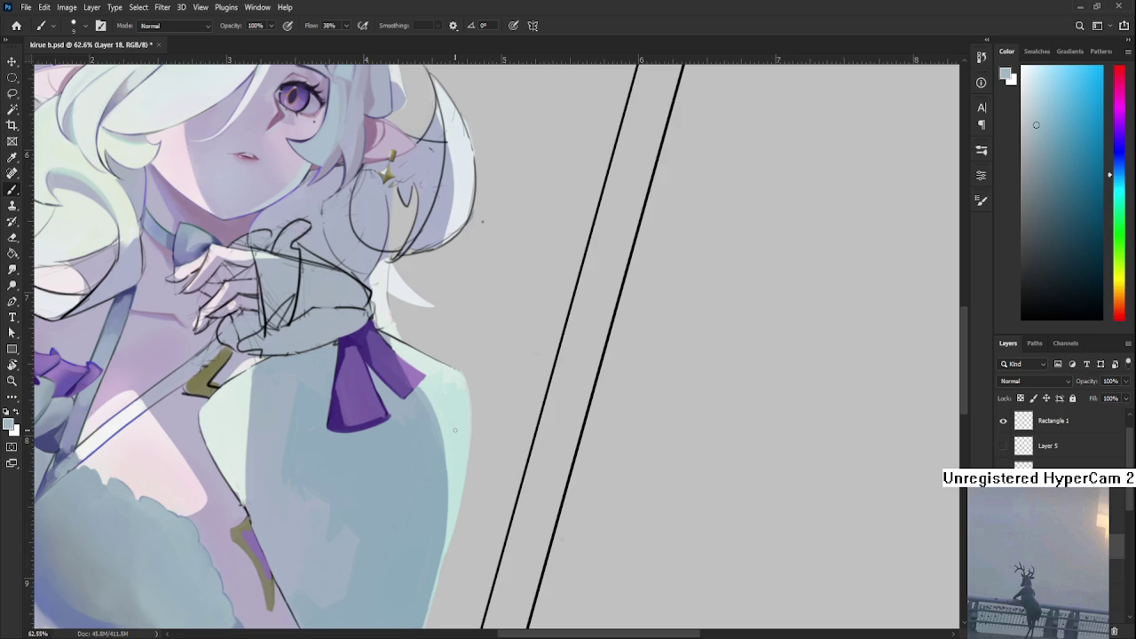
- Rotate the canvas about 40 degrees counter-clockwise and paint a lighter purple right edge on the ribbon
key(r)
mouse_move(477, 398)
mouse_down()
mouse_move(413, 426)
mouse_move(380, 461)
mouse_move(388, 402)
mouse_up()
alt+click(370, 423)
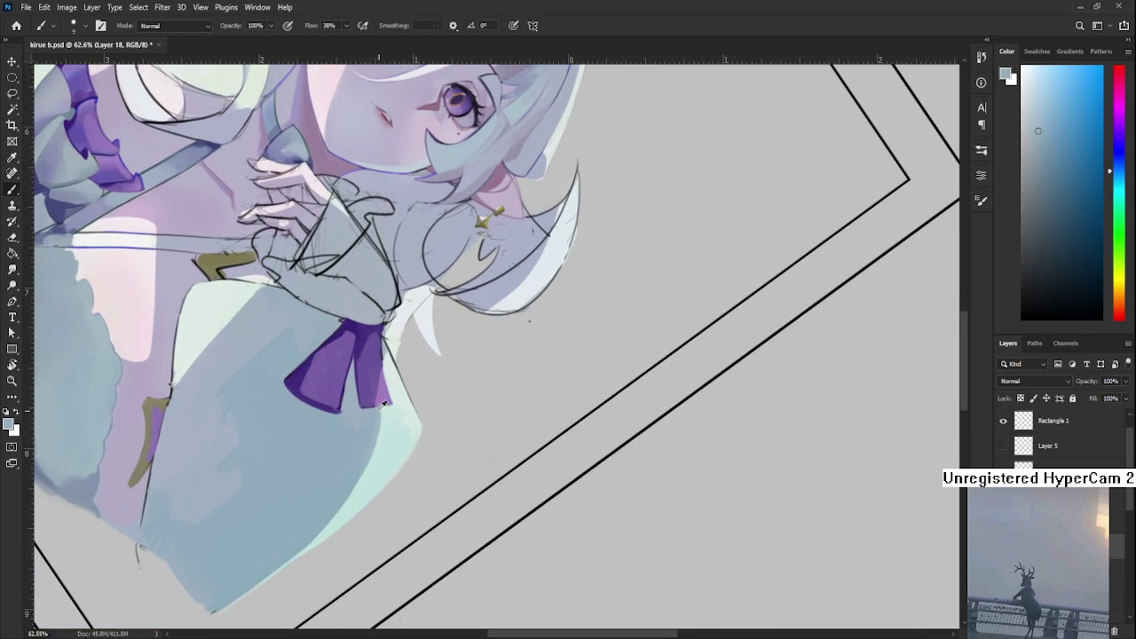
alt+click(373, 392)
drag(380, 371, 376, 404)
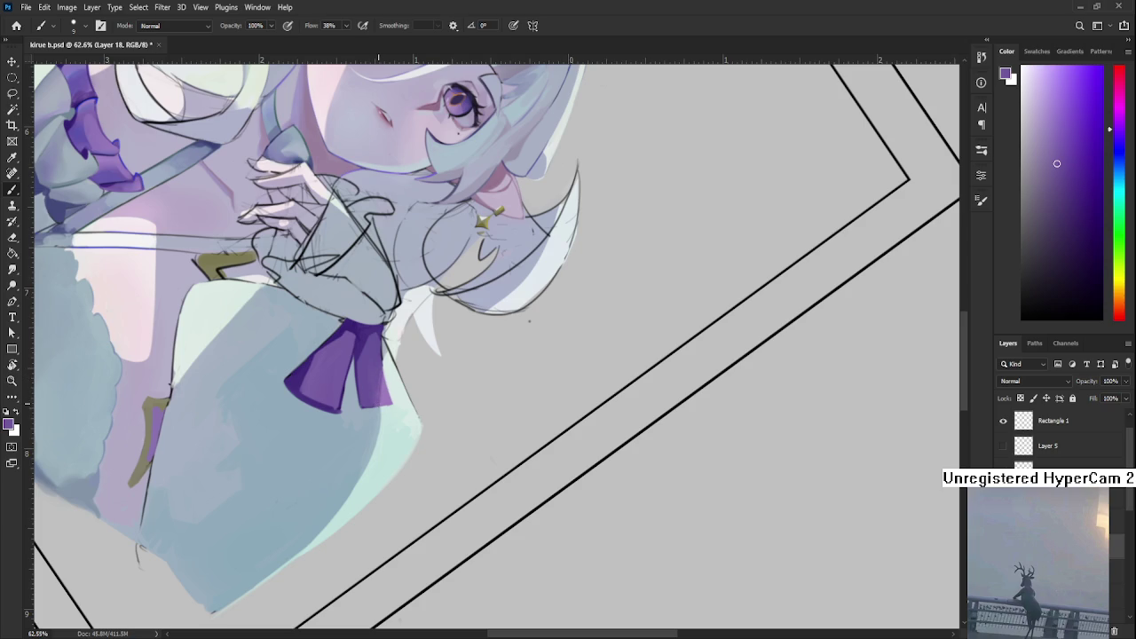
alt+click(375, 406)
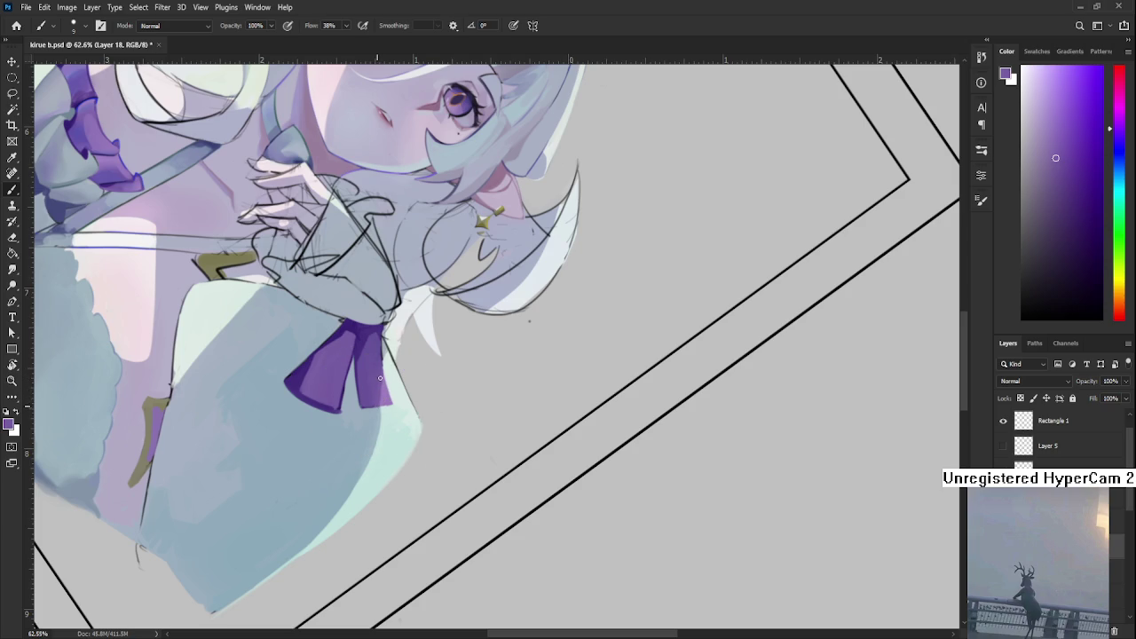